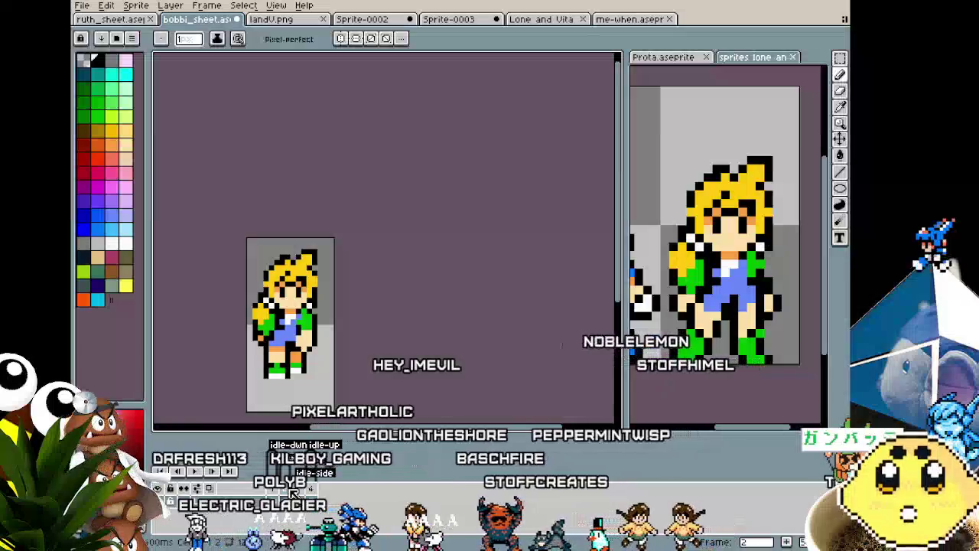
Zoom in and draw a rectangular selection around the girl's legs.
scroll(277, 399, up, 1)
scroll(277, 403, up, 1)
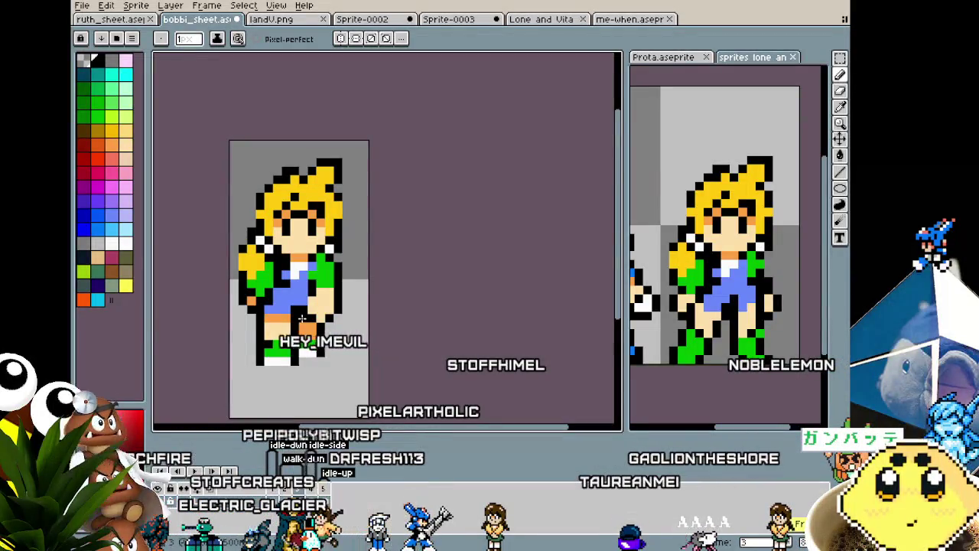
scroll(289, 359, up, 1)
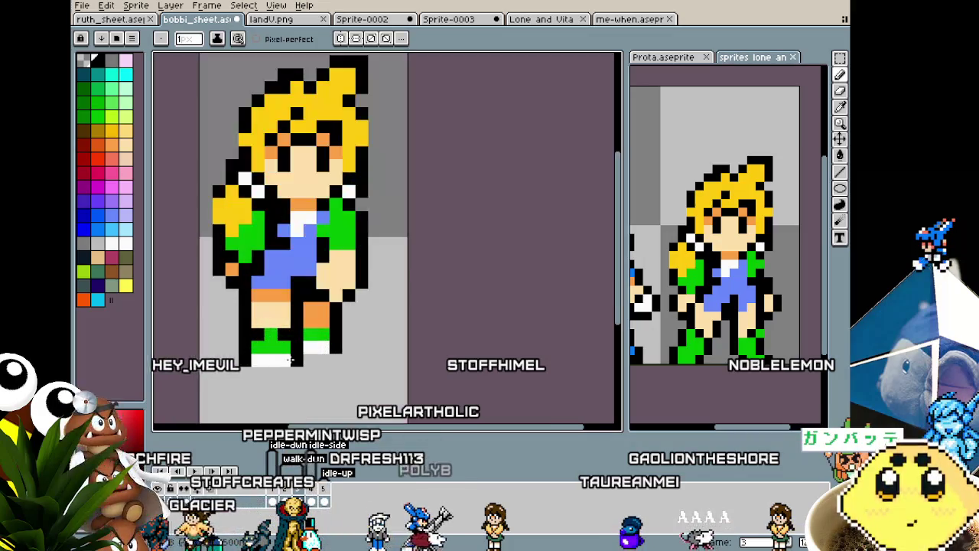
scroll(292, 354, down, 1)
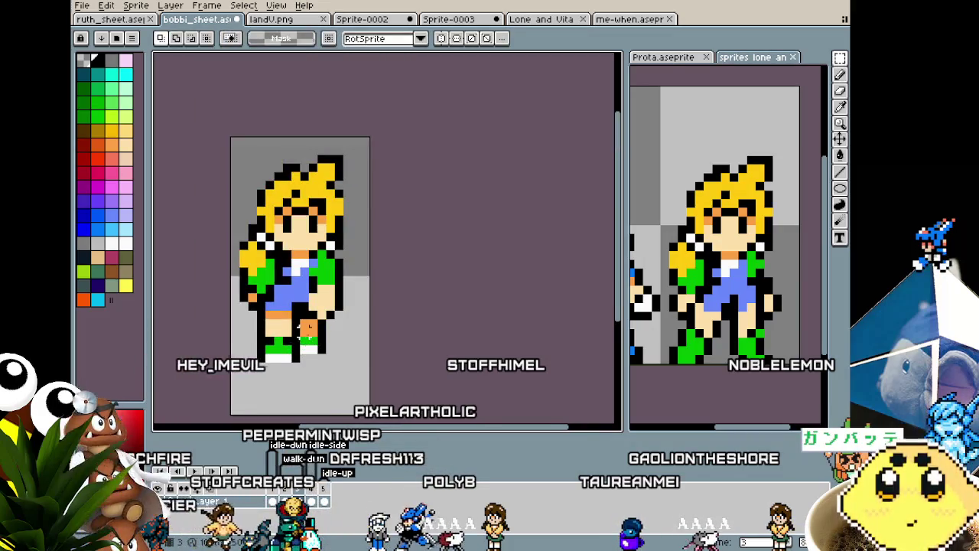
drag(245, 316, 304, 373)
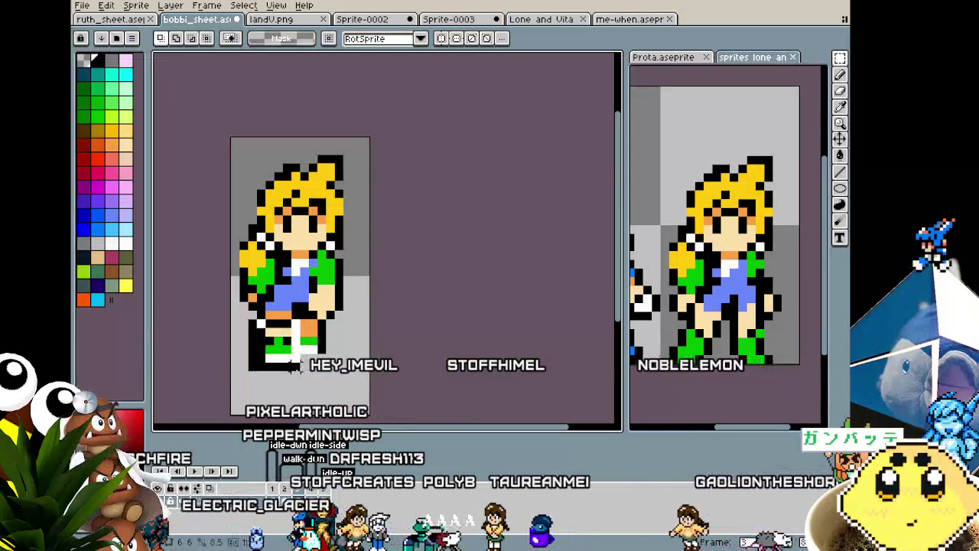
click(322, 375)
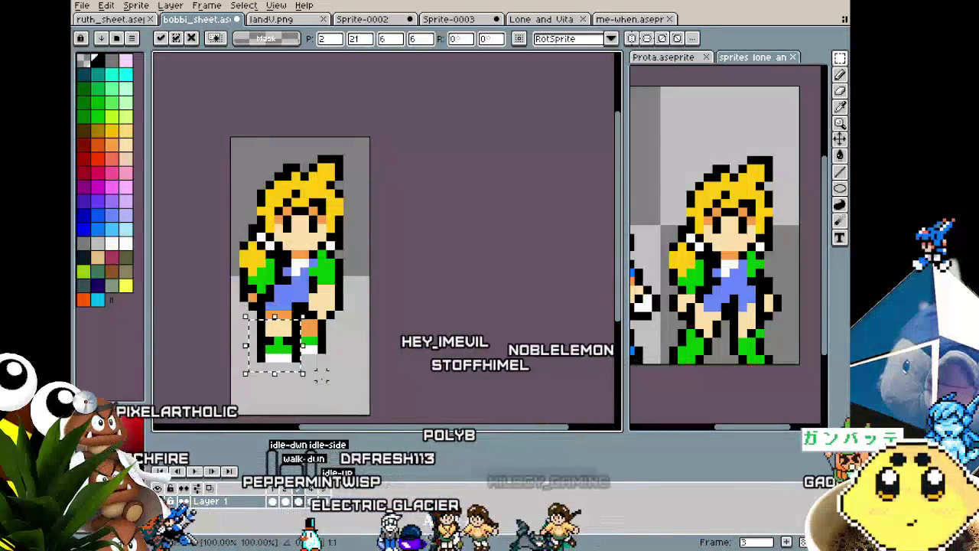
key(Return)
Drag the selected leg pixels upward into a new stride position.
scroll(321, 377, down, 1)
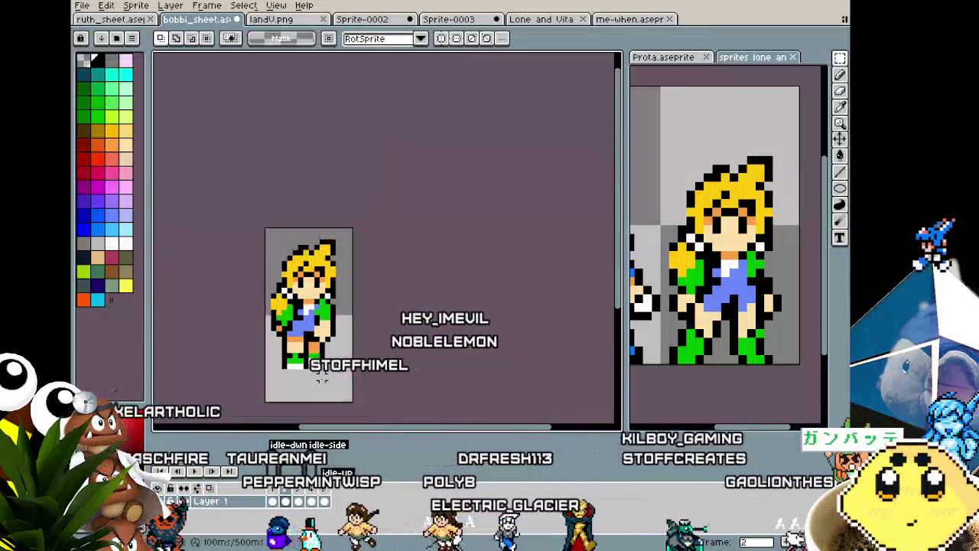
scroll(322, 378, up, 1)
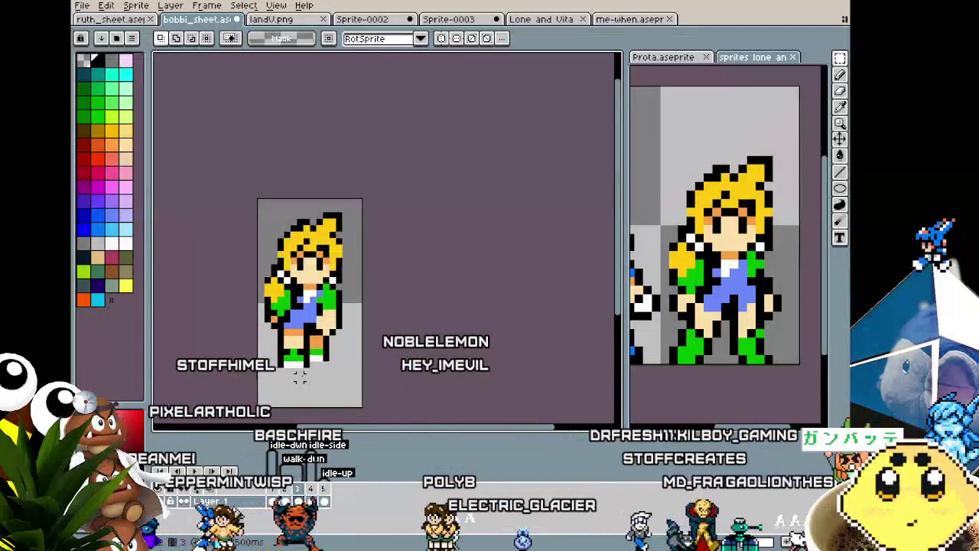
scroll(300, 376, up, 2)
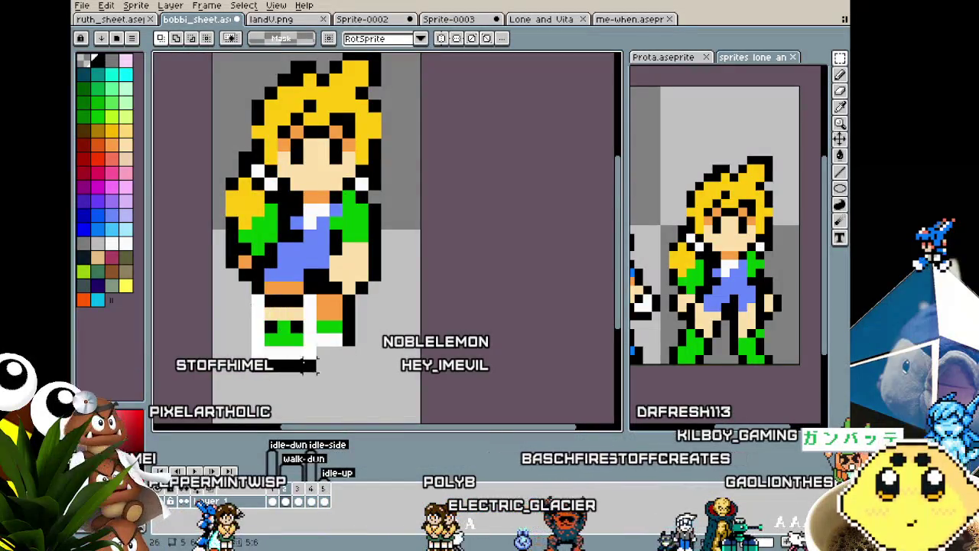
drag(314, 378, 308, 321)
key(b)
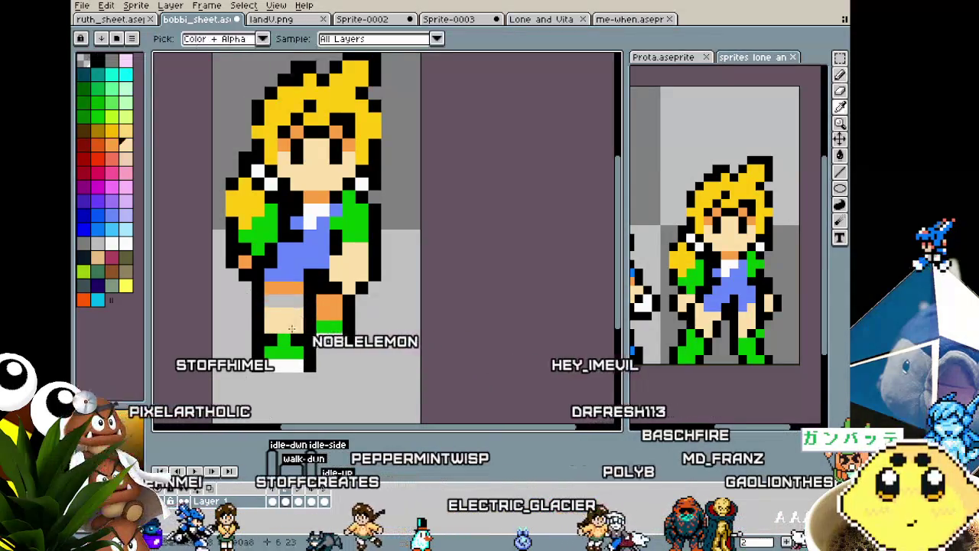
scroll(277, 381, down, 3)
scroll(305, 386, down, 1)
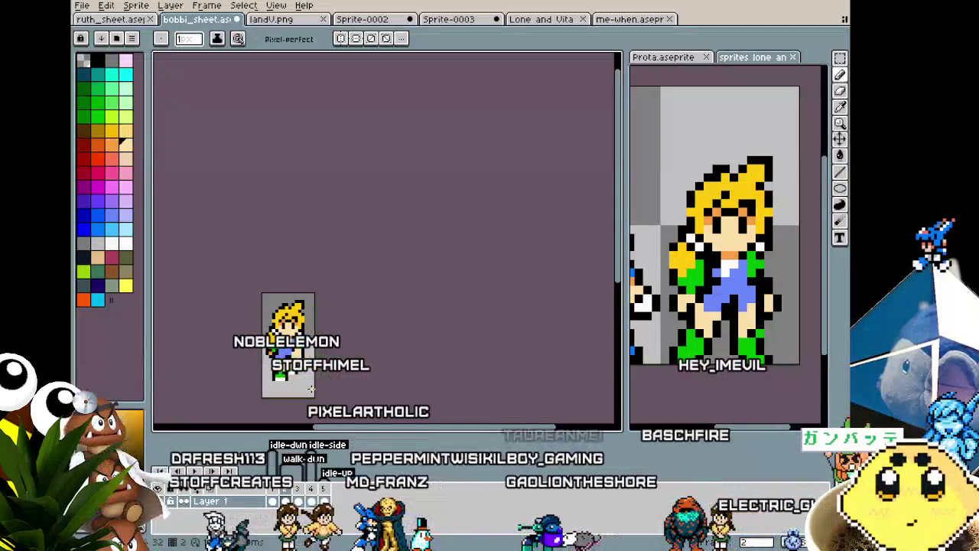
scroll(295, 342, up, 1)
scroll(296, 342, up, 1)
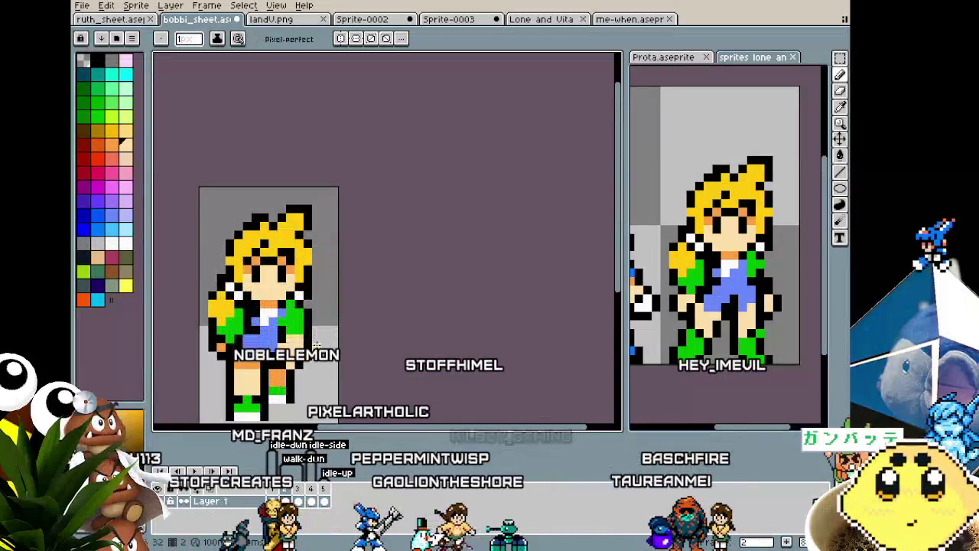
scroll(296, 342, up, 1)
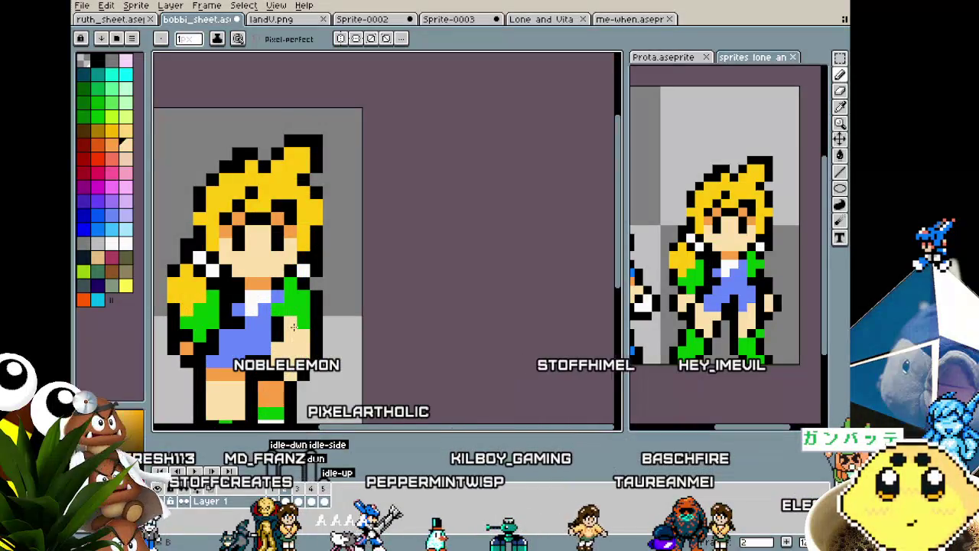
scroll(293, 344, down, 2)
scroll(294, 344, down, 1)
scroll(294, 343, up, 1)
scroll(294, 343, up, 1)
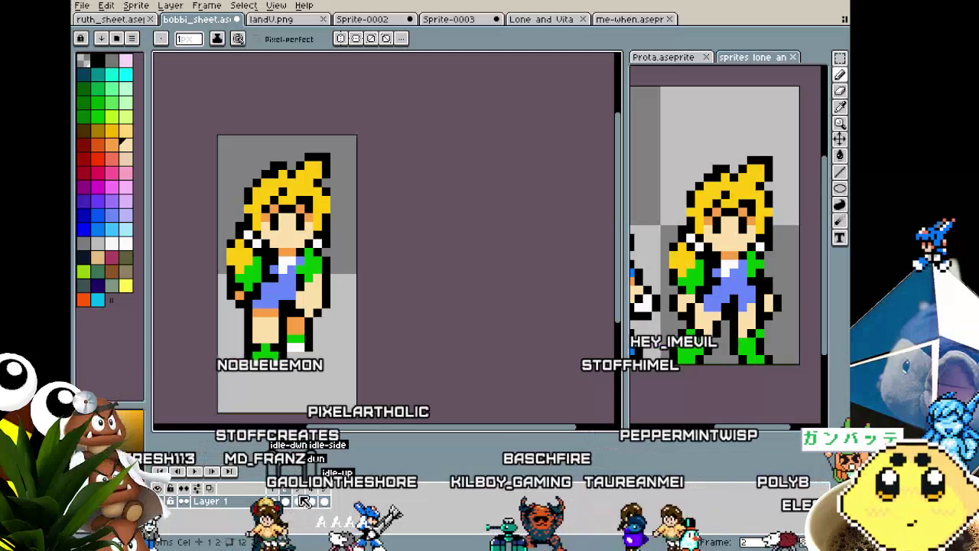
Try shifting the right leg pixels with a marquee selection, then cancel the shift.
scroll(300, 353, up, 1)
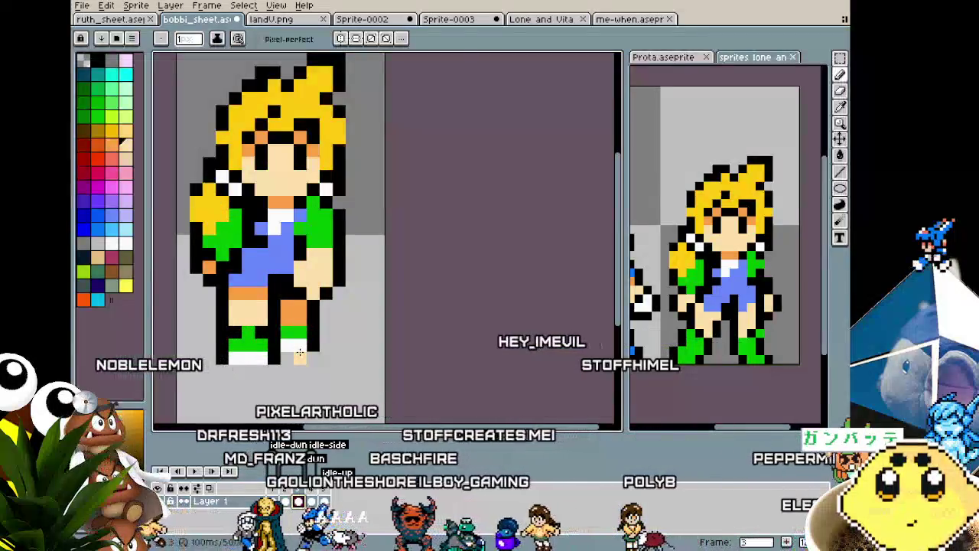
key(m)
mouse_move(300, 353)
mouse_down()
mouse_move(327, 353)
mouse_move(315, 305)
mouse_up()
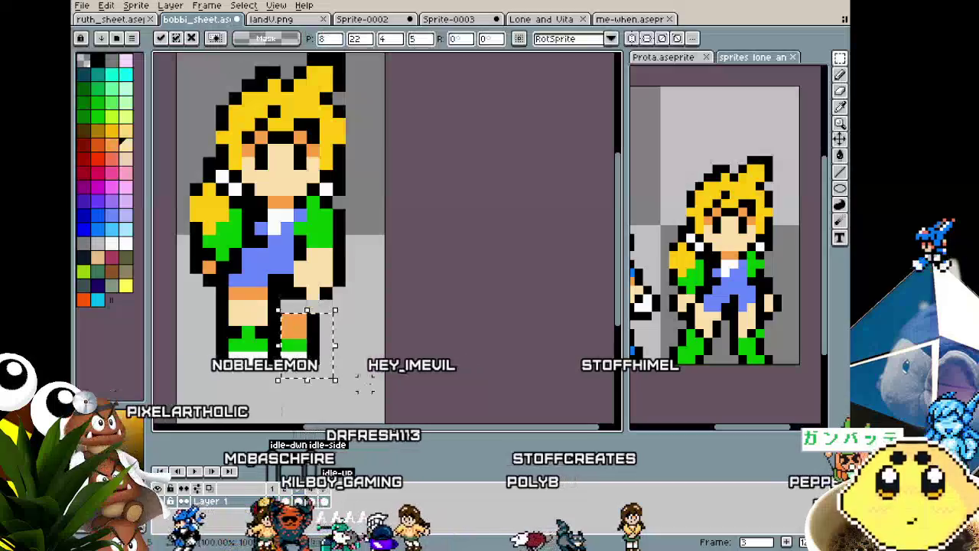
key(Escape)
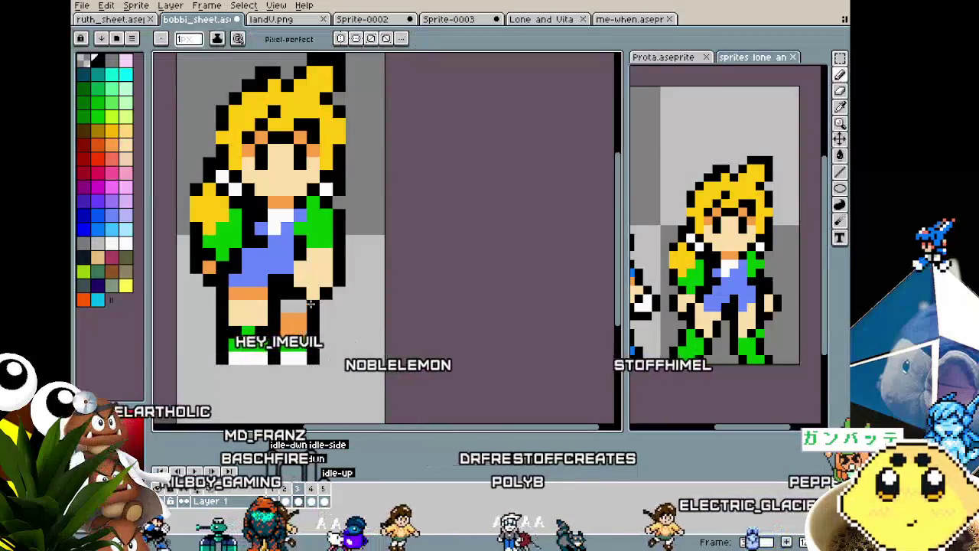
key(g)
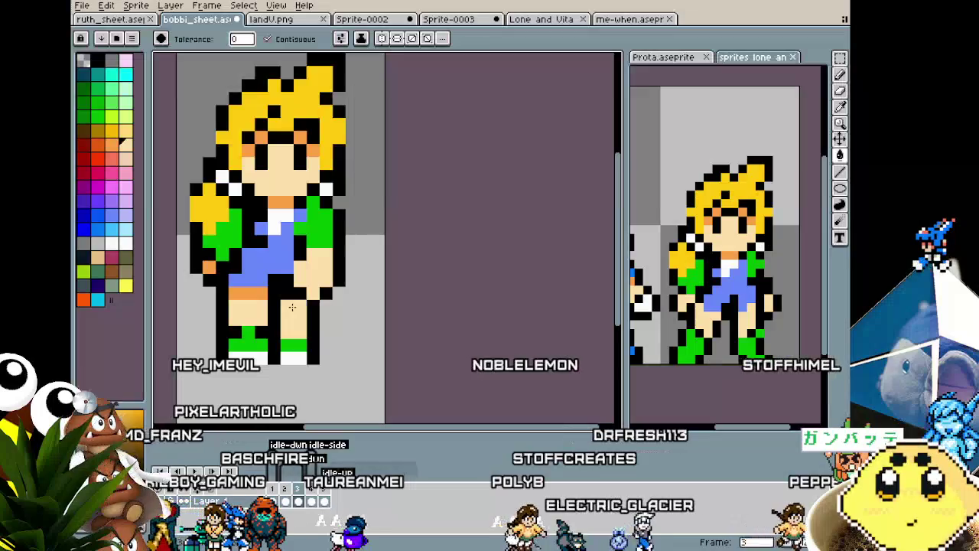
key(b)
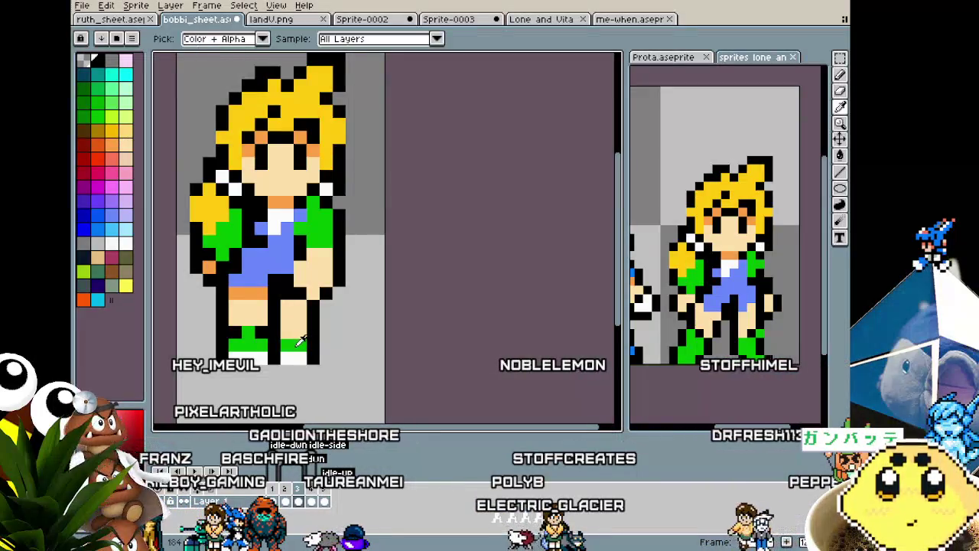
Paint the top of the right boot black with the pencil.
alt+click(294, 346)
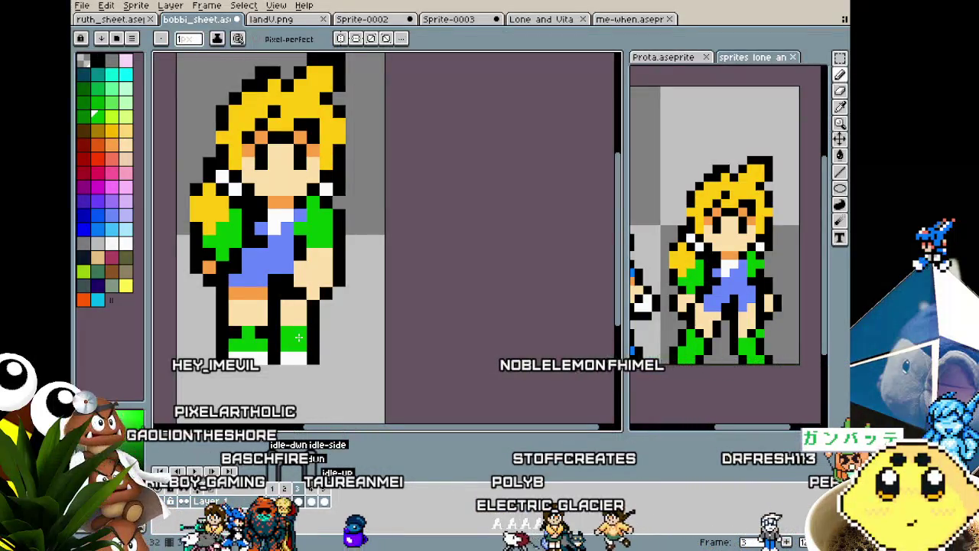
alt+click(302, 334)
drag(289, 331, 305, 330)
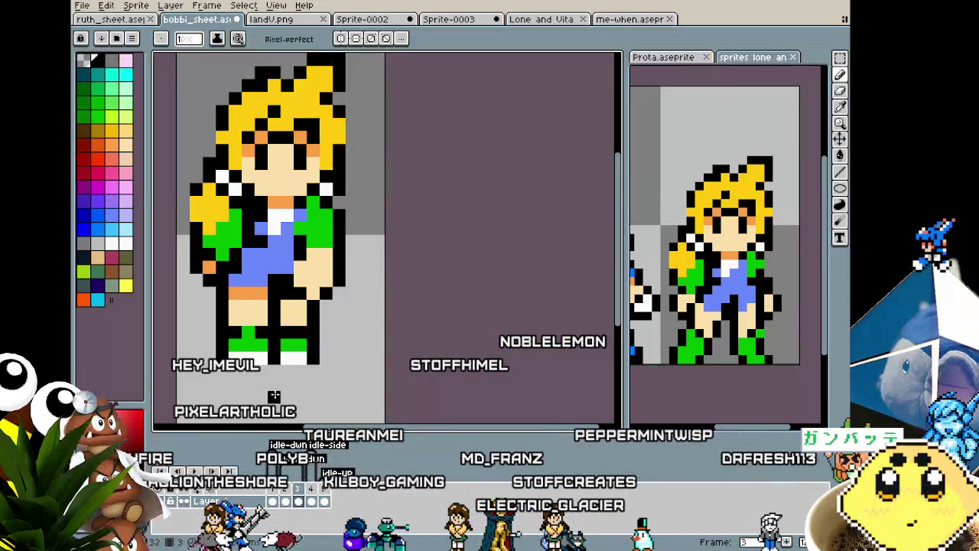
scroll(291, 359, down, 5)
scroll(274, 393, up, 1)
scroll(274, 394, up, 3)
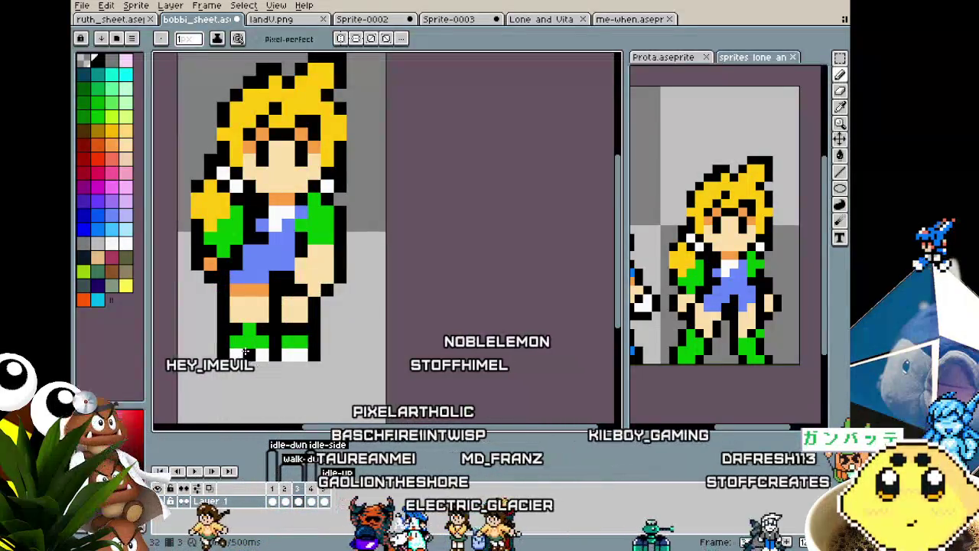
alt+click(287, 294)
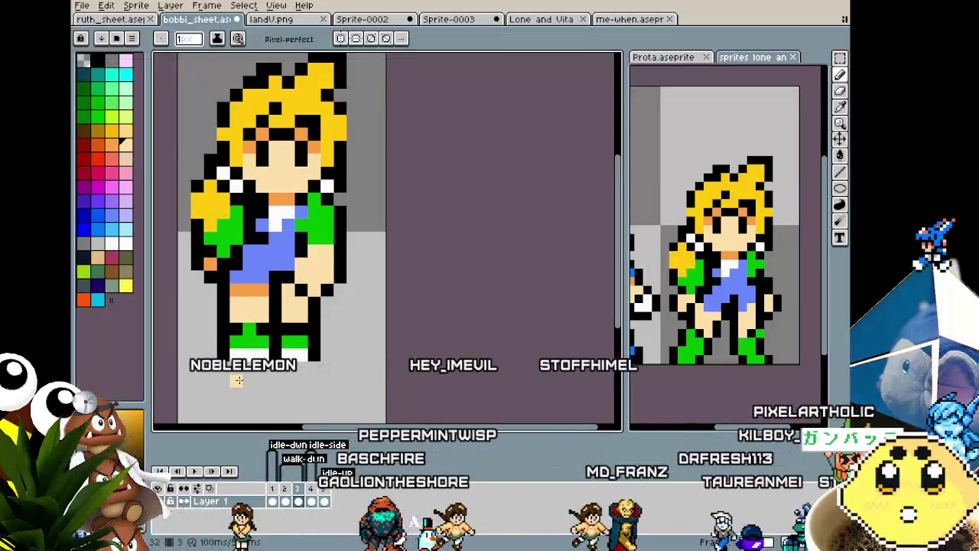
scroll(237, 380, down, 3)
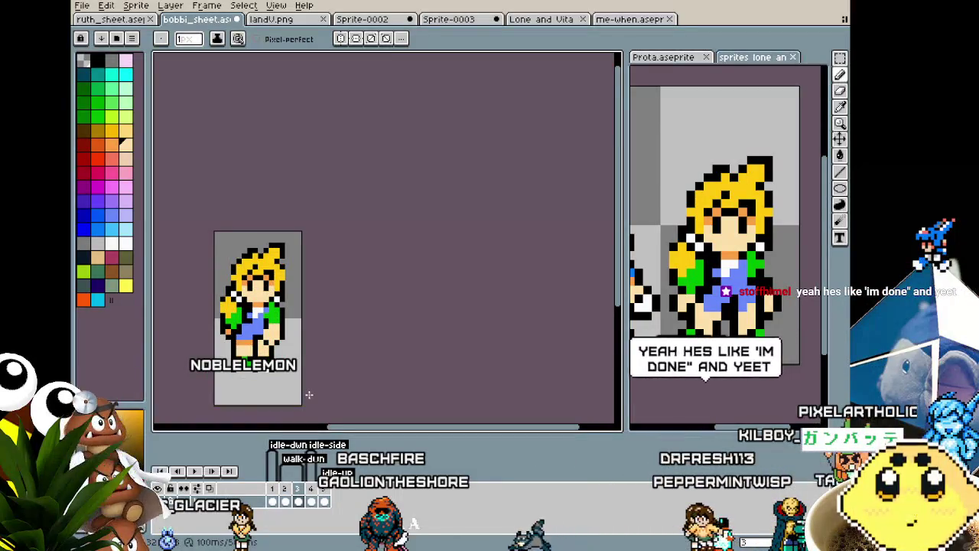
scroll(195, 379, up, 2)
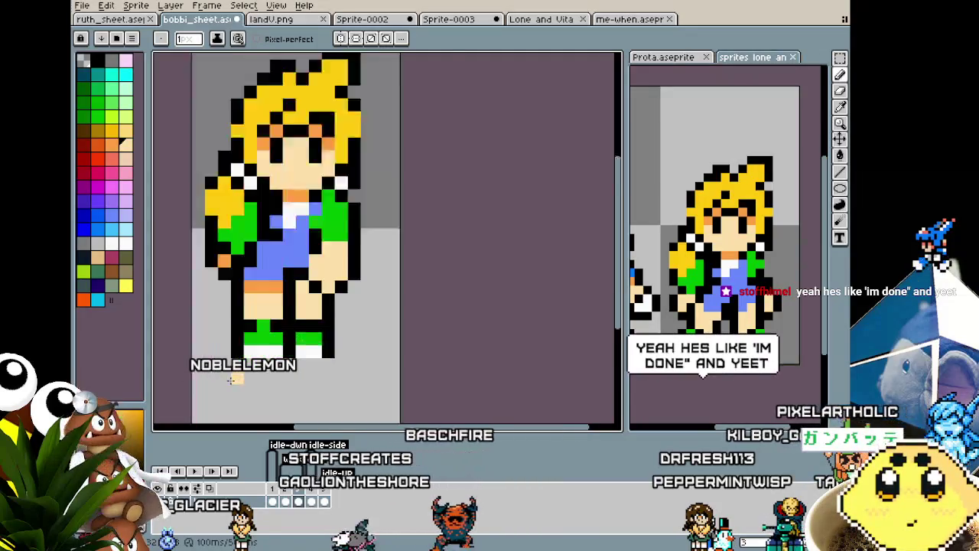
scroll(229, 341, up, 1)
Nudge the pixel column between the legs one pixel to the left.
key(m)
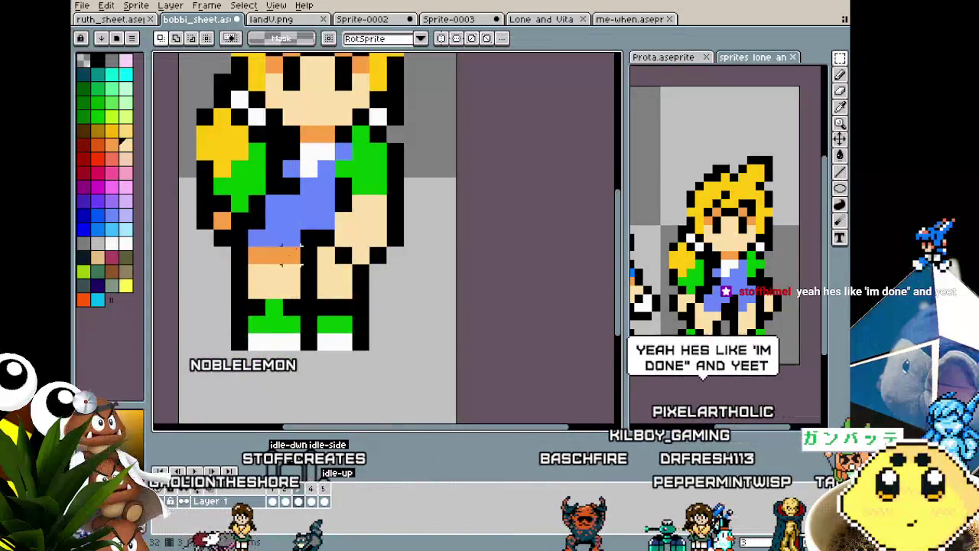
drag(301, 246, 309, 357)
key(Left)
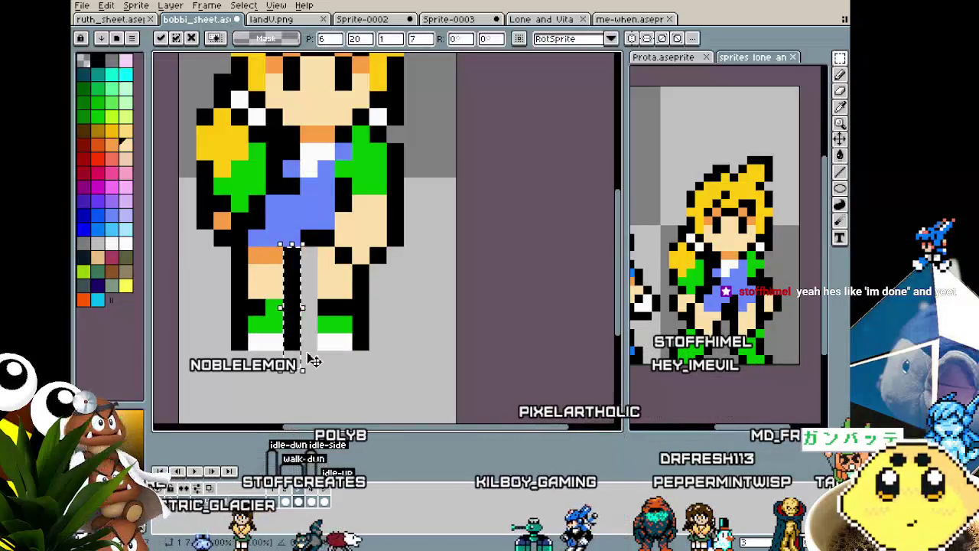
click(334, 306)
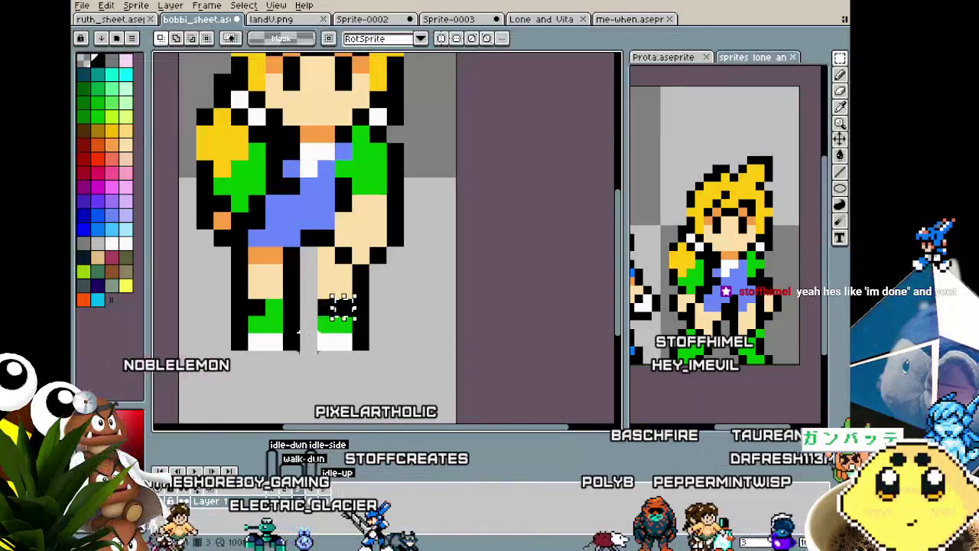
Paint orange pixels on the knee and right leg, then sample the shoe green.
key(b)
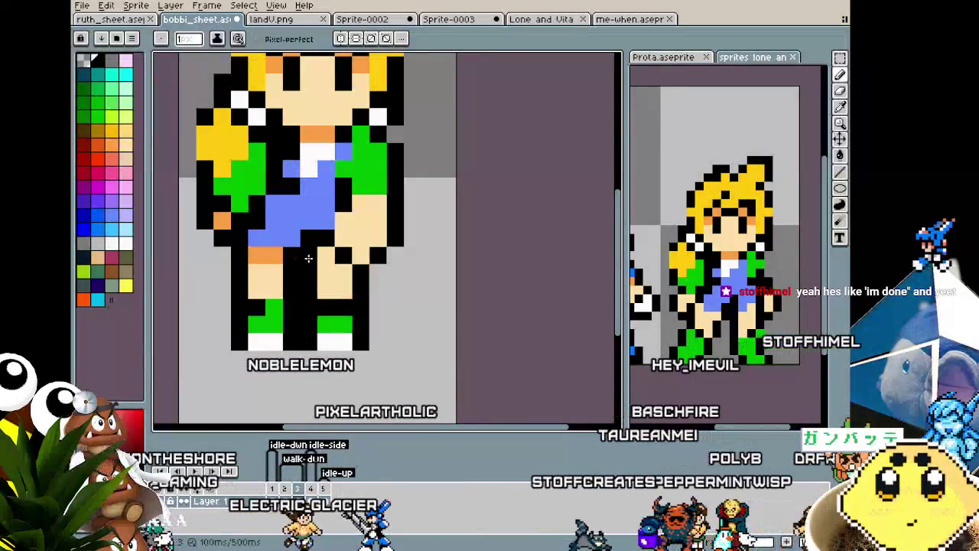
key(i)
click(263, 257)
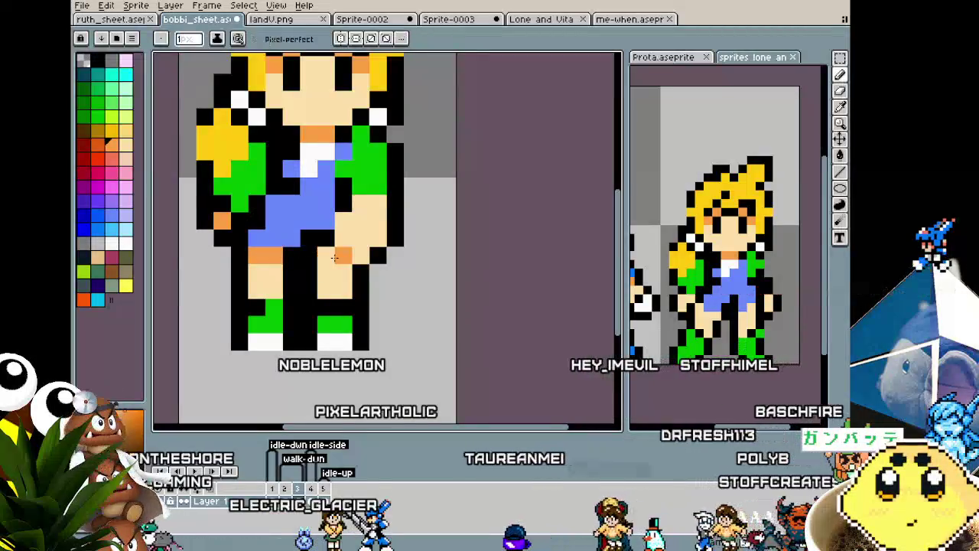
key(b)
click(324, 257)
key(i)
click(330, 314)
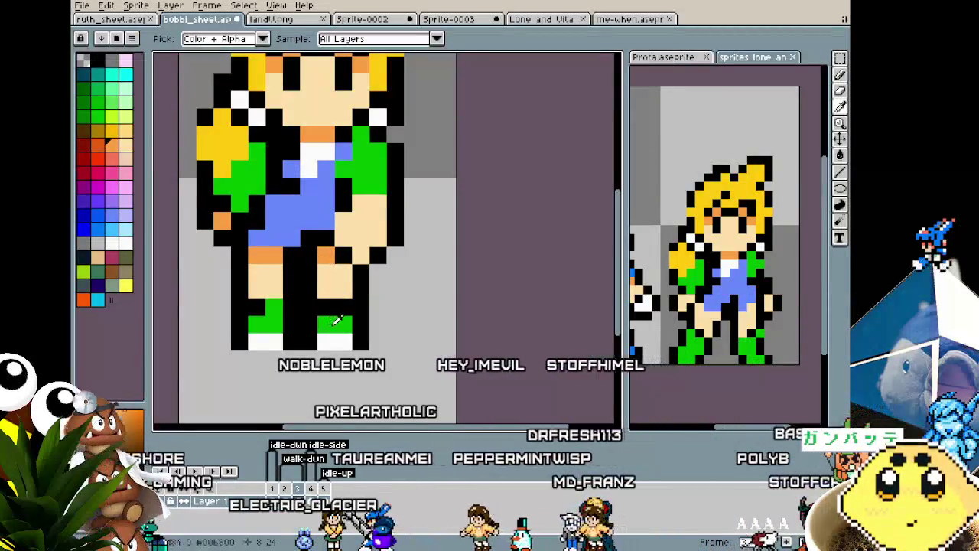
key(b)
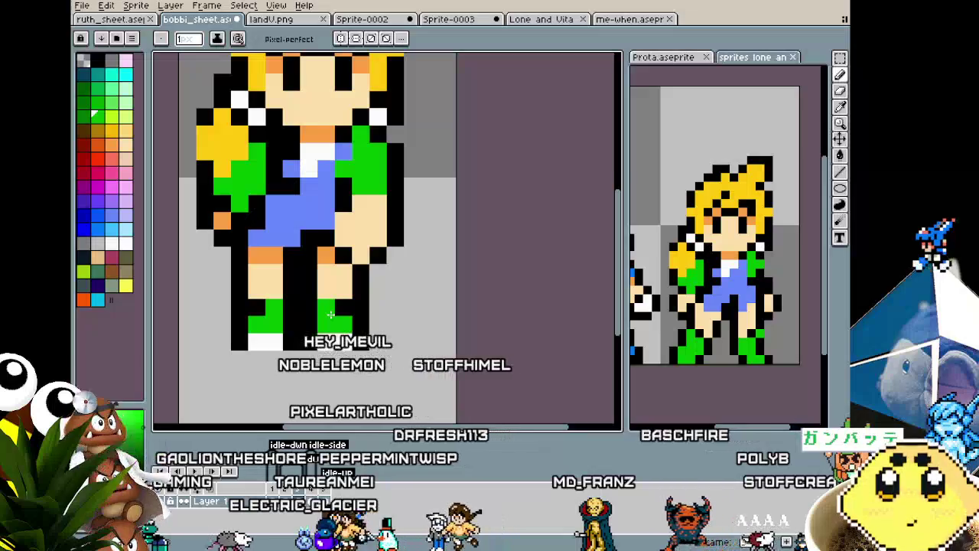
scroll(291, 363, down, 3)
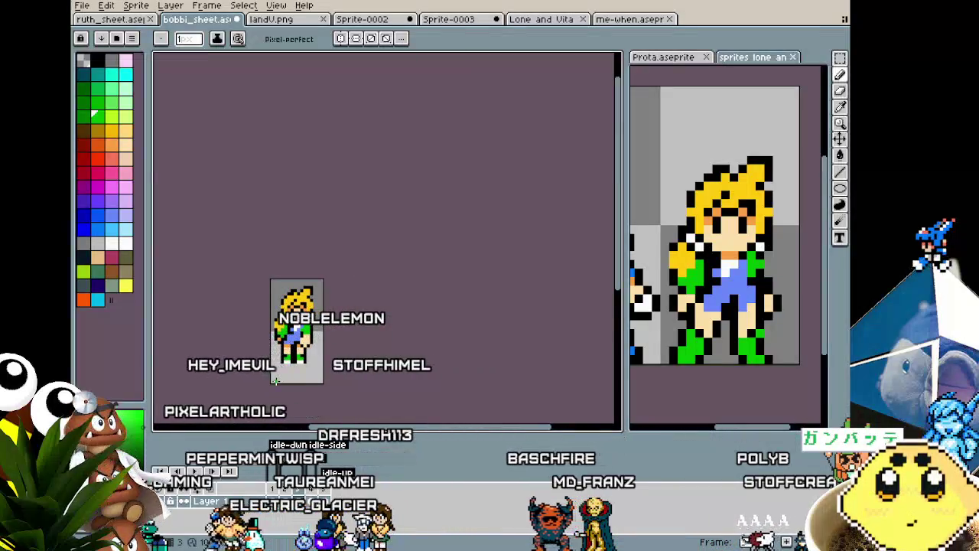
Centre the sprite and erase the old green right-hand arm and its outline.
scroll(274, 380, up, 2)
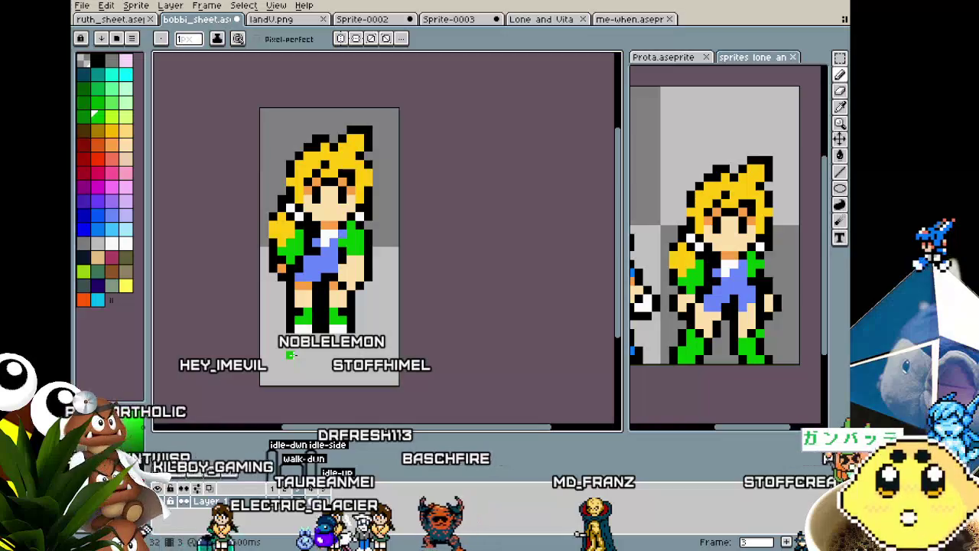
drag(304, 315, 282, 330)
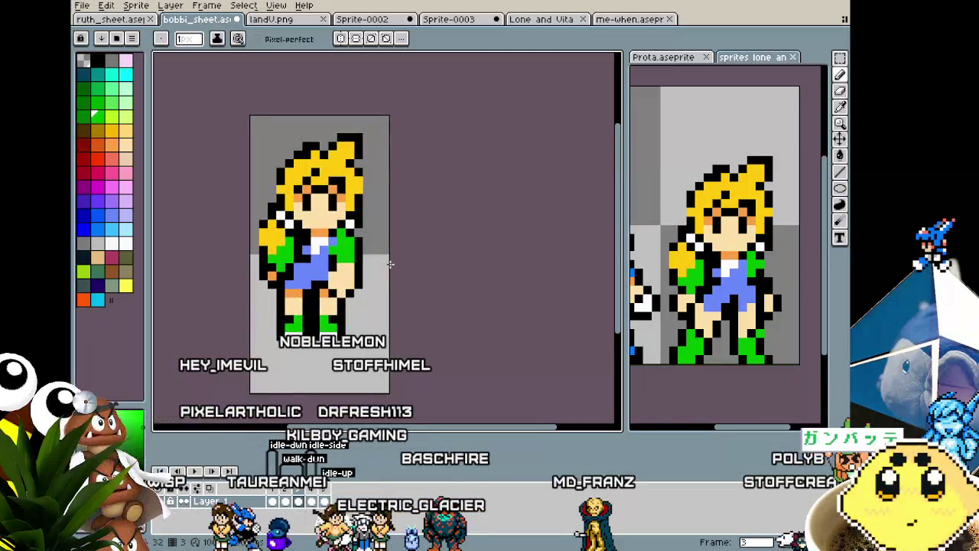
scroll(389, 263, up, 1)
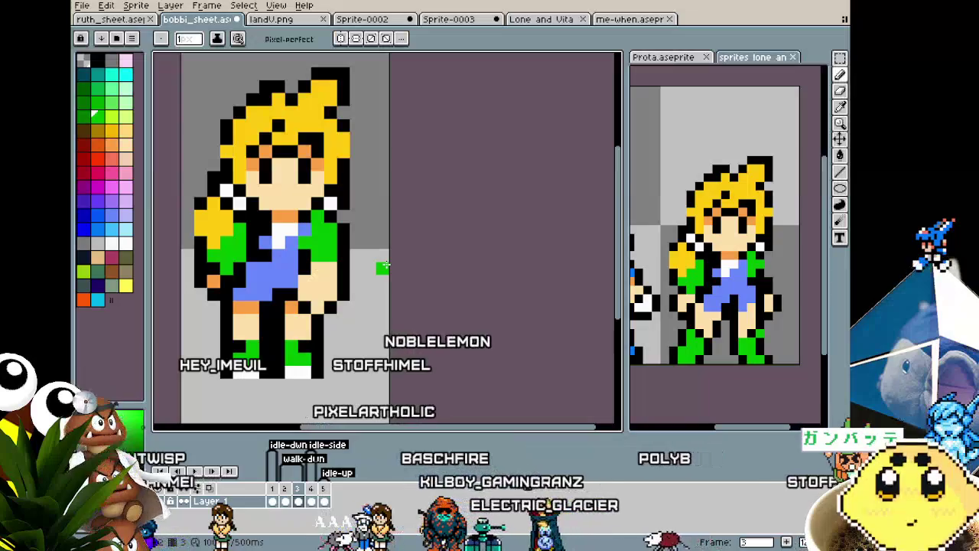
key(e)
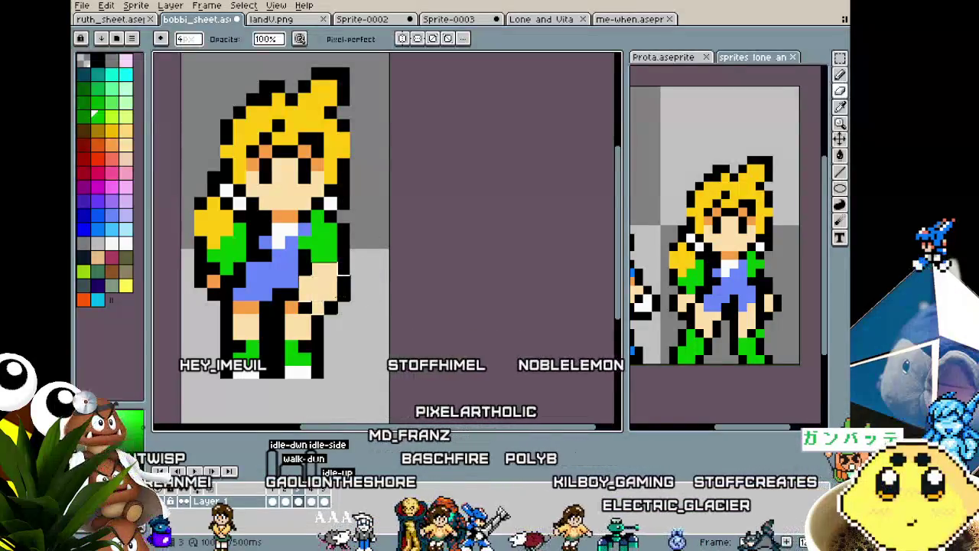
drag(341, 272, 344, 259)
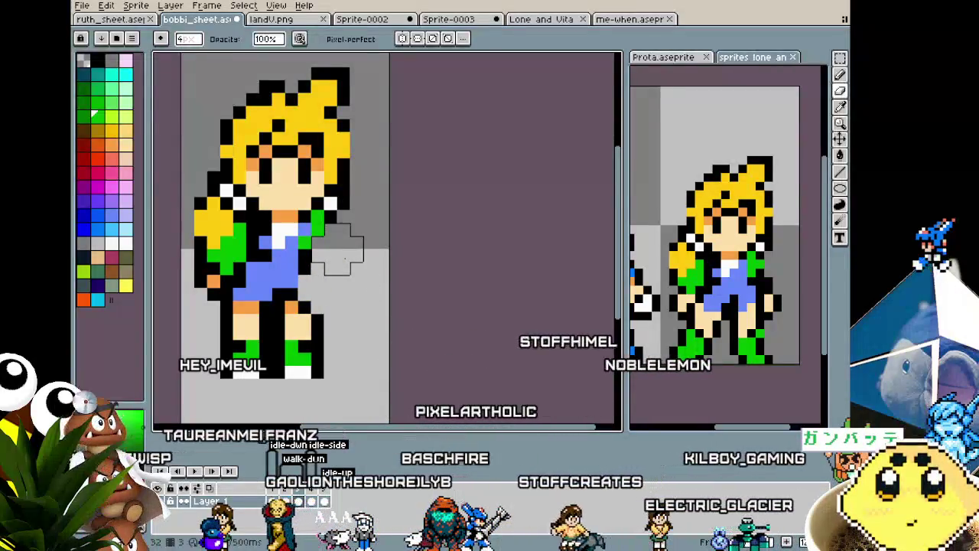
Redraw the arm outline in black over the blue dress with the pencil.
key(b)
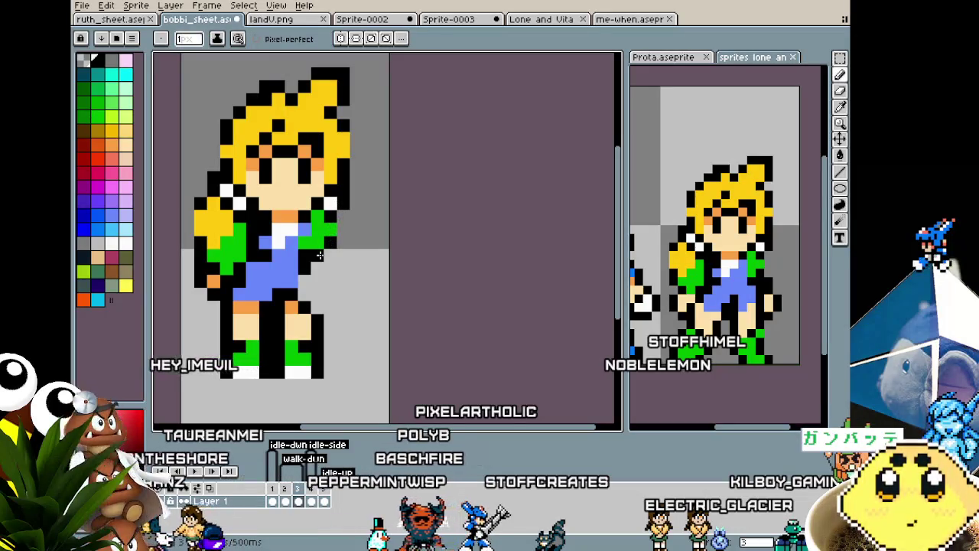
alt+click(289, 295)
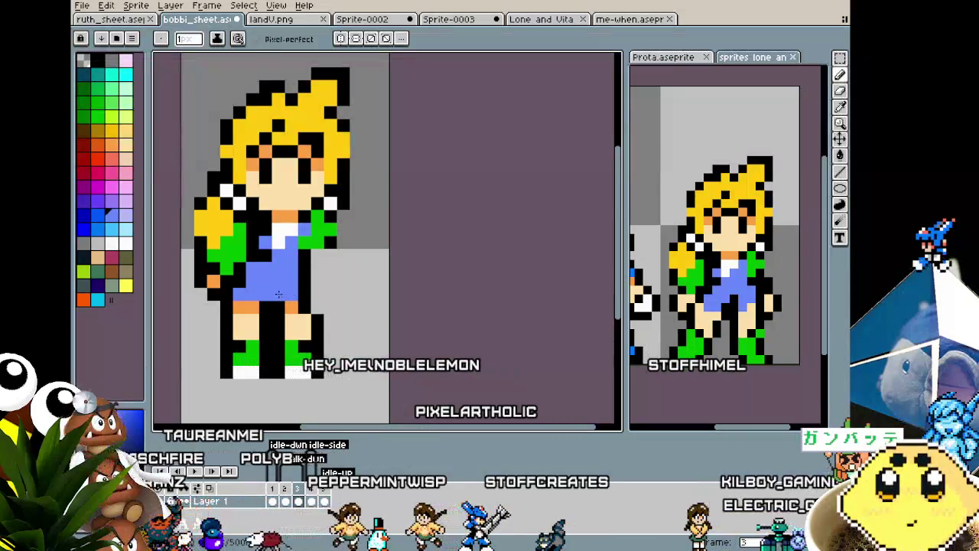
click(279, 294)
scroll(260, 321, down, 3)
scroll(245, 359, down, 1)
scroll(237, 382, down, 1)
scroll(237, 384, up, 2)
scroll(275, 322, up, 2)
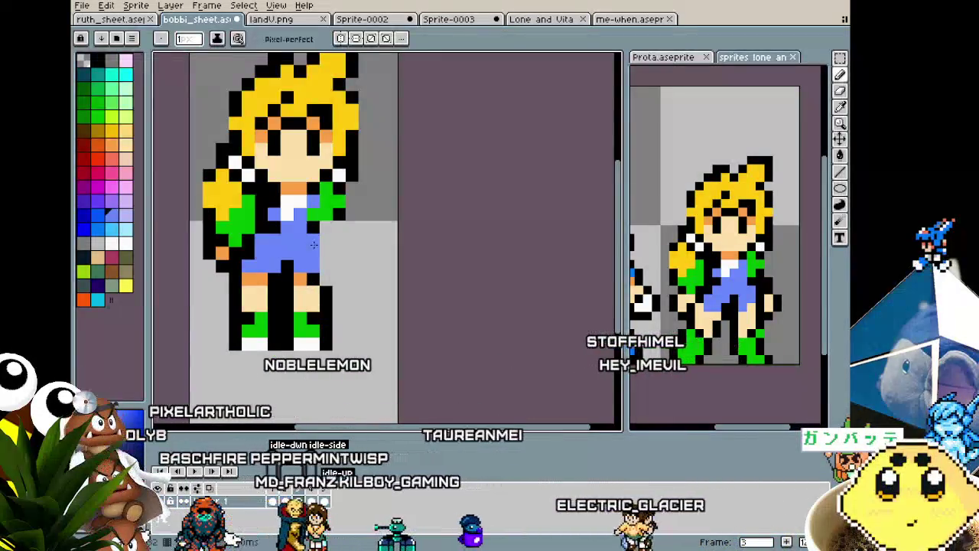
alt+click(314, 258)
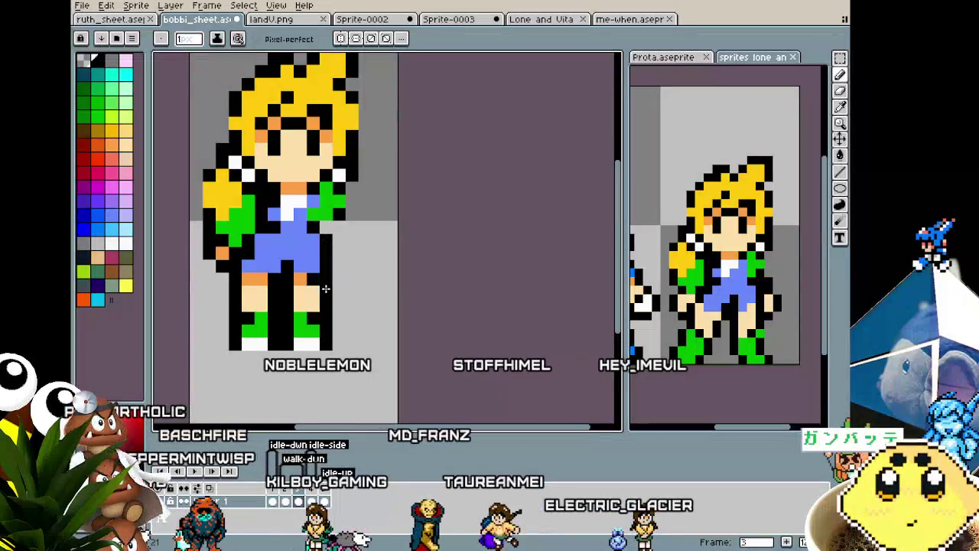
scroll(325, 289, down, 3)
scroll(286, 352, down, 2)
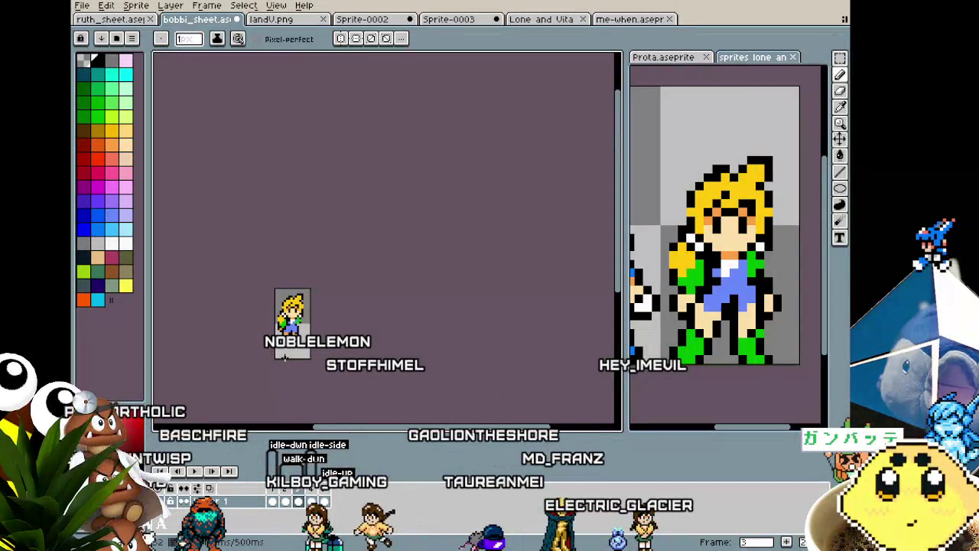
Step through the walk-cycle frames to frame 3 and zoom in on it.
scroll(285, 357, up, 2)
key(Right)
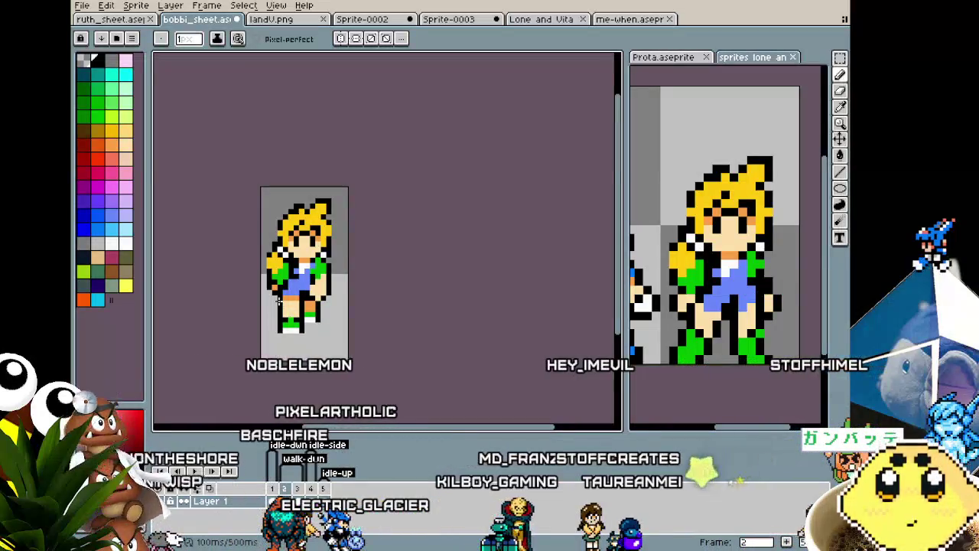
scroll(260, 306, up, 2)
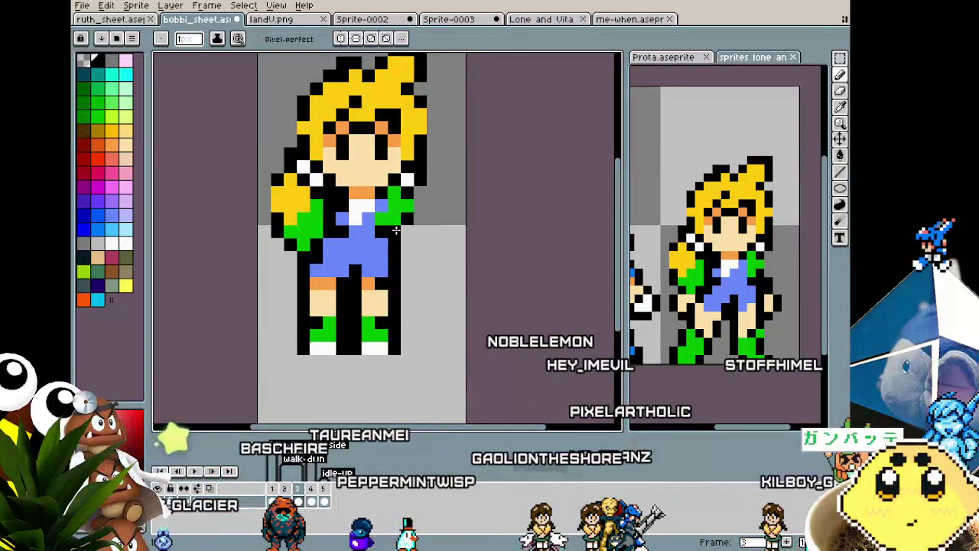
Sample the shoe's green, black and white, then add one green pixel to the left shoe's left edge.
scroll(352, 280, down, 1)
scroll(353, 284, down, 1)
scroll(355, 294, up, 1)
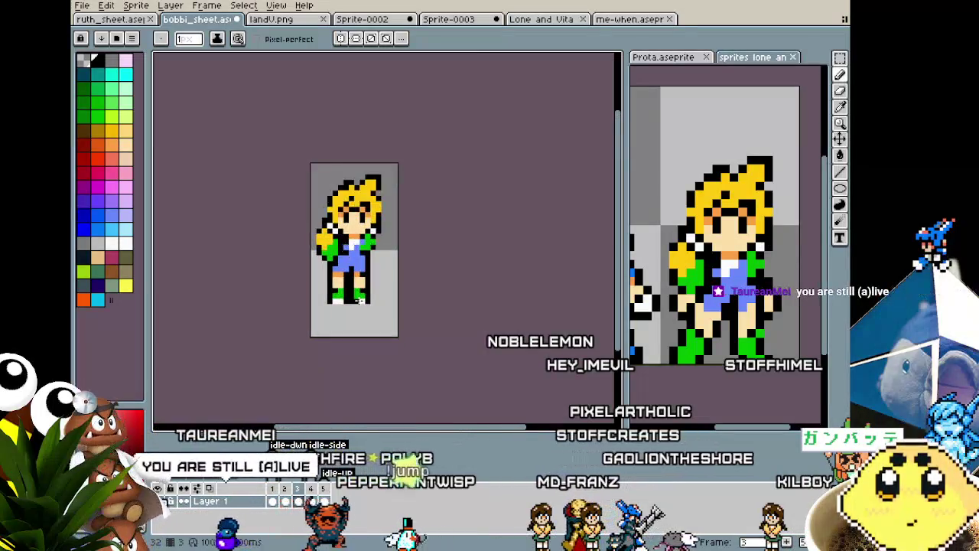
scroll(358, 301, up, 1)
alt+click(364, 288)
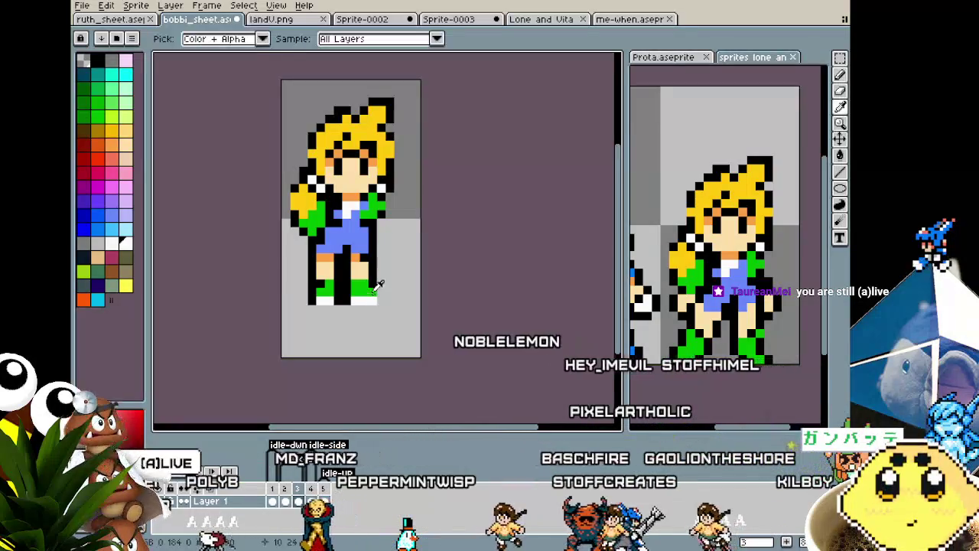
alt+click(374, 273)
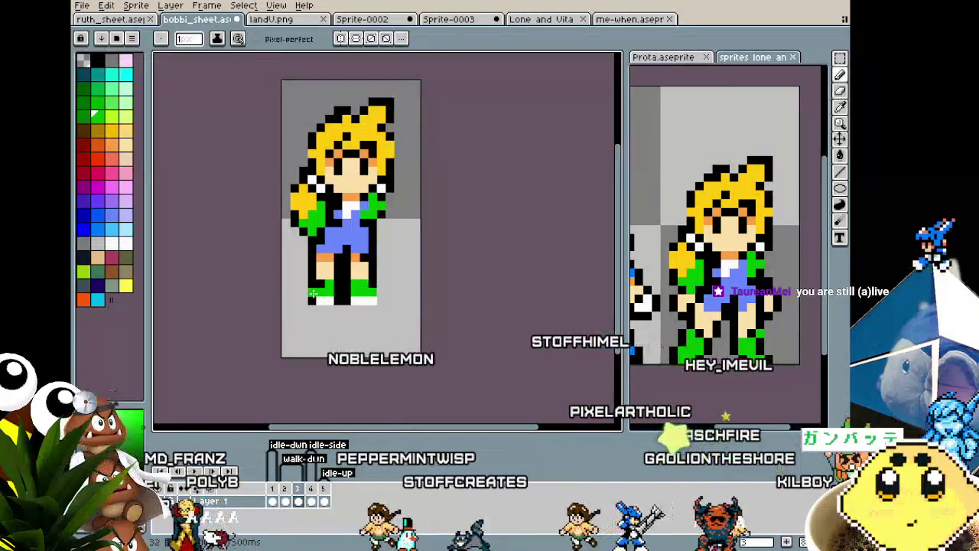
alt+click(315, 299)
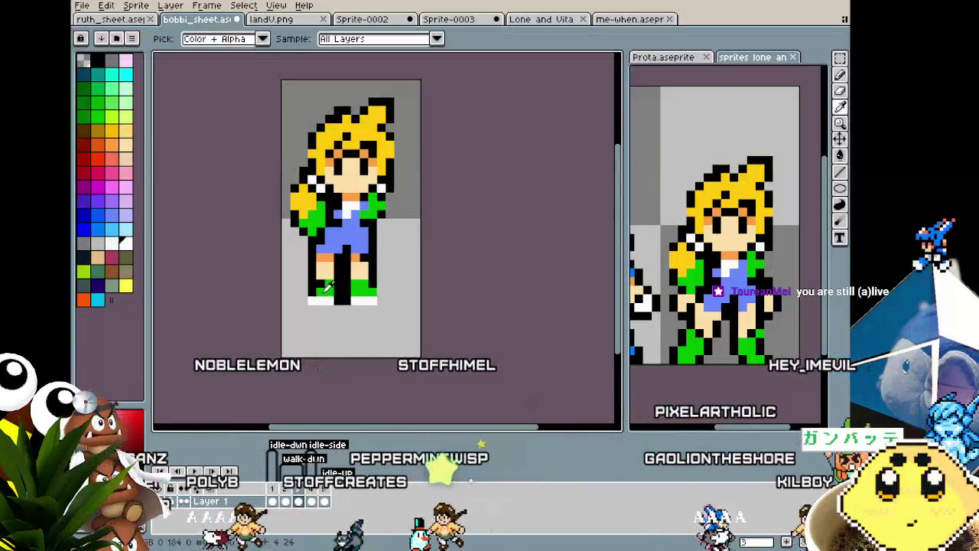
alt+click(312, 292)
key(alt)
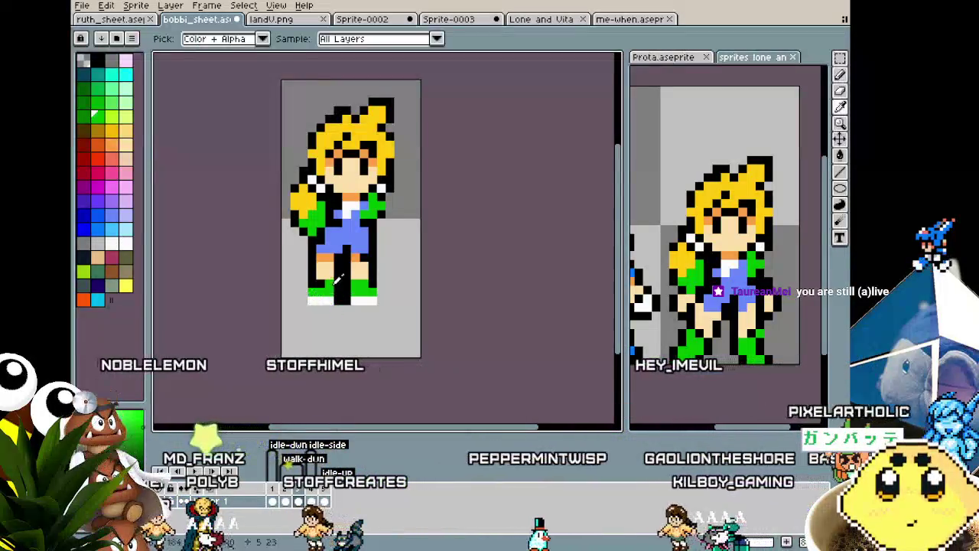
key(alt)
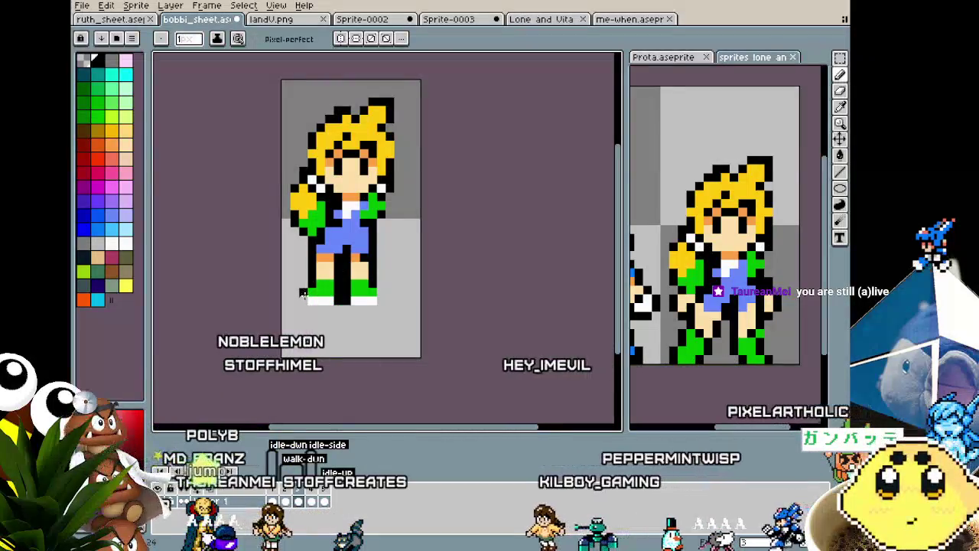
click(304, 291)
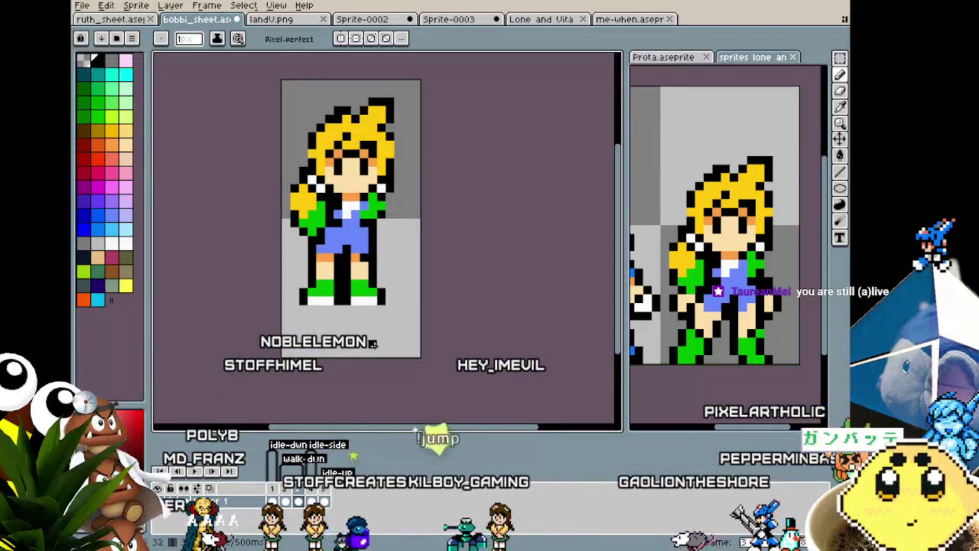
scroll(373, 344, down, 3)
scroll(374, 342, up, 2)
scroll(374, 329, up, 1)
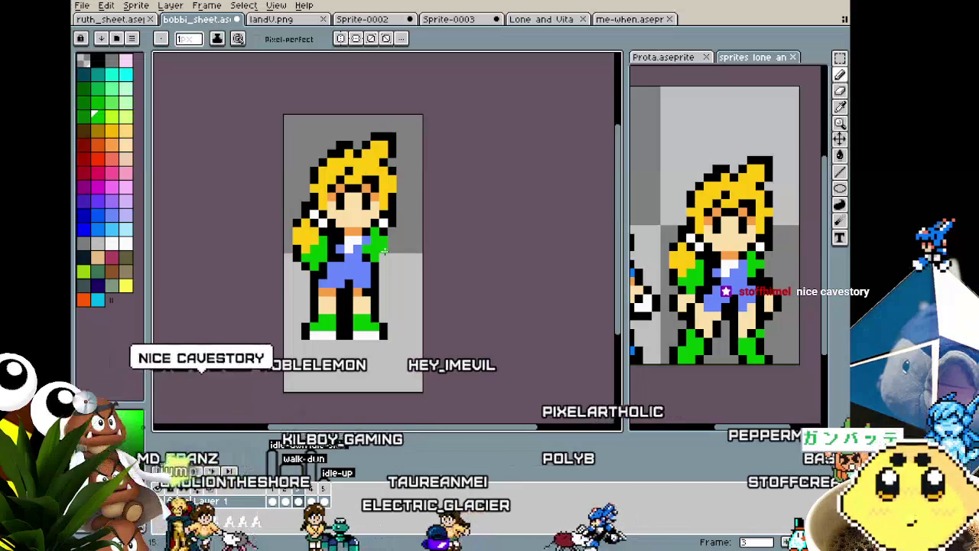
Sample the outline black near the arm and undo a stray stroke.
key(m)
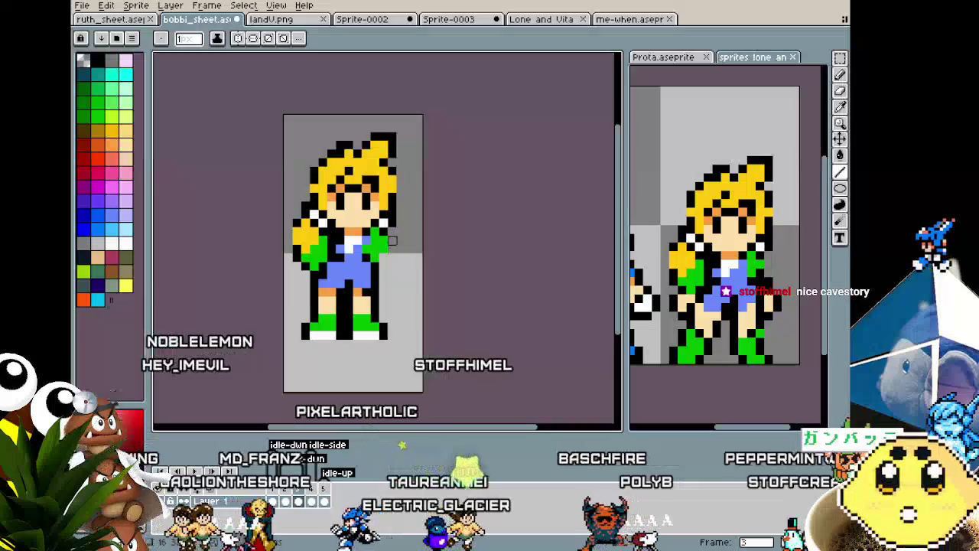
alt+click(391, 239)
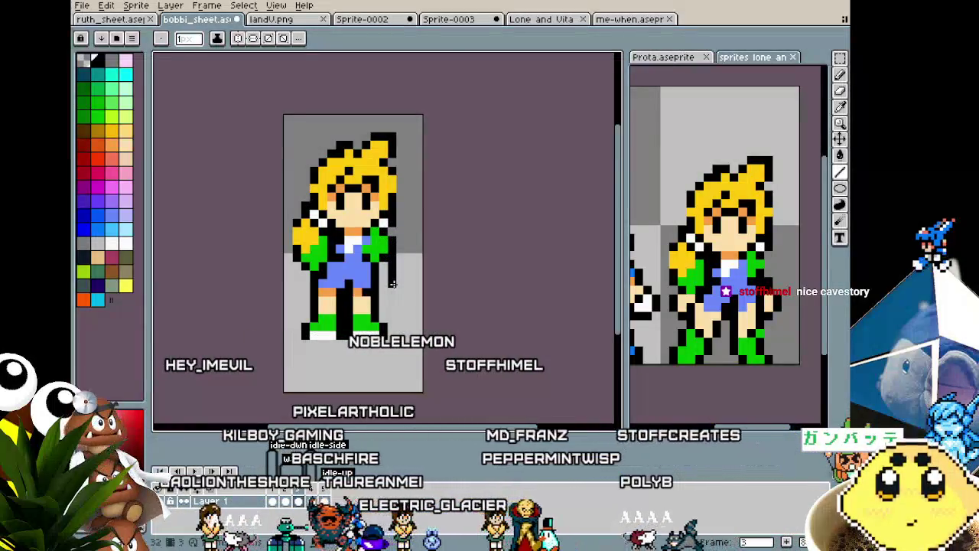
key(ctrl+z)
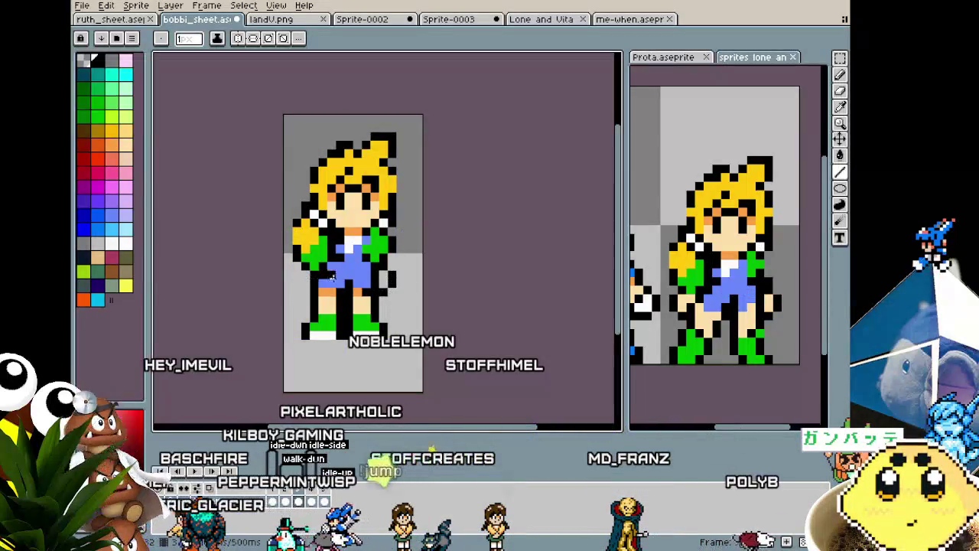
key(i)
key(b)
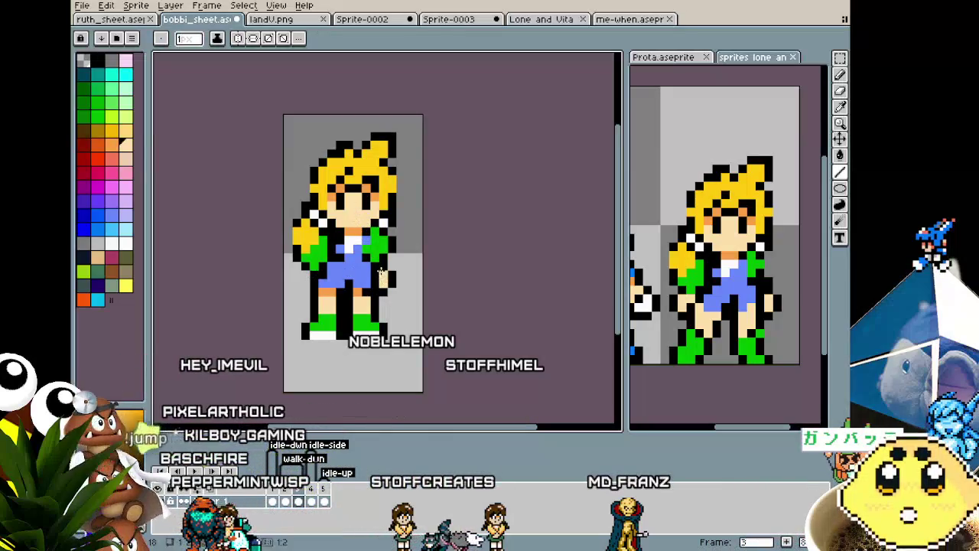
key(i)
key(b)
scroll(332, 337, down, 3)
scroll(329, 321, up, 1)
scroll(327, 305, up, 1)
key(i)
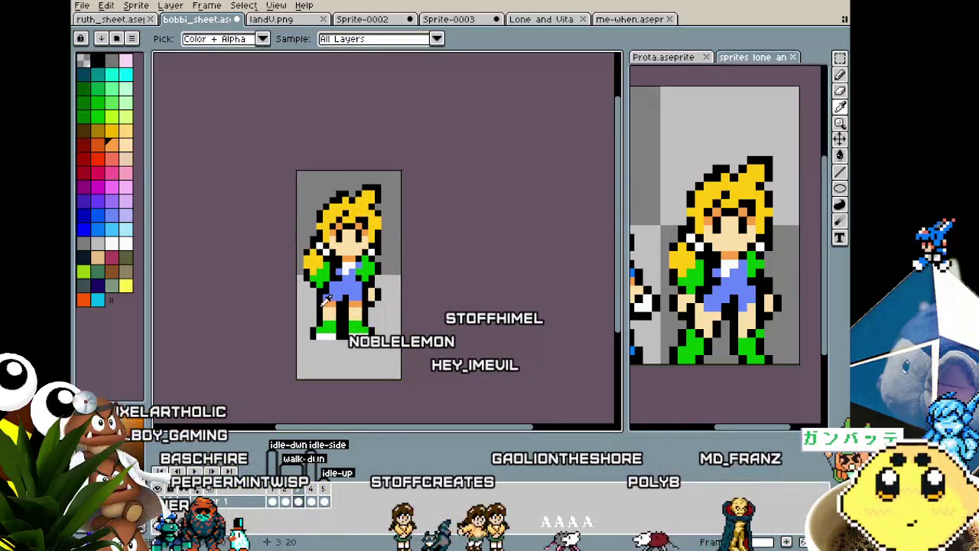
key(b)
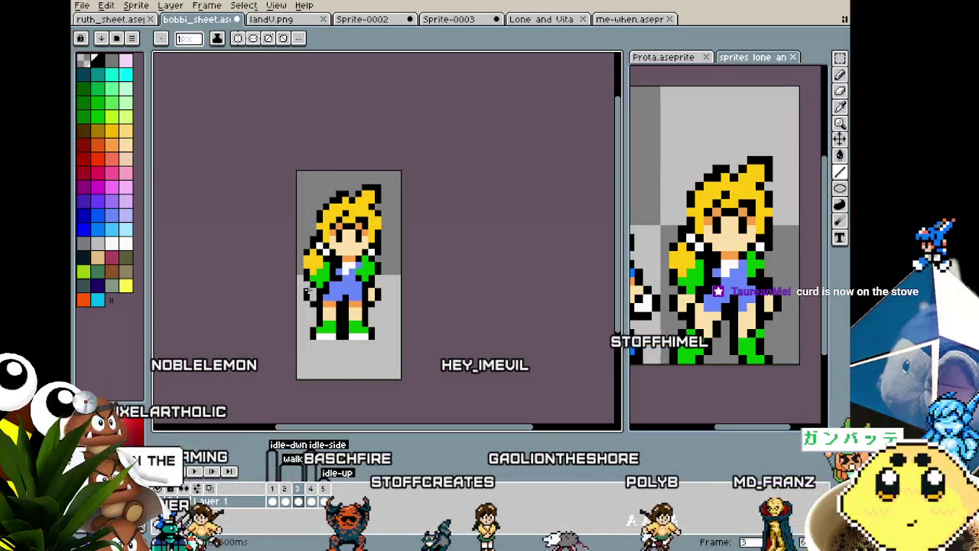
scroll(348, 329, up, 1)
scroll(352, 337, up, 1)
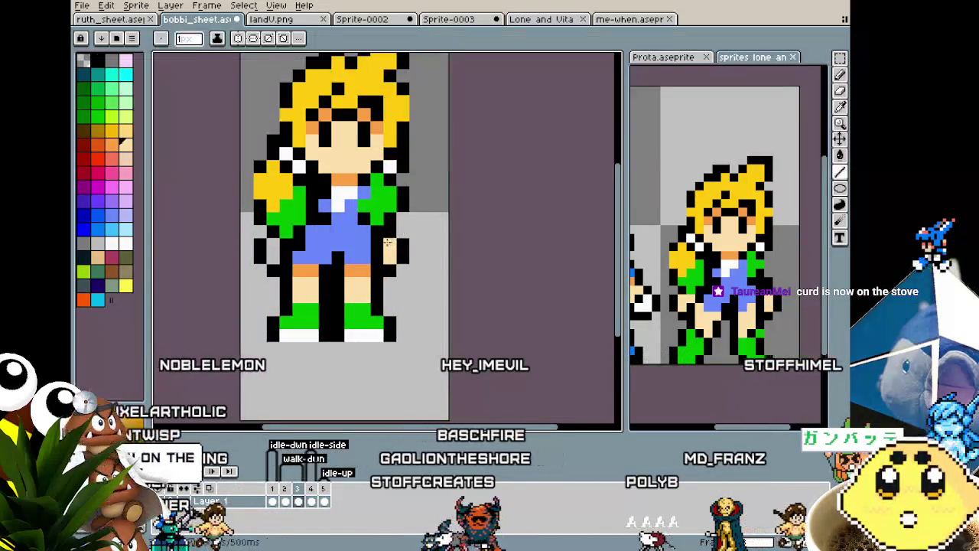
Pick the peach skin colour from the girl's arm and retouch the arm pixels.
key(i)
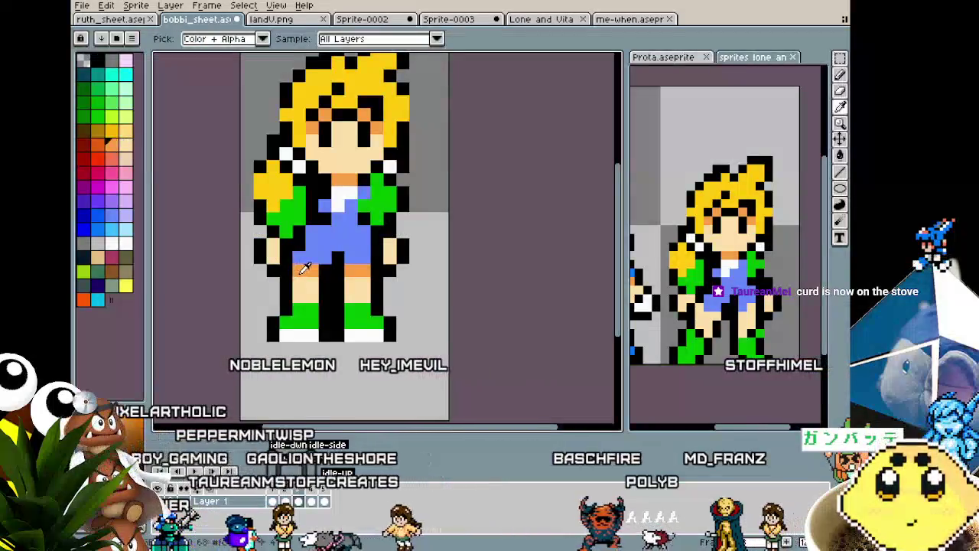
click(300, 272)
key(b)
scroll(330, 329, down, 2)
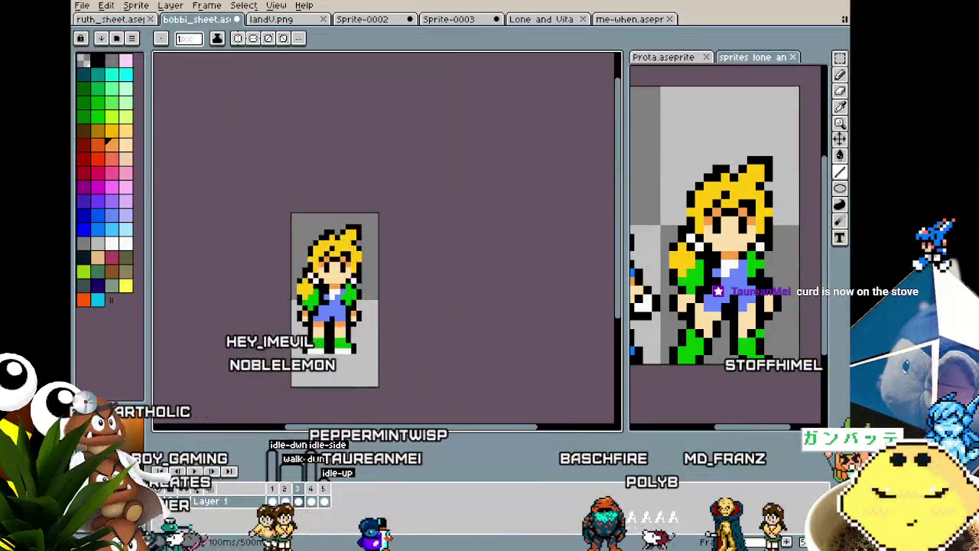
scroll(330, 328, down, 1)
scroll(314, 369, right, 1)
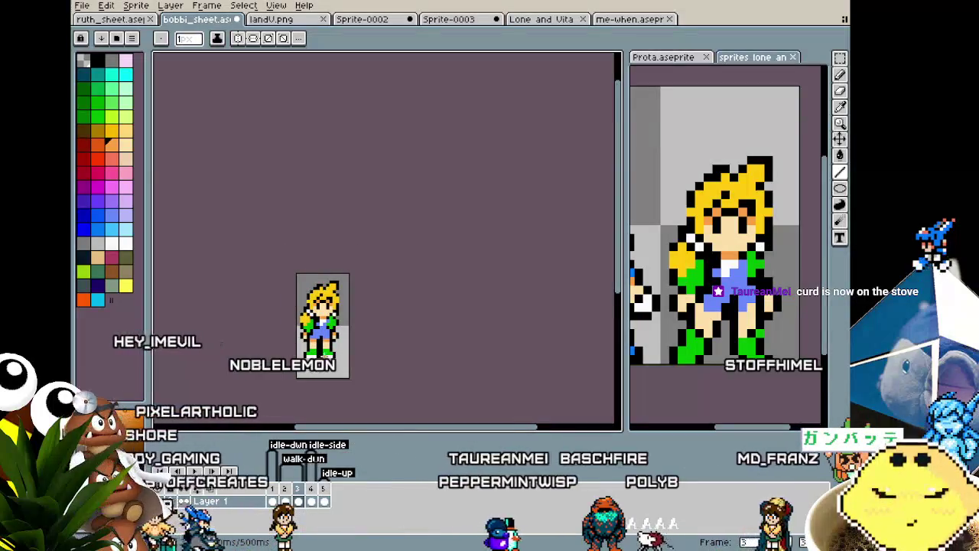
scroll(334, 347, up, 2)
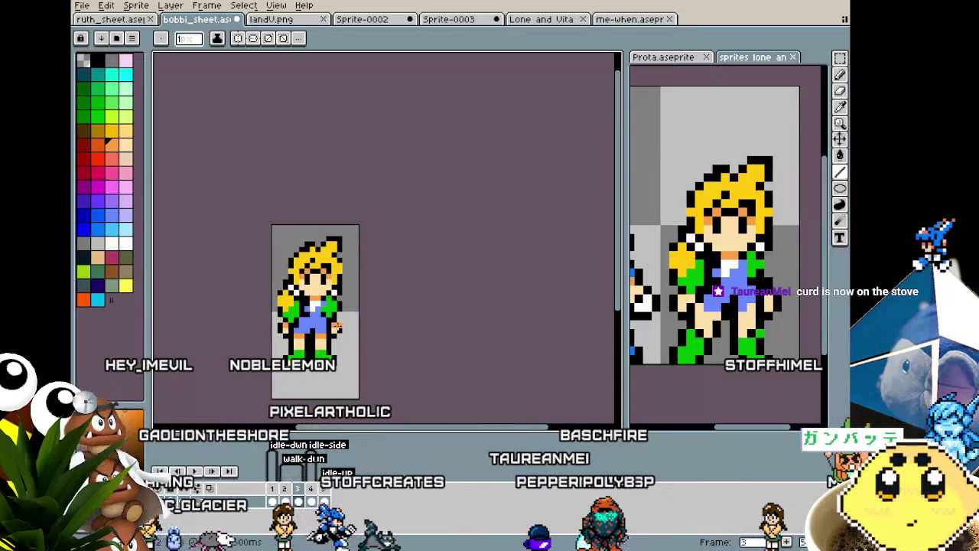
key(i)
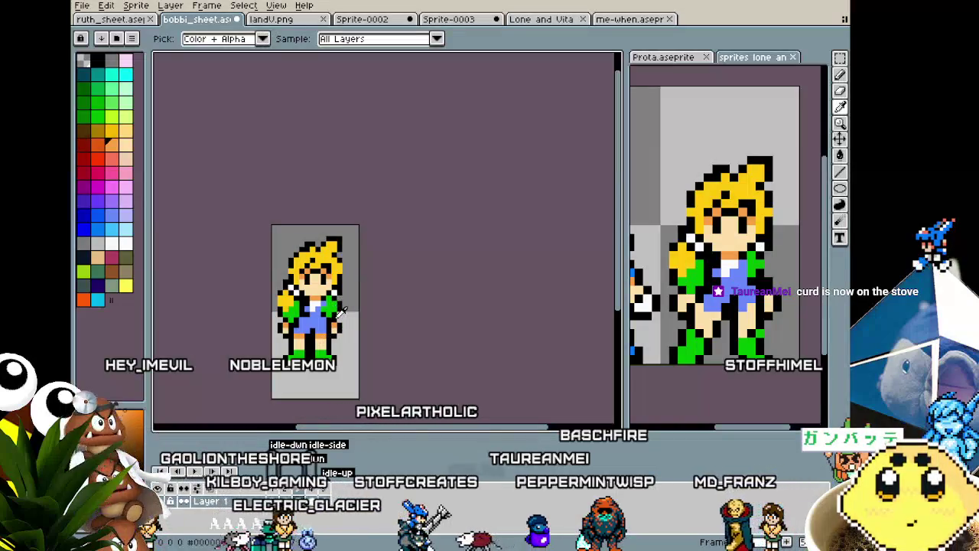
alt+click(341, 310)
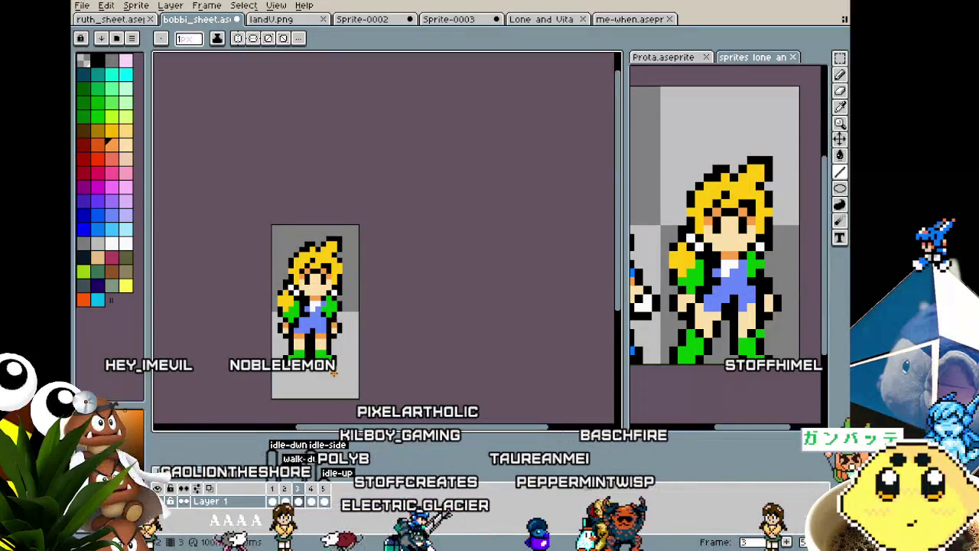
scroll(334, 372, up, 1)
scroll(334, 373, up, 1)
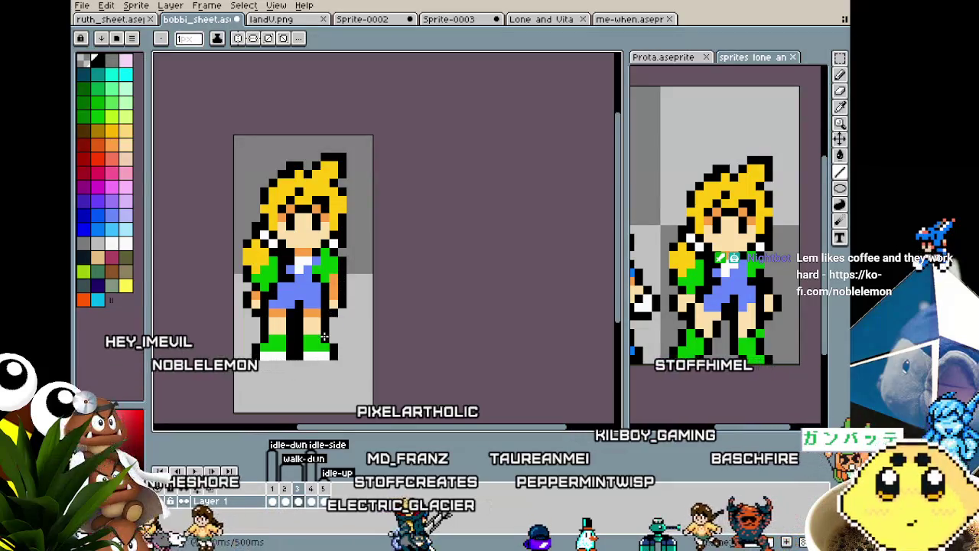
Frame the sprite's right side and pick up the jacket green for the sleeve.
key(alt)
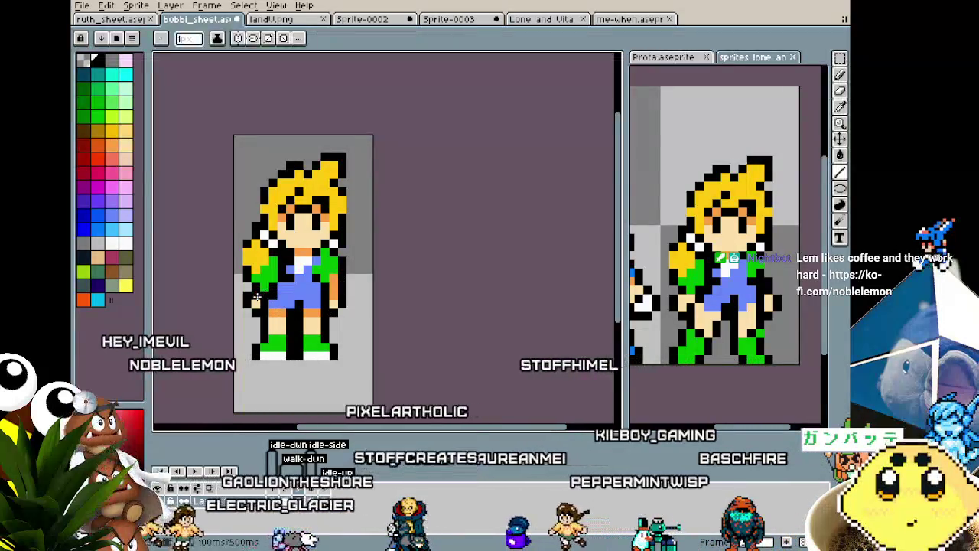
drag(263, 290, 282, 294)
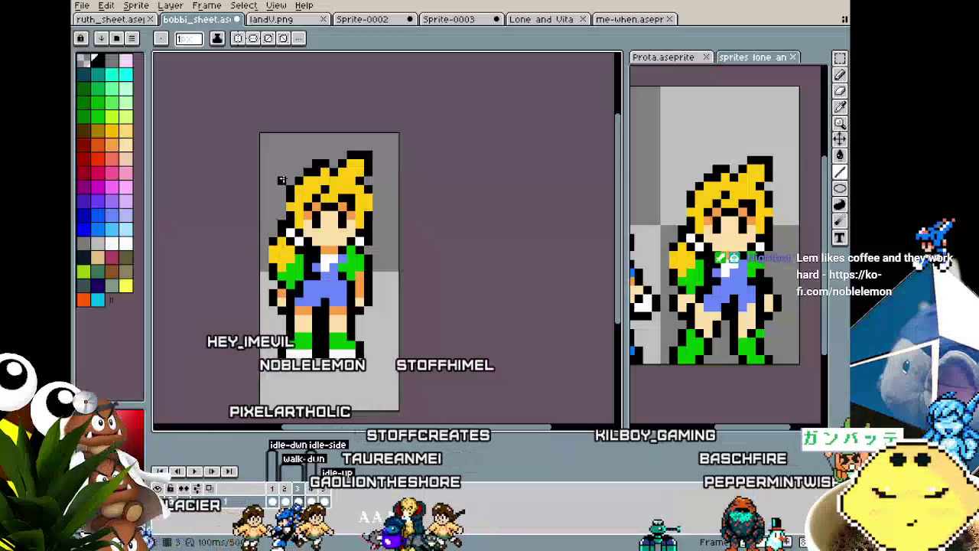
scroll(319, 298, up, 1)
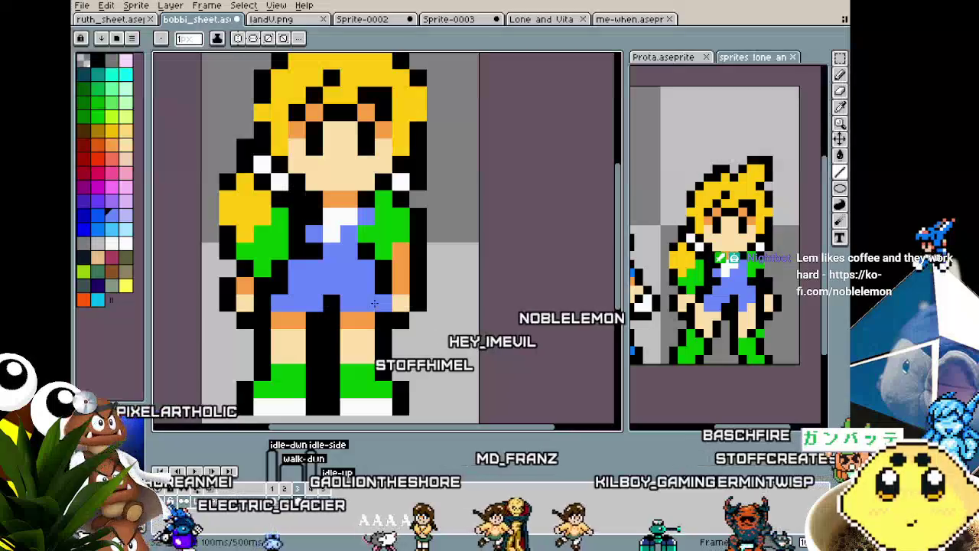
scroll(338, 343, down, 2)
drag(338, 344, 307, 336)
scroll(314, 315, up, 2)
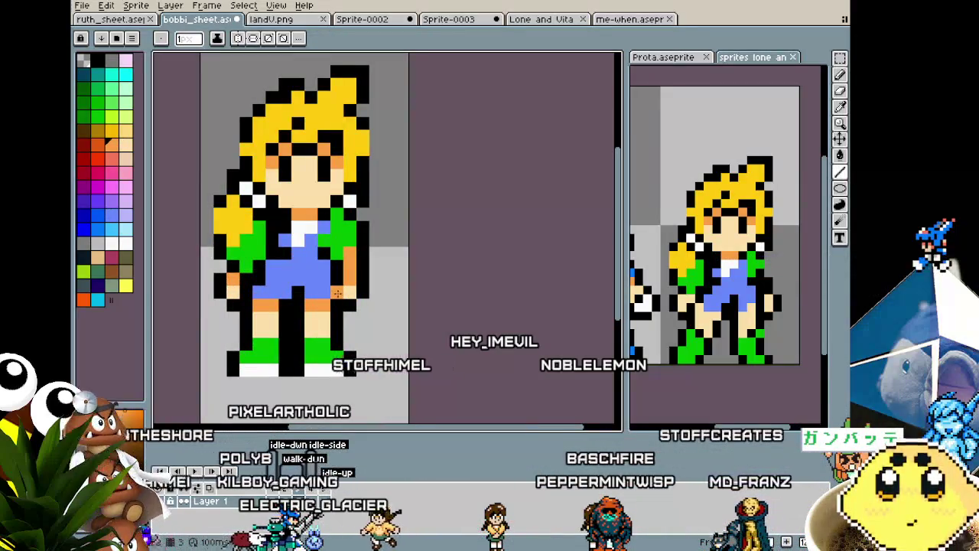
key(i)
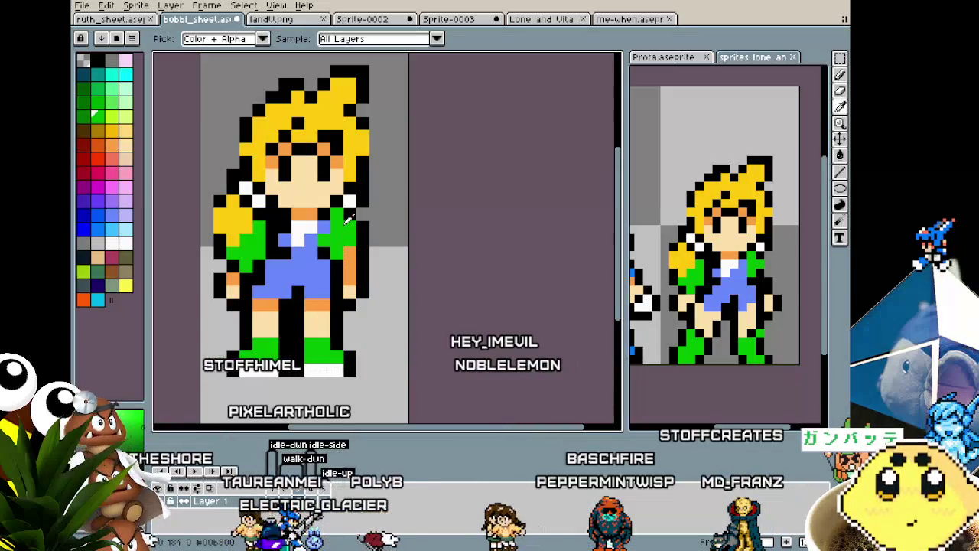
key(b)
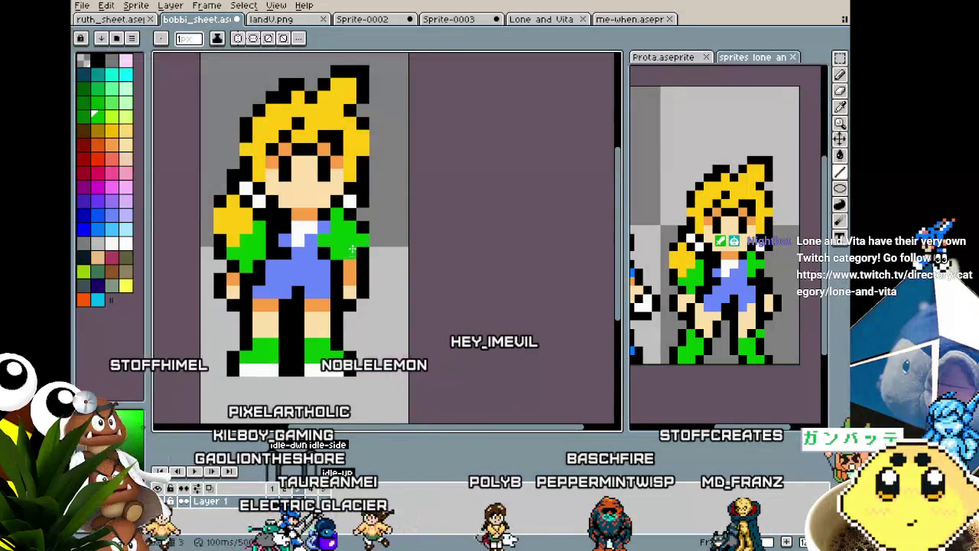
scroll(312, 289, down, 2)
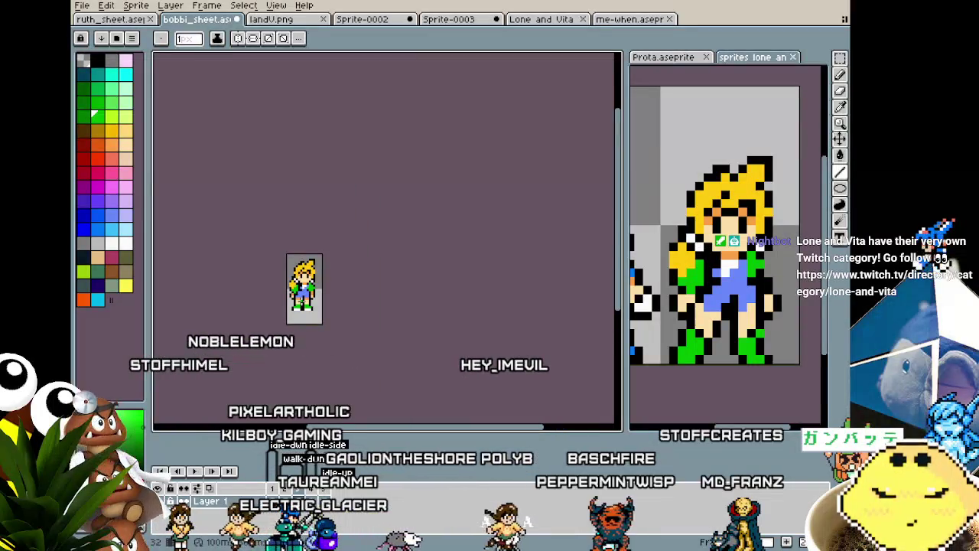
Pick the orange skin tone and shrink the pencil to 1 px to redraw the arm and hand.
scroll(319, 284, up, 2)
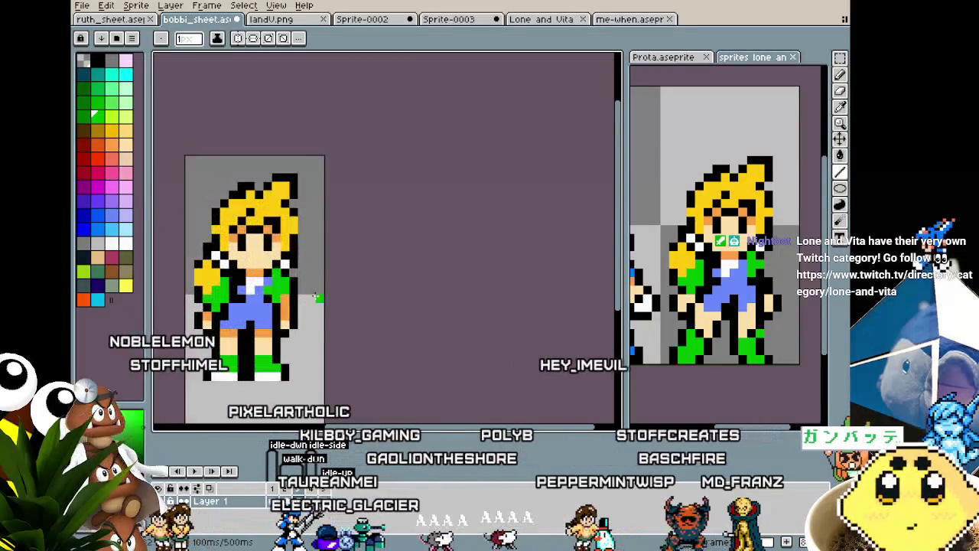
alt+click(289, 327)
key(minus)
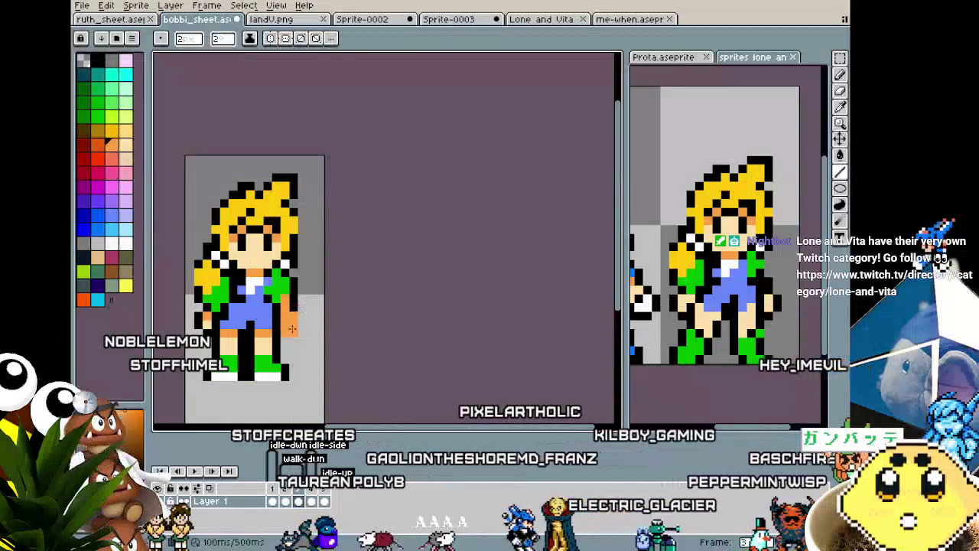
key(minus)
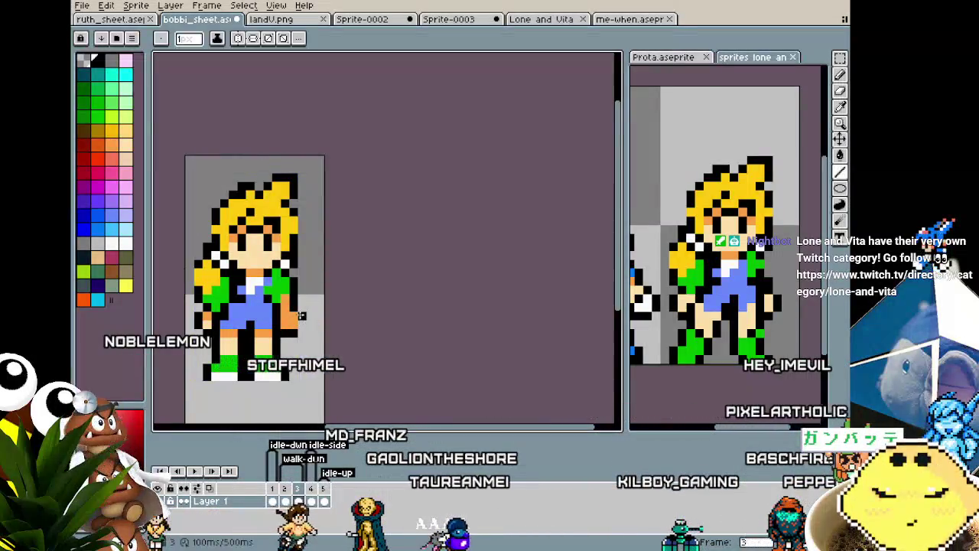
scroll(257, 336, up, 1)
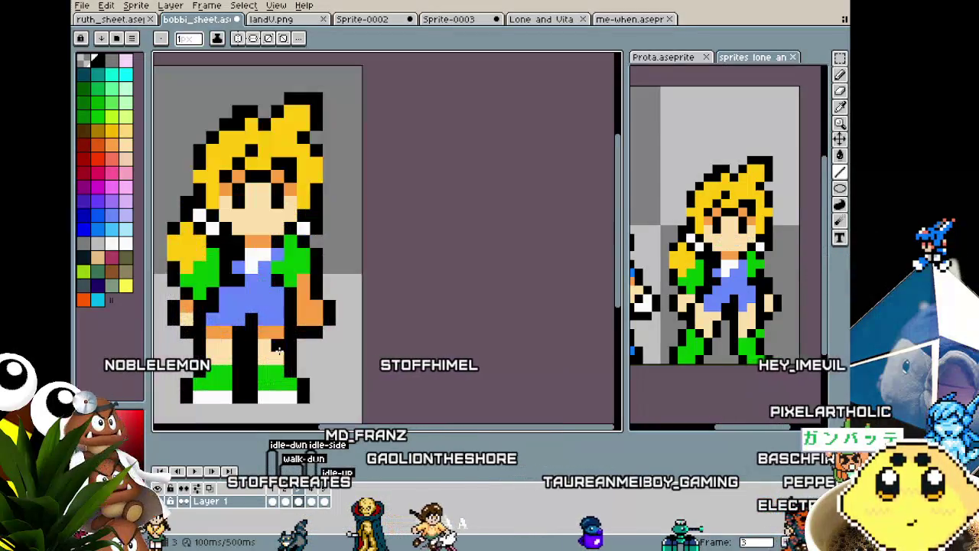
key(alt)
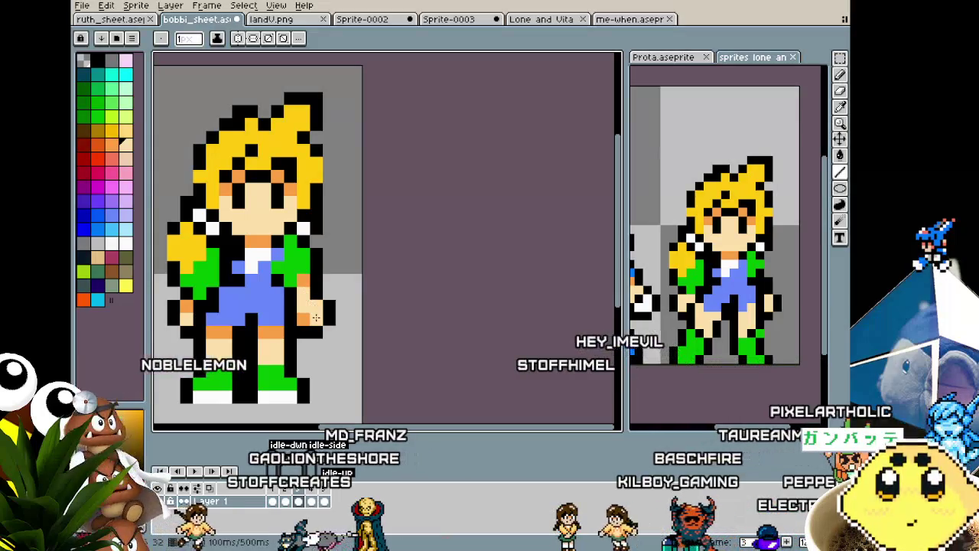
scroll(268, 374, down, 3)
scroll(292, 357, up, 1)
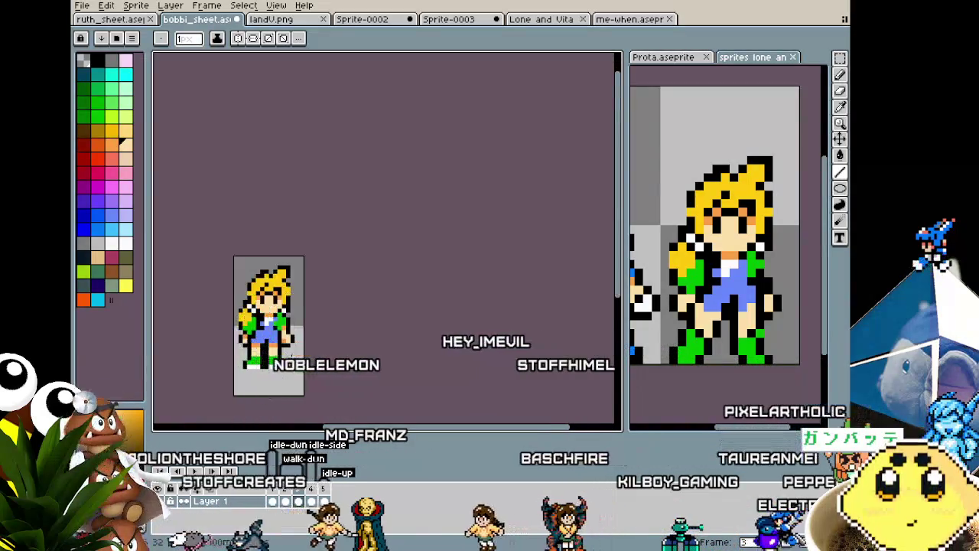
scroll(292, 357, up, 1)
key(alt)
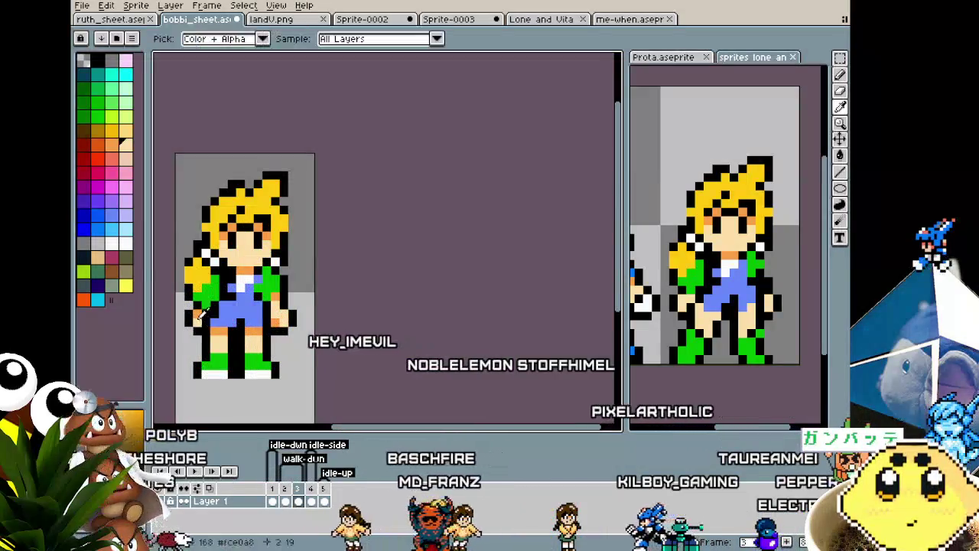
click(201, 310)
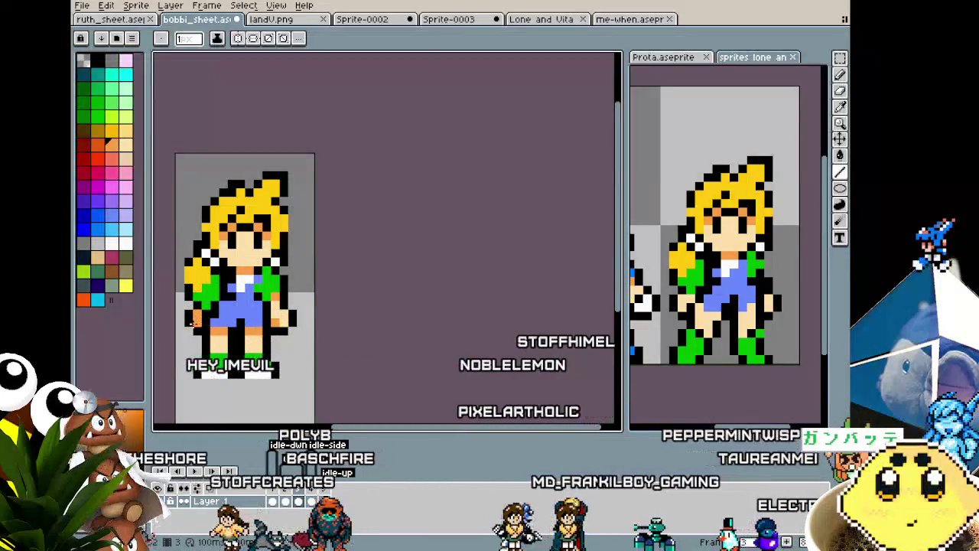
Step forward to the next walk-cycle frame.
scroll(183, 374, down, 3)
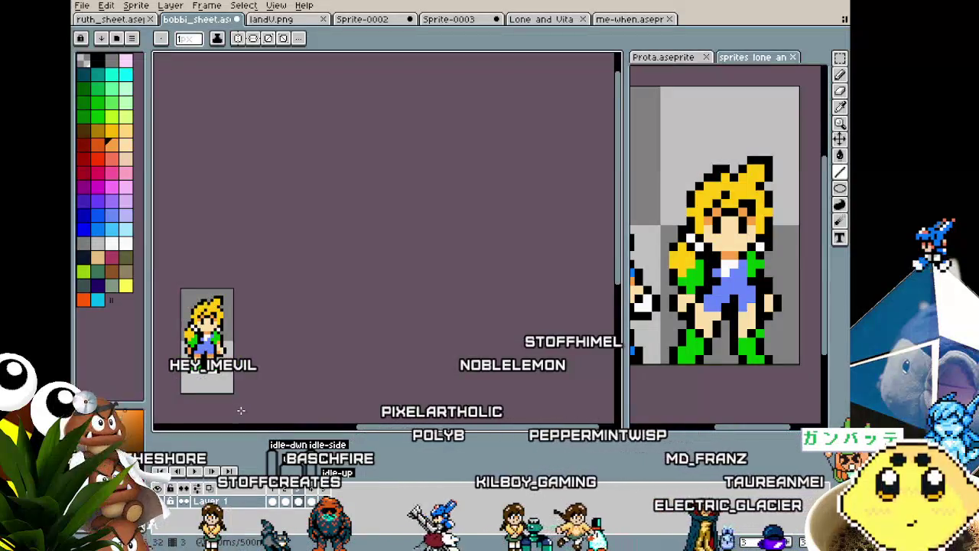
key(period)
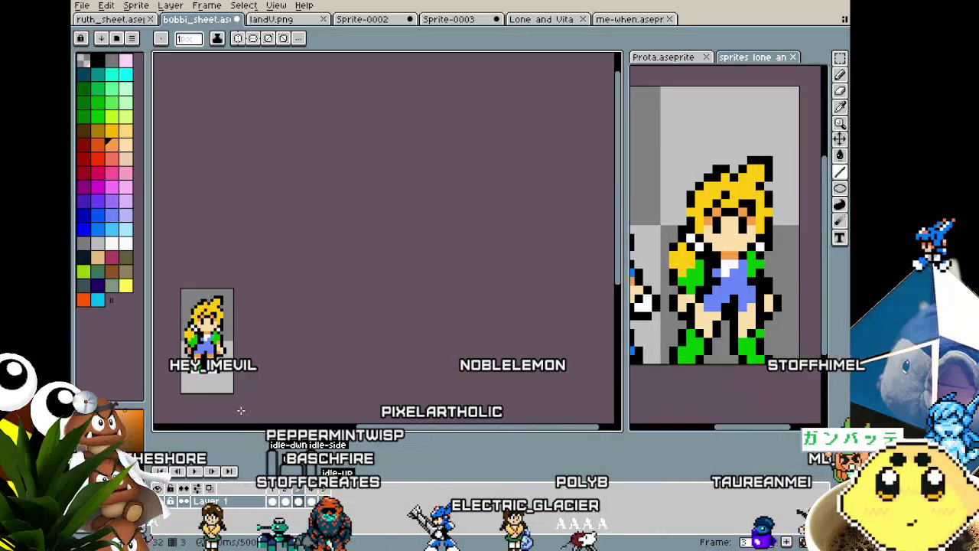
scroll(214, 384, up, 1)
key(m)
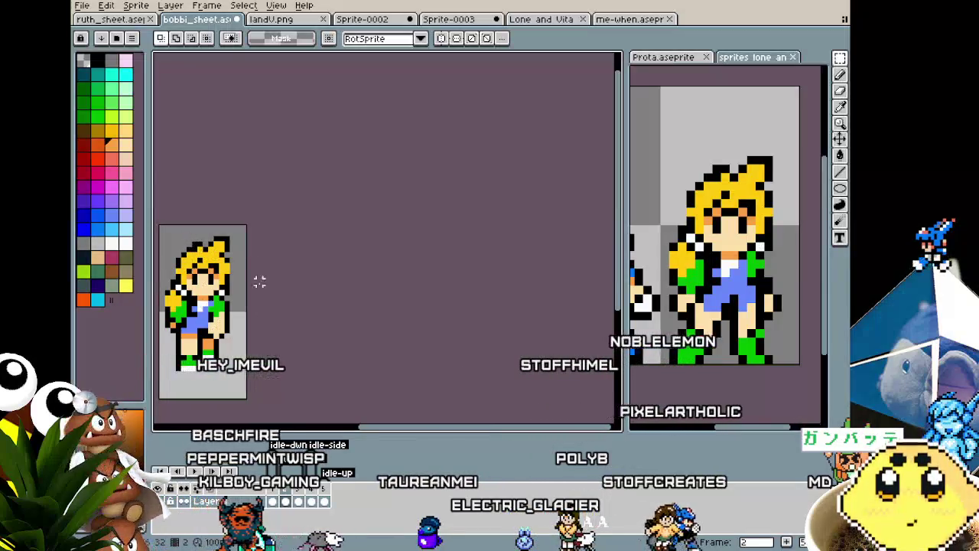
Preview the ruth_sheet animation starting from its front-facing idle frame.
click(113, 20)
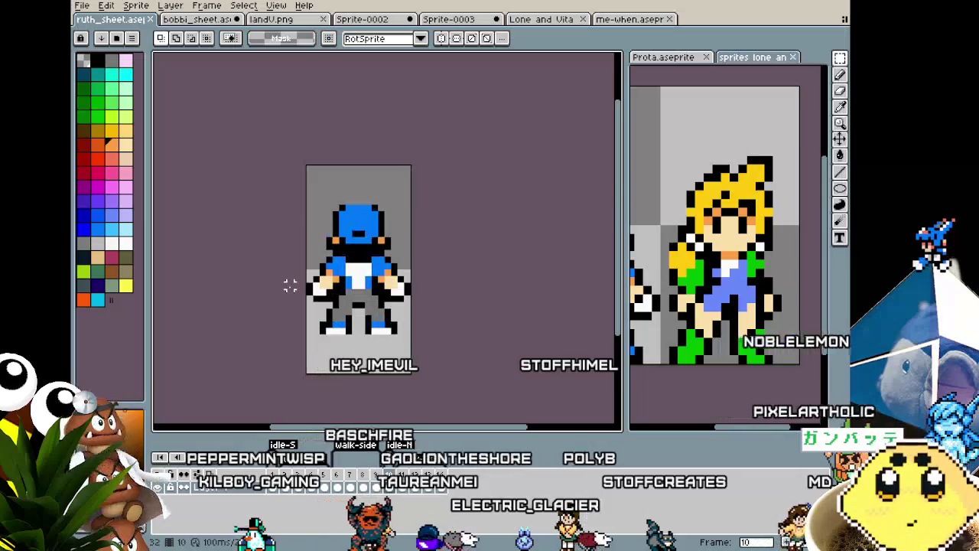
click(293, 490)
key(Return)
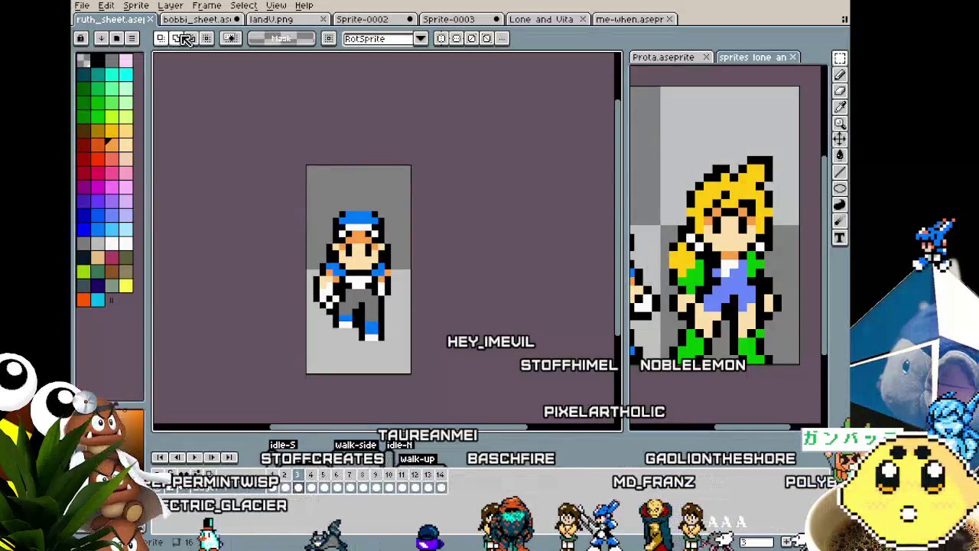
Return to bobbi_sheet, recentre the view, and select the whole canvas.
click(203, 20)
drag(199, 231, 260, 224)
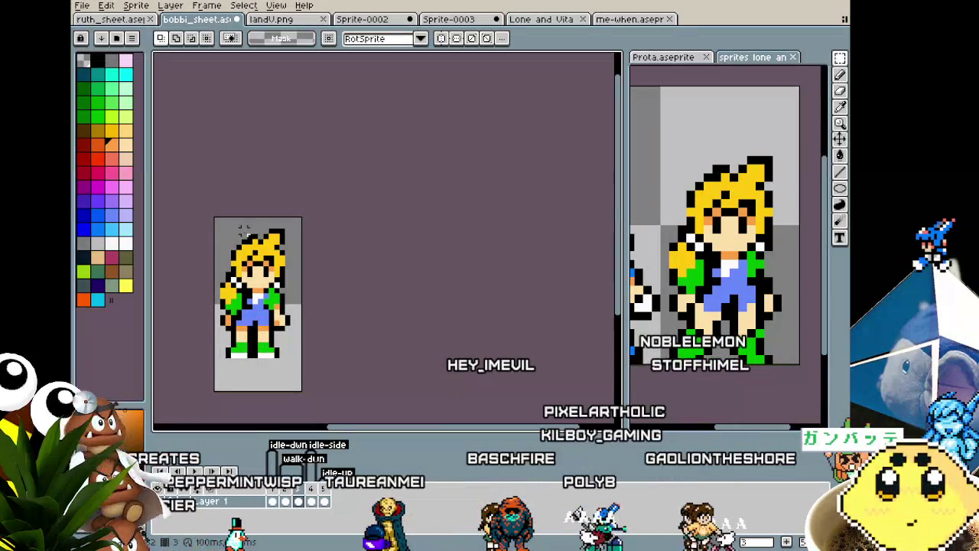
key(ctrl+a)
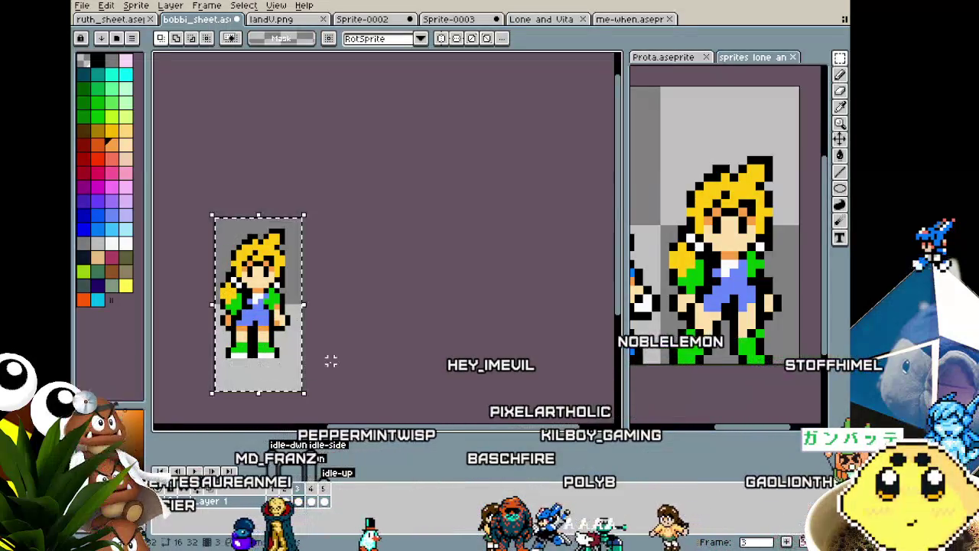
Deselect the sprite, eyedrop the boot green and paint the right boot's white sole pixel green.
key(ctrl+d)
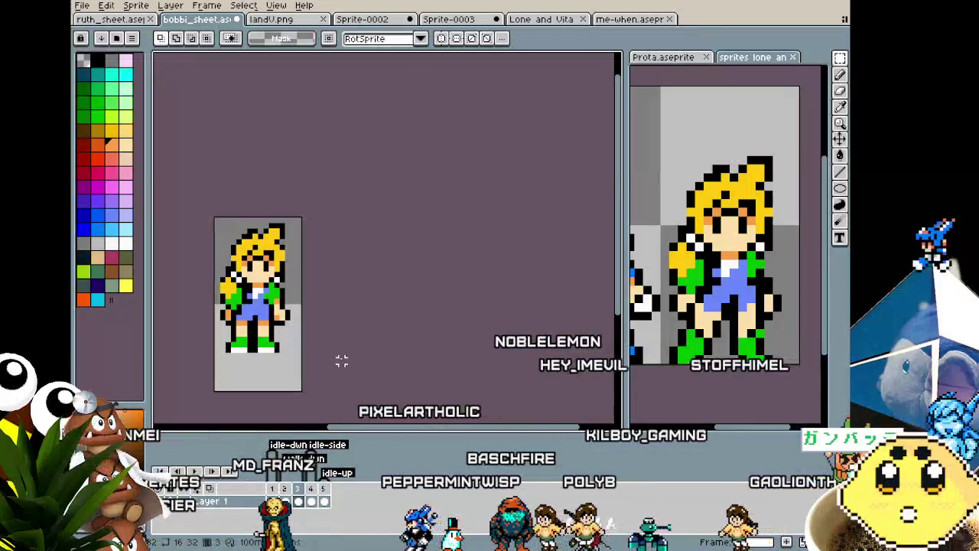
scroll(217, 359, up, 1)
scroll(217, 360, up, 1)
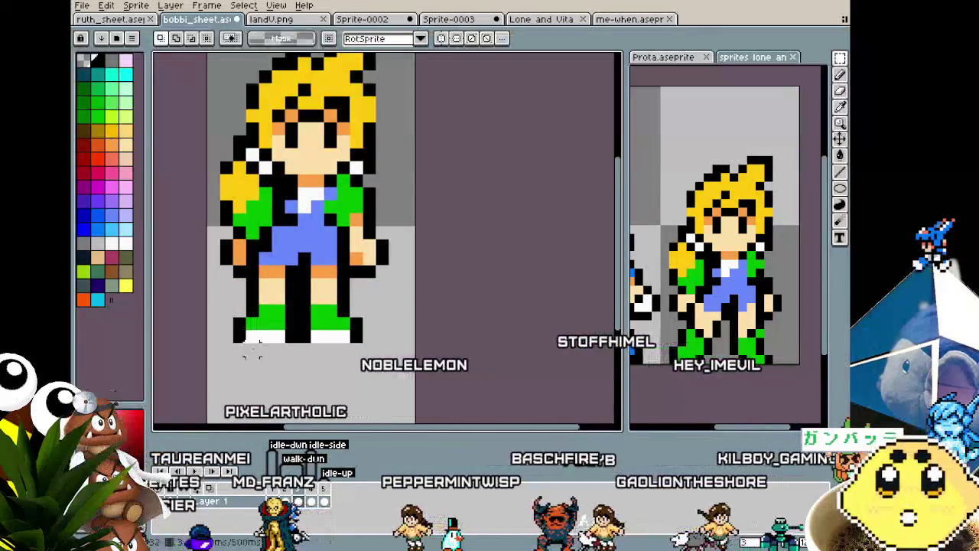
key(alt)
key(alt)
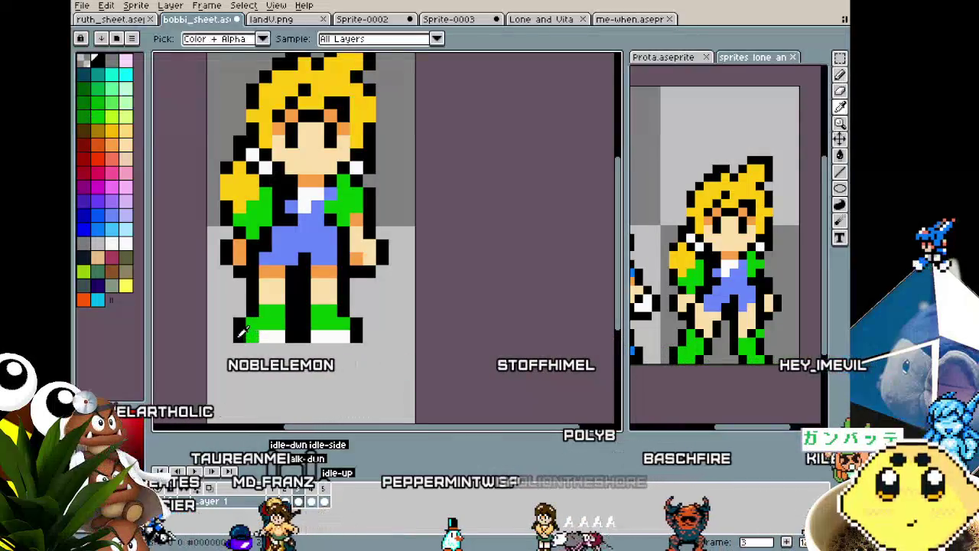
click(252, 348)
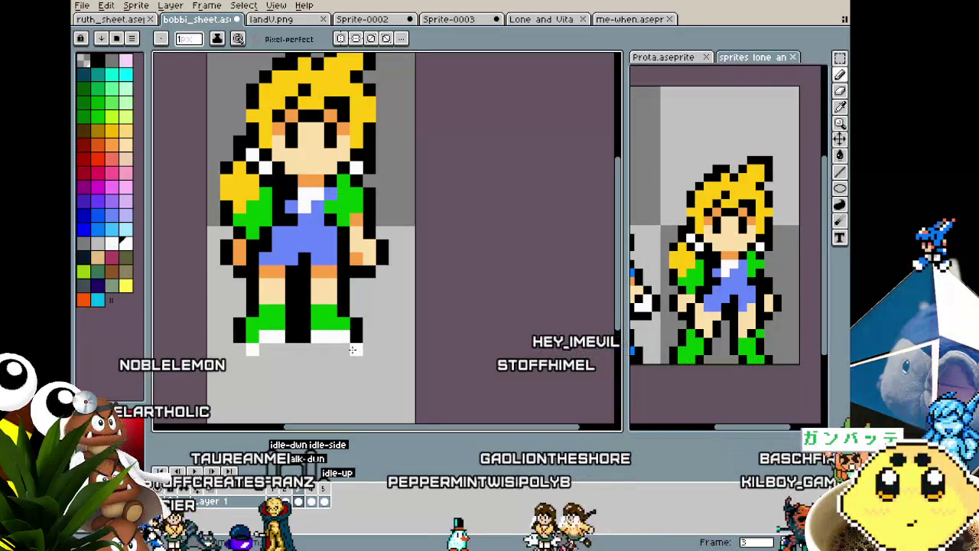
key(alt)
alt+click(327, 328)
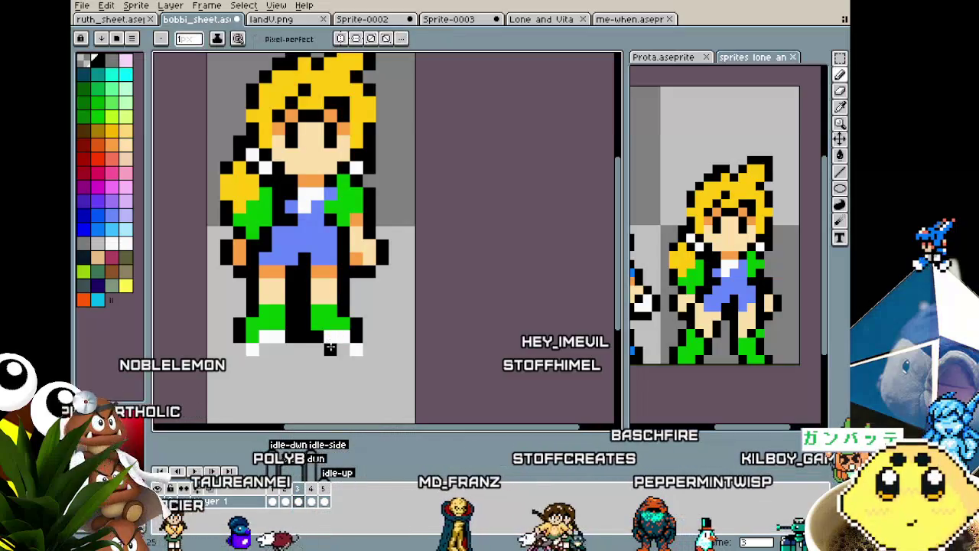
click(338, 337)
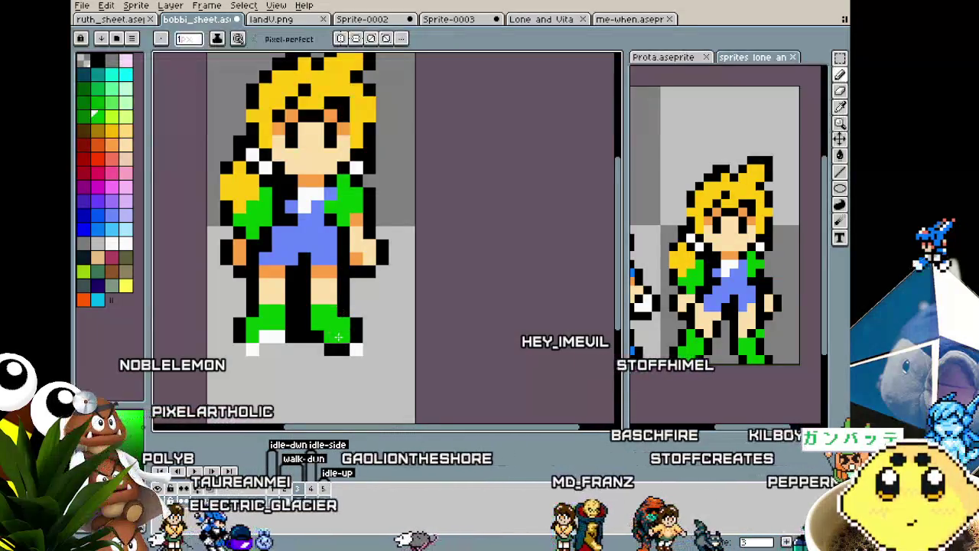
Paint the left boot's remaining white sole pixels green and undo the stray pixel below it.
alt+click(246, 344)
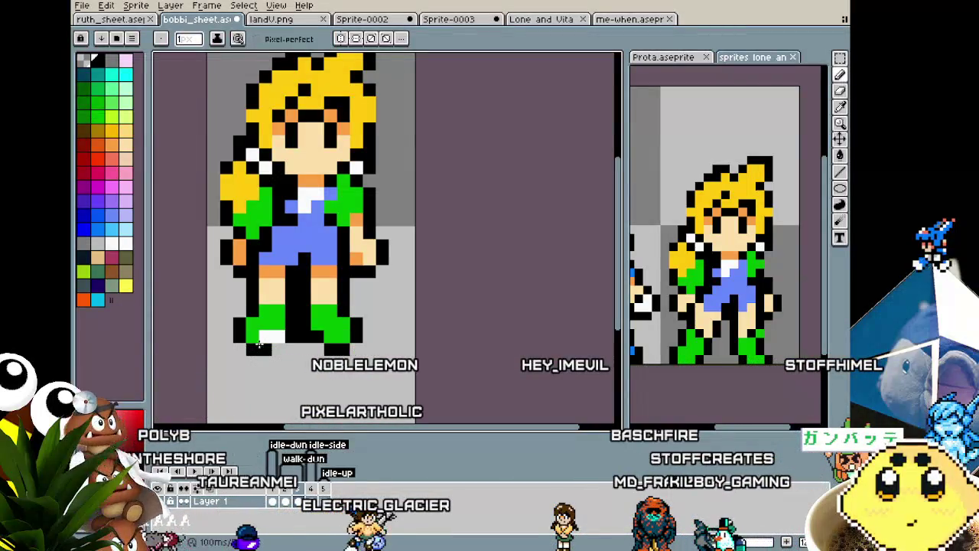
alt+click(273, 336)
click(264, 336)
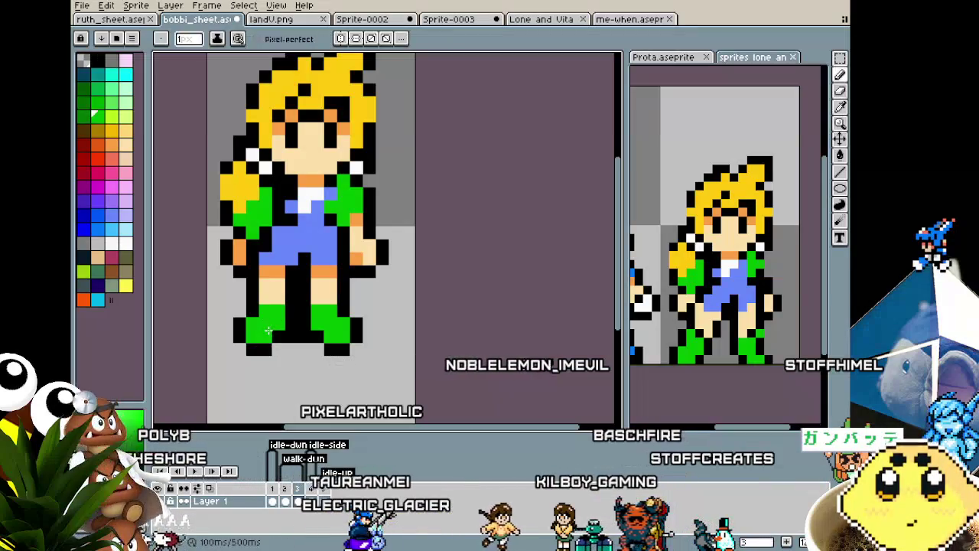
click(277, 387)
scroll(271, 383, down, 1)
scroll(272, 383, down, 1)
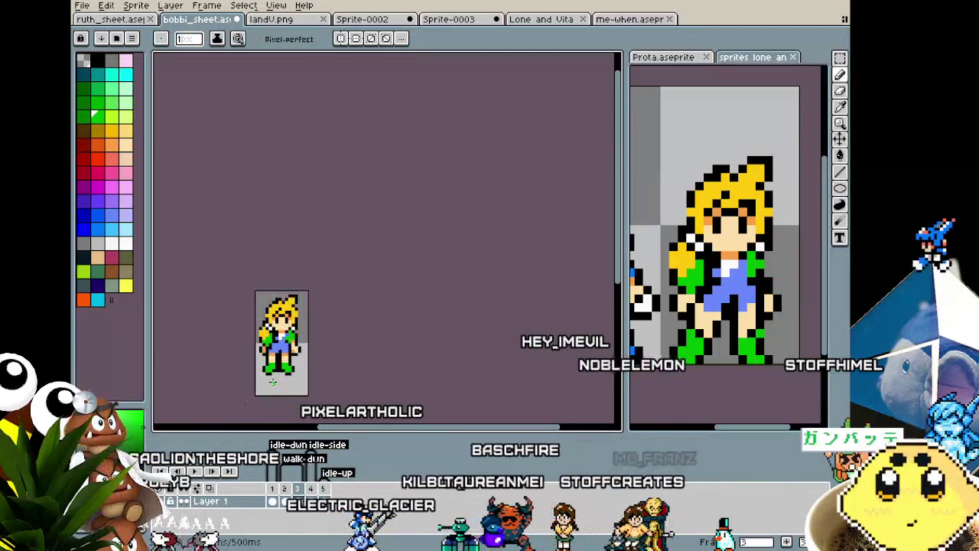
scroll(272, 382, up, 2)
key(ctrl+z)
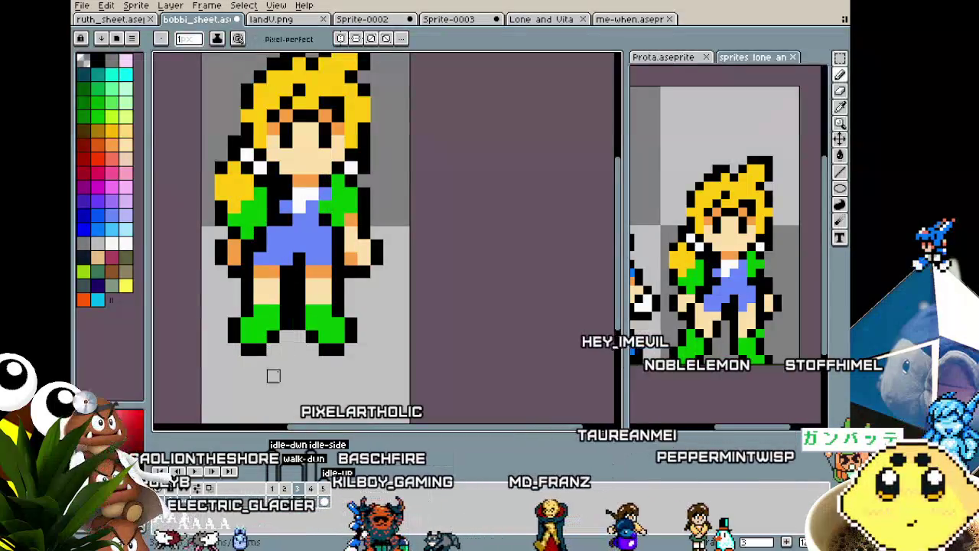
Pick the white swatch and pencil small white toe highlights onto both green boots.
scroll(284, 360, down, 3)
scroll(274, 382, down, 1)
scroll(274, 383, up, 1)
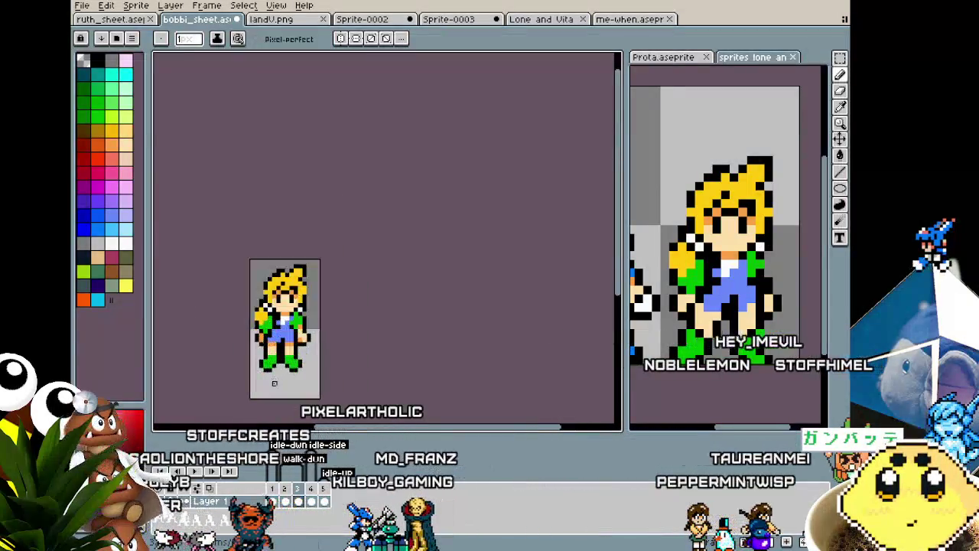
scroll(271, 321, up, 2)
alt+click(267, 241)
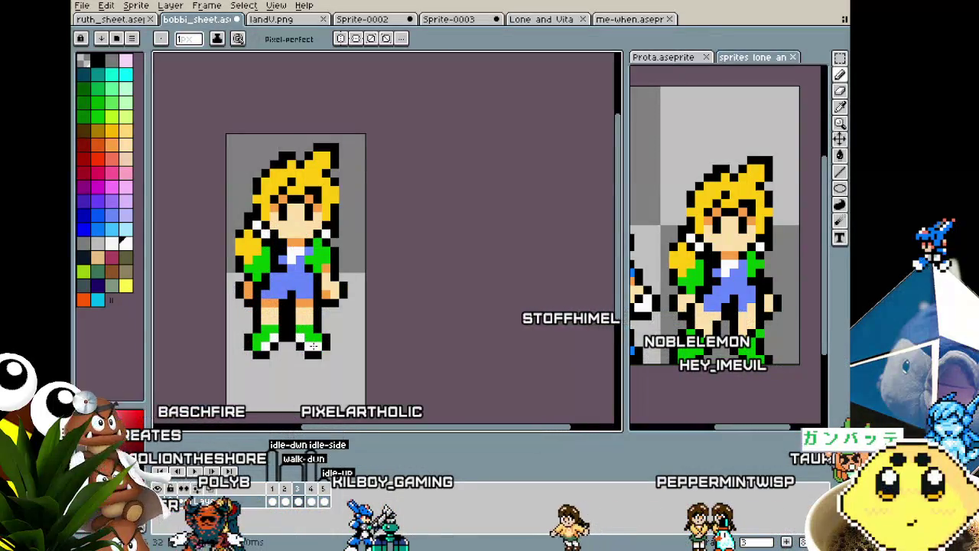
scroll(257, 346, down, 2)
scroll(257, 346, down, 2)
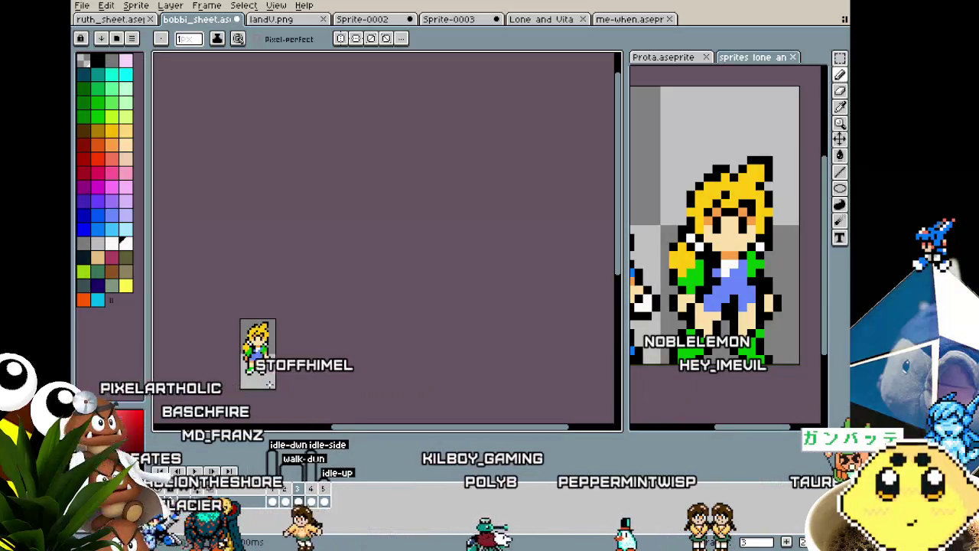
scroll(270, 383, up, 2)
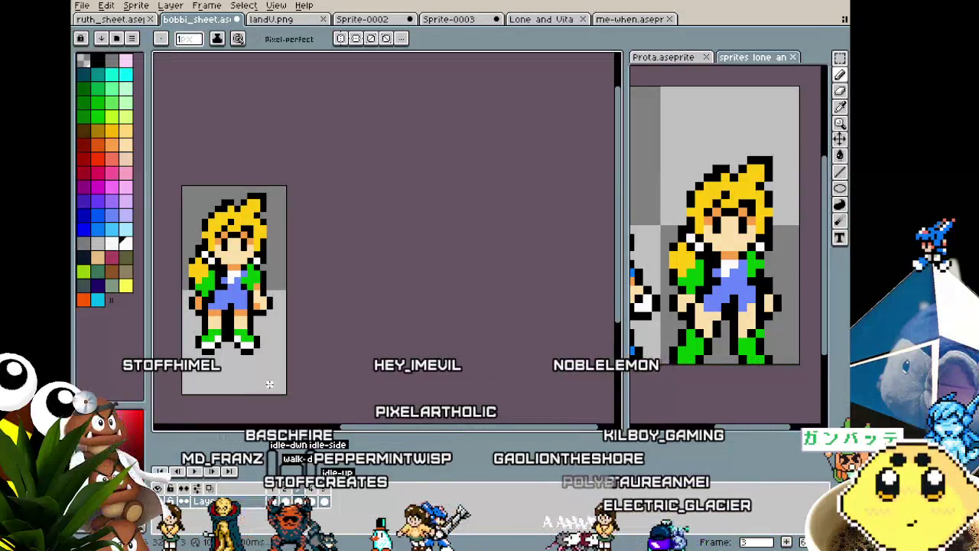
key(m)
scroll(233, 387, up, 1)
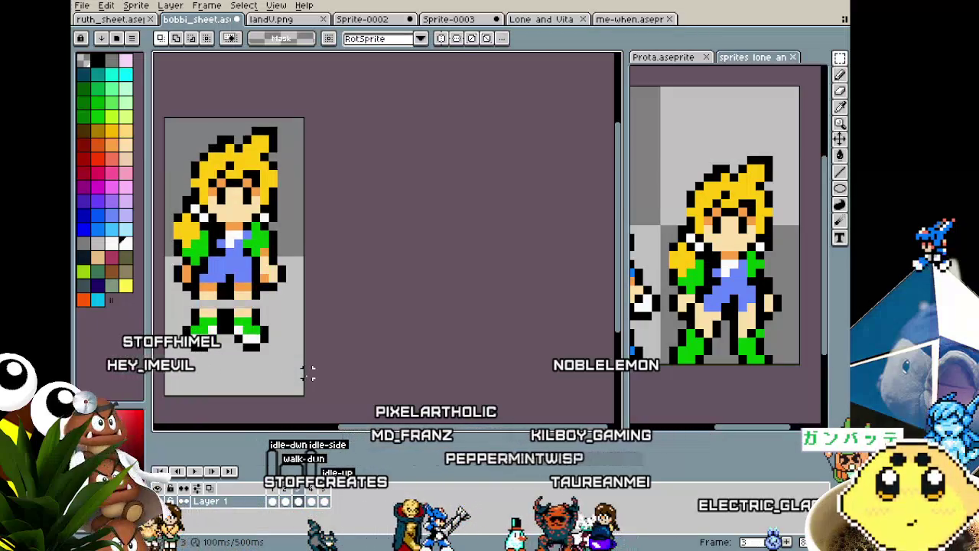
With the pencil and peach skin tone, paint the bare legs above both boots.
scroll(210, 312, up, 2)
key(b)
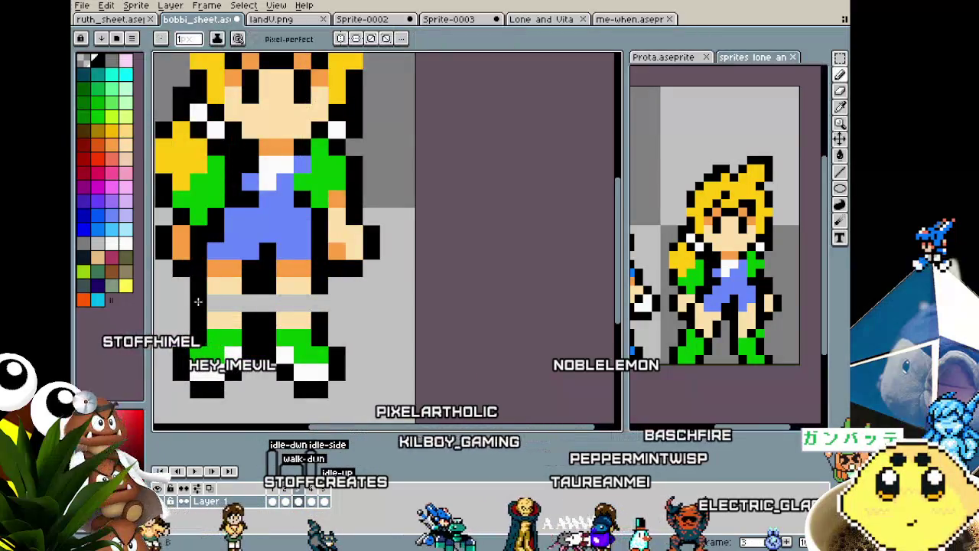
alt+click(290, 287)
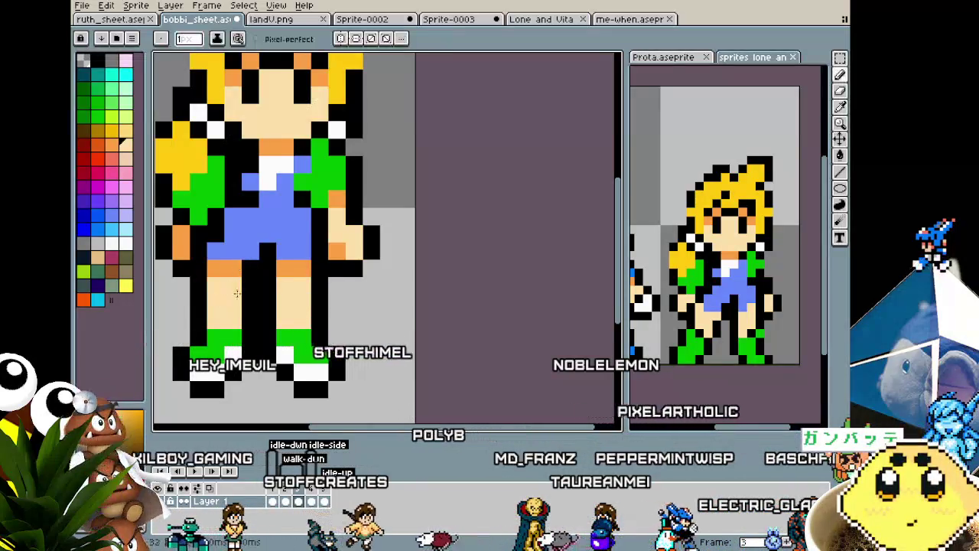
scroll(327, 380, down, 3)
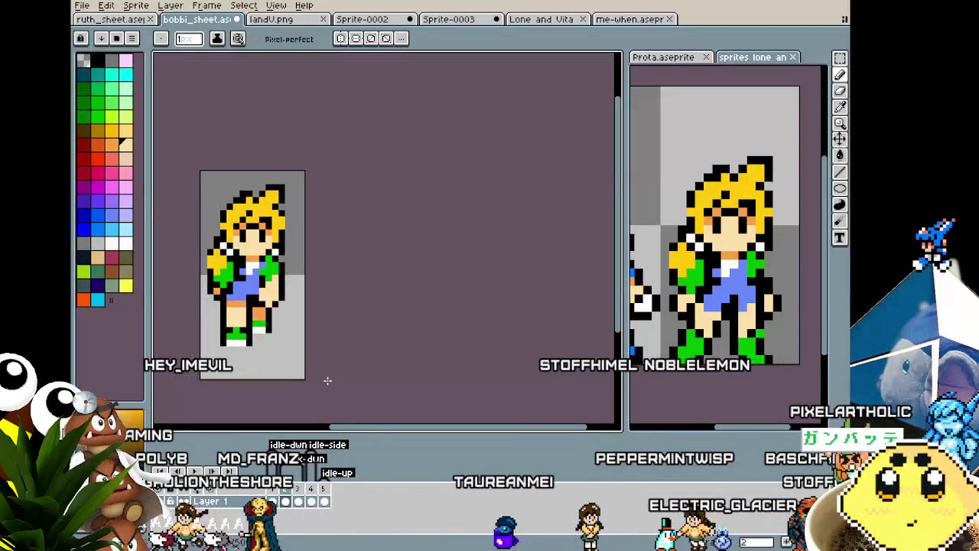
scroll(325, 380, up, 1)
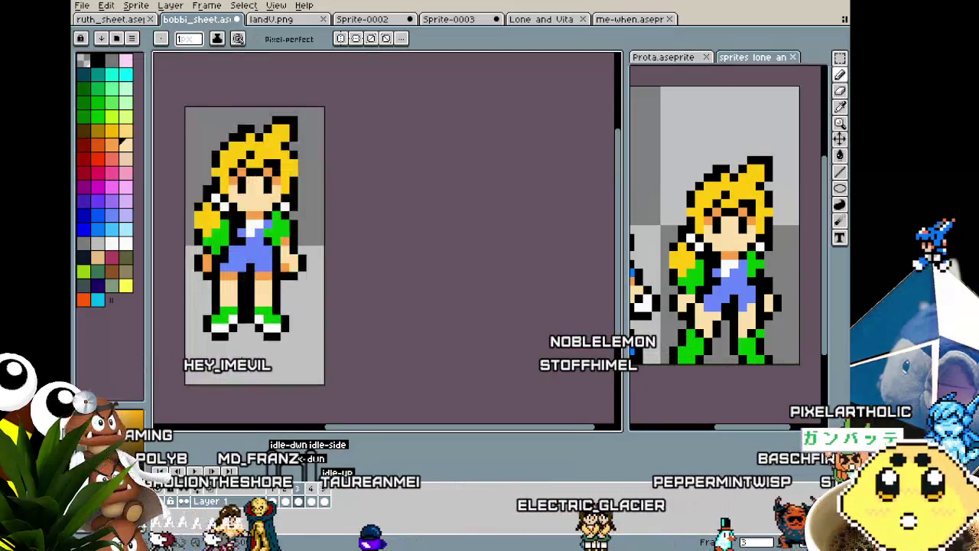
scroll(229, 352, up, 1)
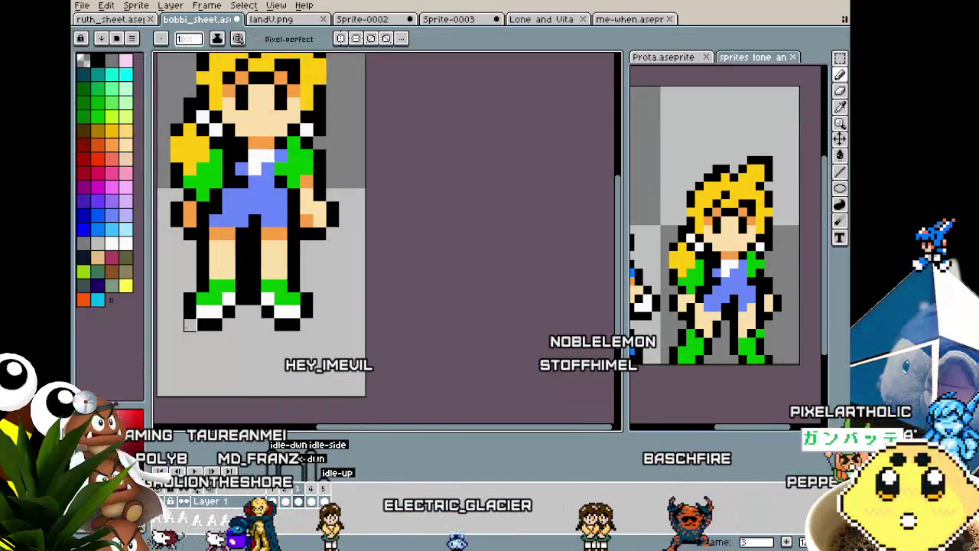
scroll(344, 382, down, 2)
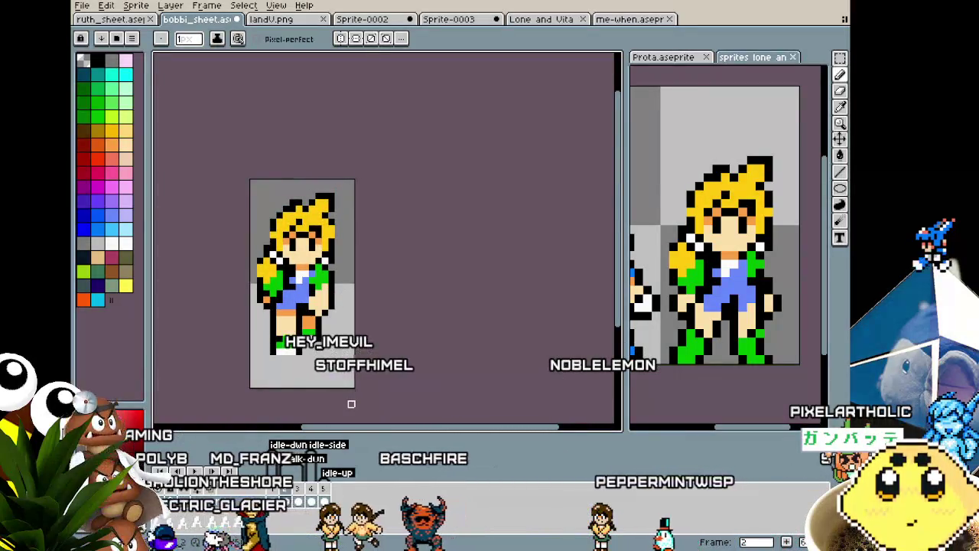
Toggle between walk frames 2 and 3 to compare the leg poses.
key(Right)
key(Left)
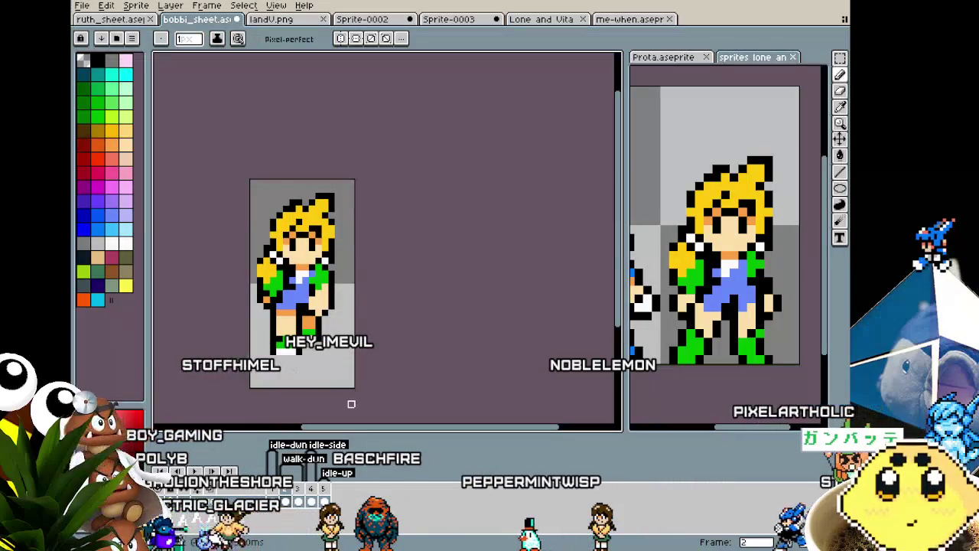
key(Right)
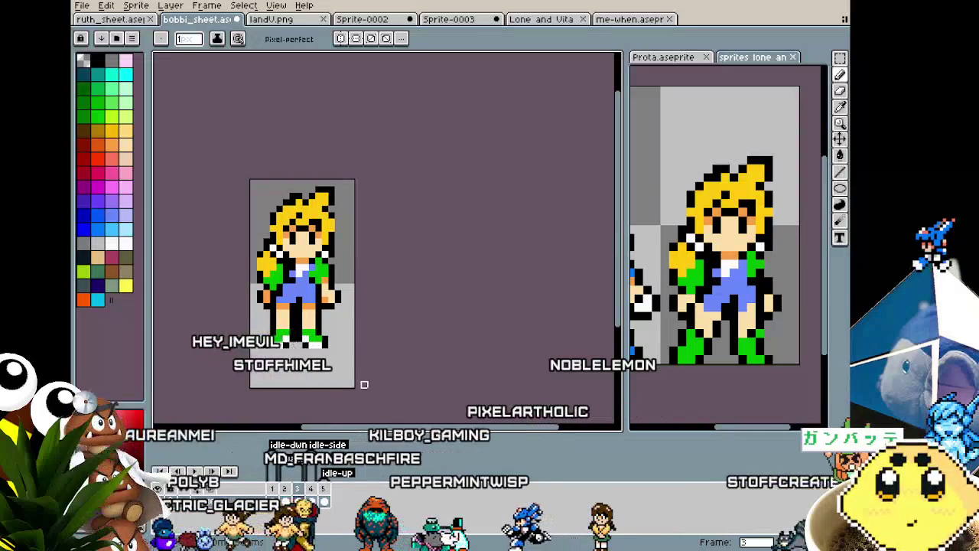
key(Left)
key(Right)
key(Left)
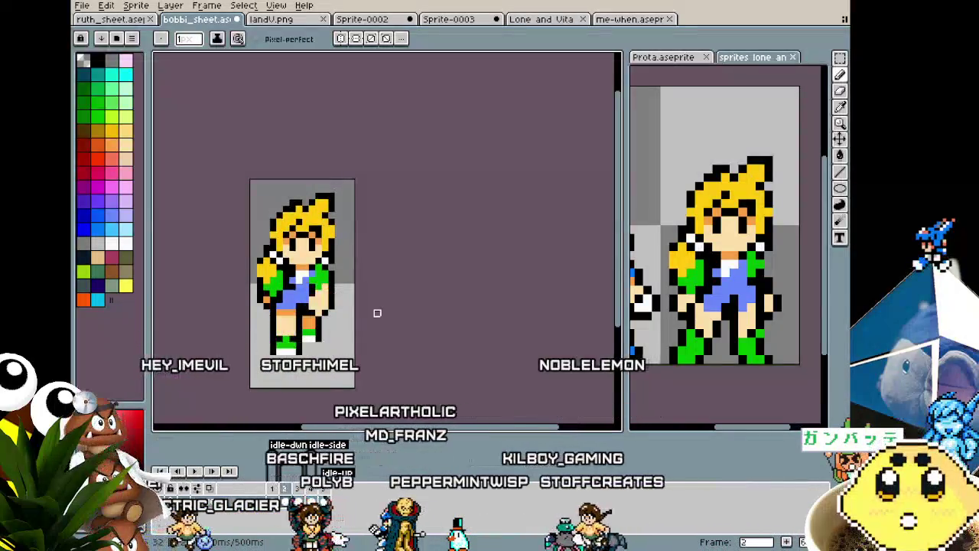
Redraw frame 2's back leg lifted, with a skin-coloured shin and raised green boot.
scroll(325, 345, up, 1)
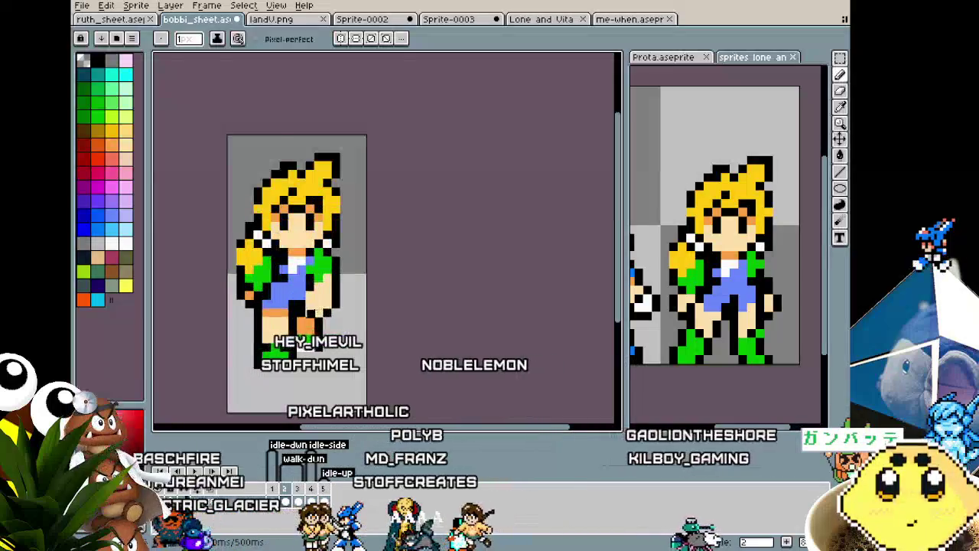
scroll(322, 337, up, 1)
scroll(306, 321, up, 1)
key(i)
key(b)
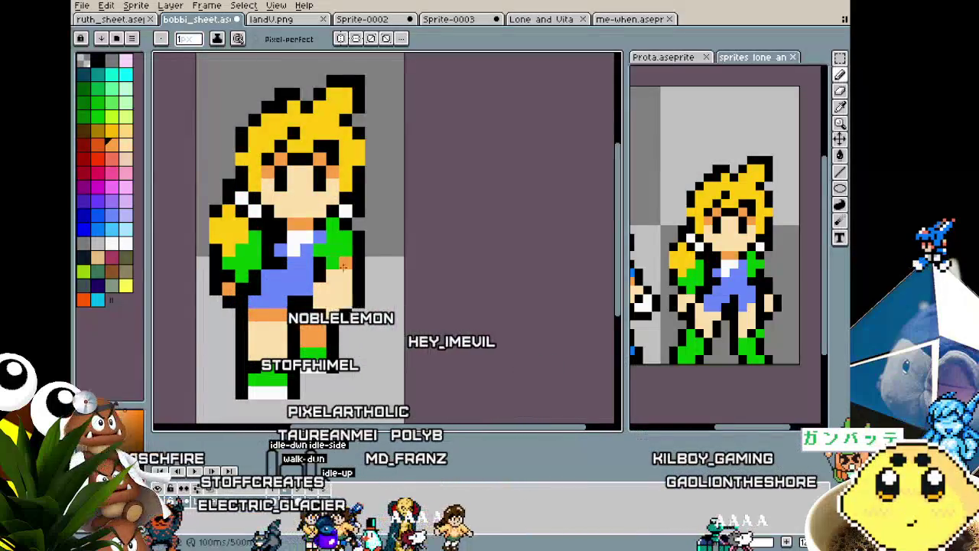
scroll(329, 281, down, 3)
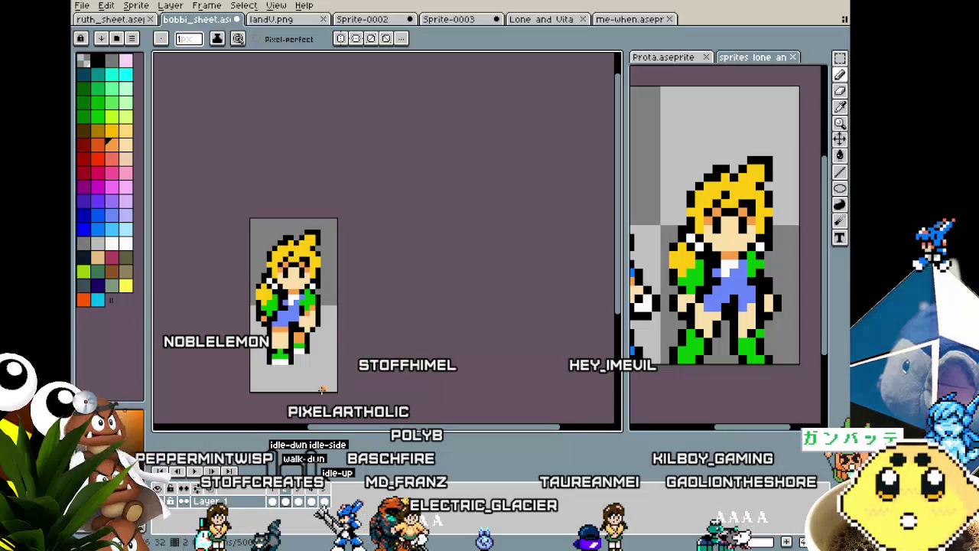
scroll(307, 388, up, 1)
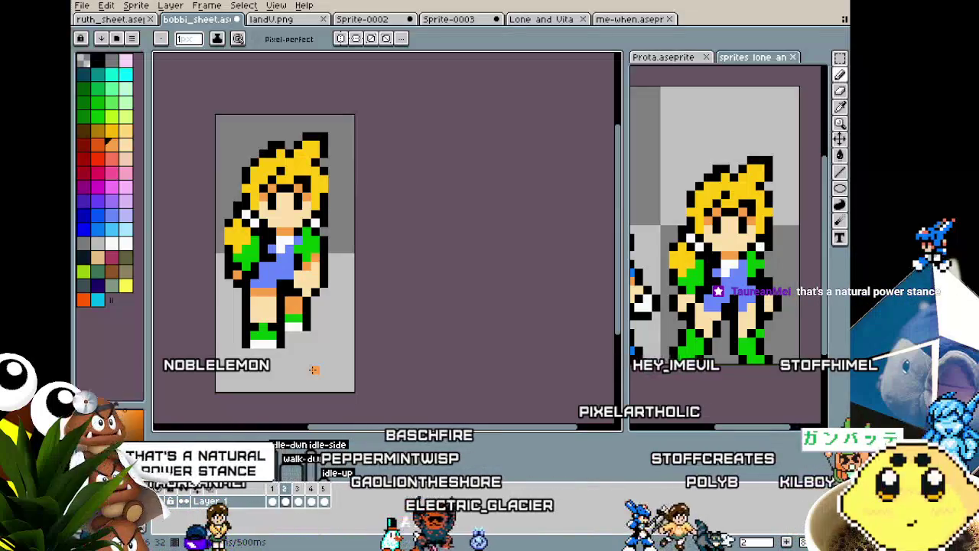
scroll(313, 369, down, 1)
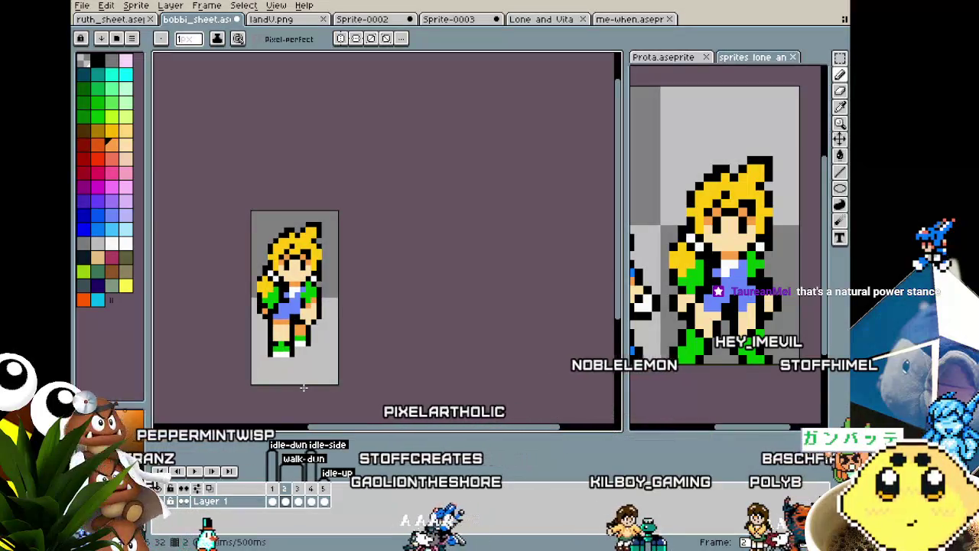
scroll(312, 275, up, 2)
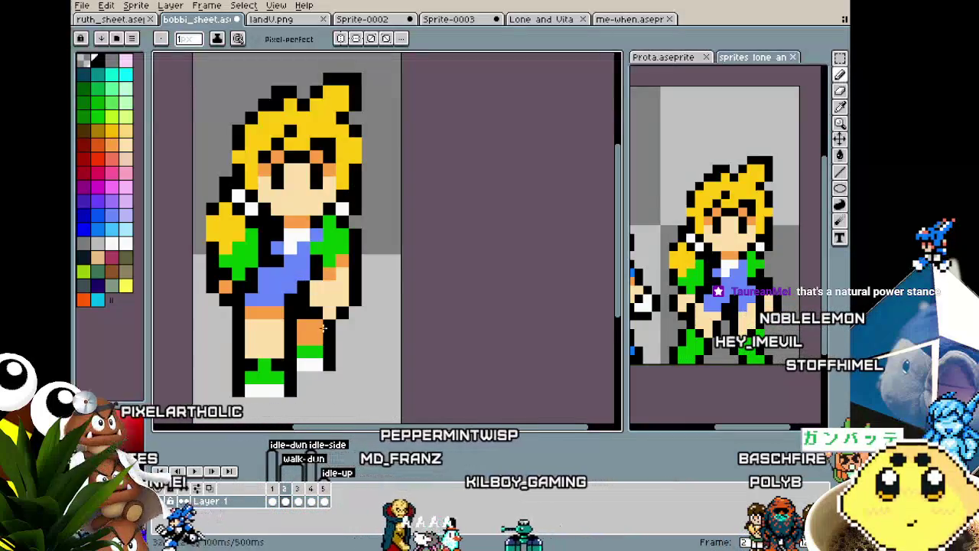
scroll(318, 382, down, 2)
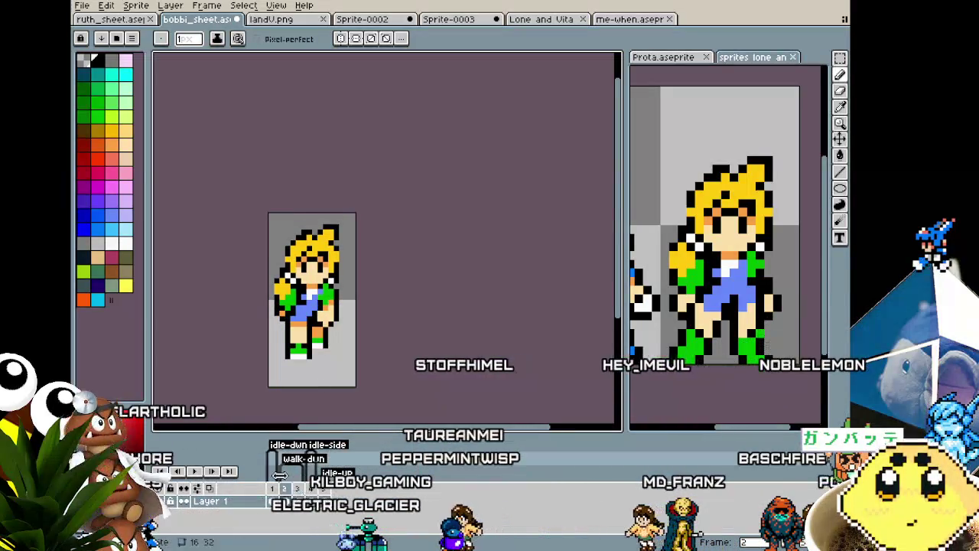
Dismiss the pop-up menu and undo both Flip Selection steps to remove the stray black line.
key(Escape)
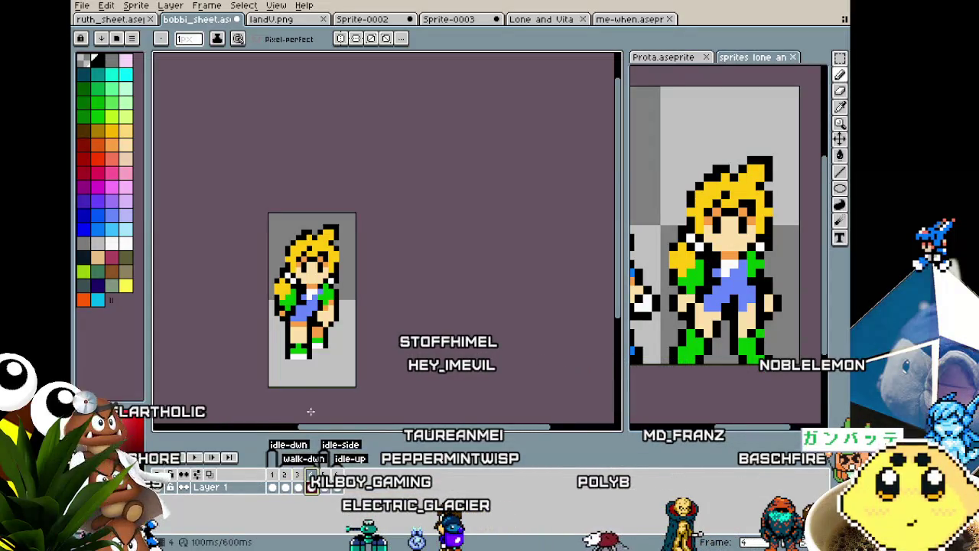
scroll(298, 334, up, 1)
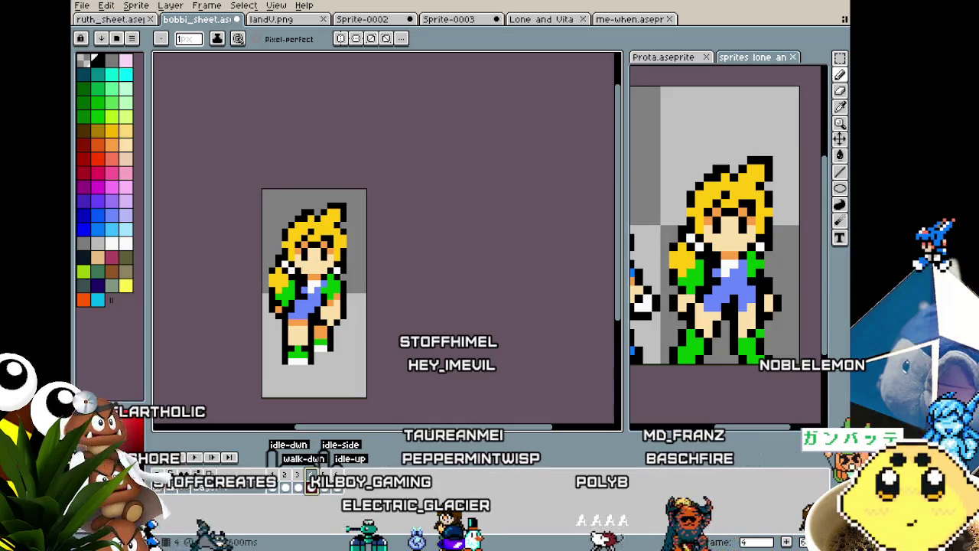
key(ctrl+z)
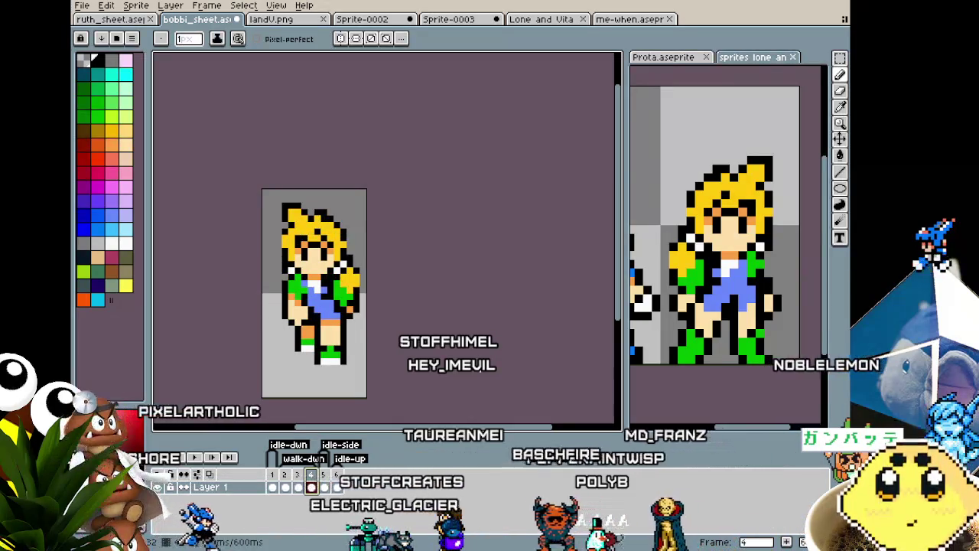
key(ctrl+z)
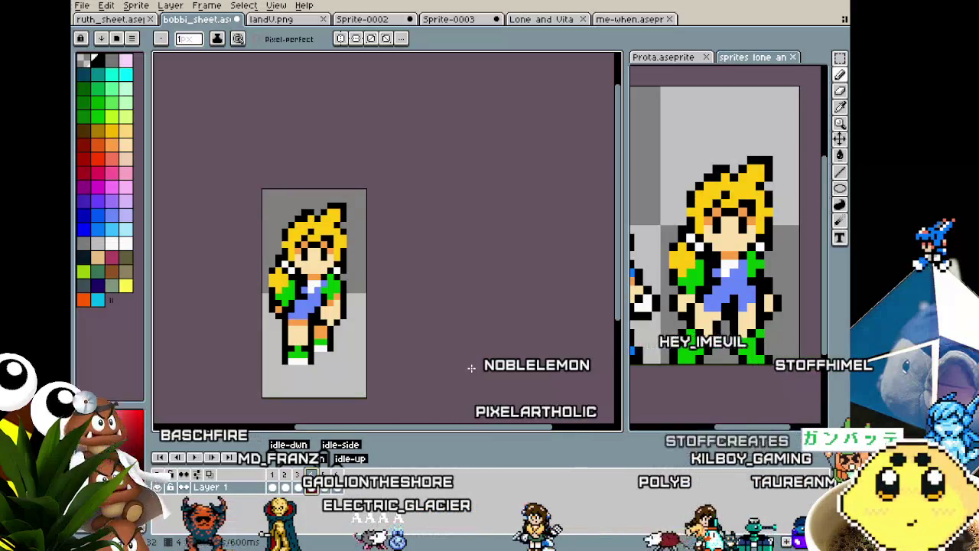
key(m)
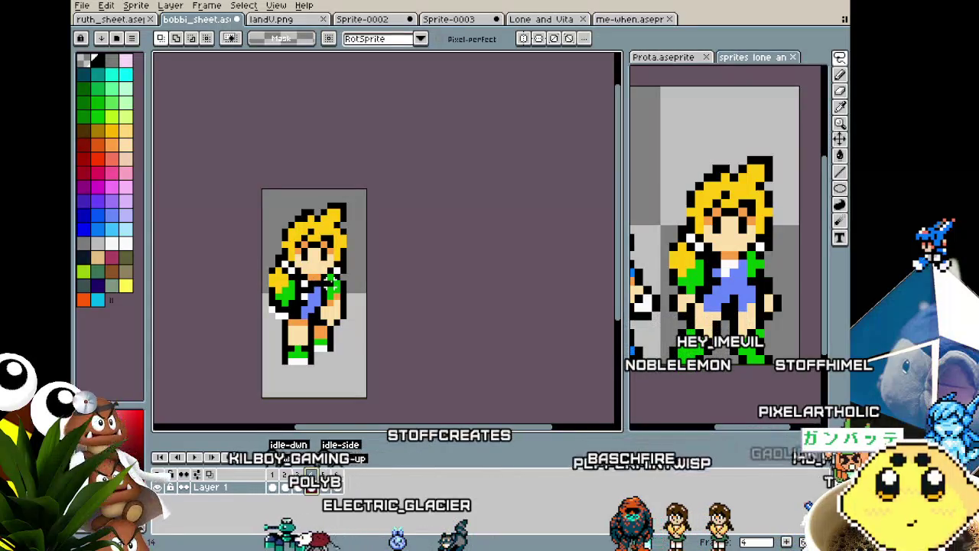
Lasso frame 4's lower legs and green shoes, nudge them into a new stride position, then view frame 3.
mouse_move(346, 281)
mouse_down()
mouse_move(310, 380)
mouse_move(262, 272)
mouse_up()
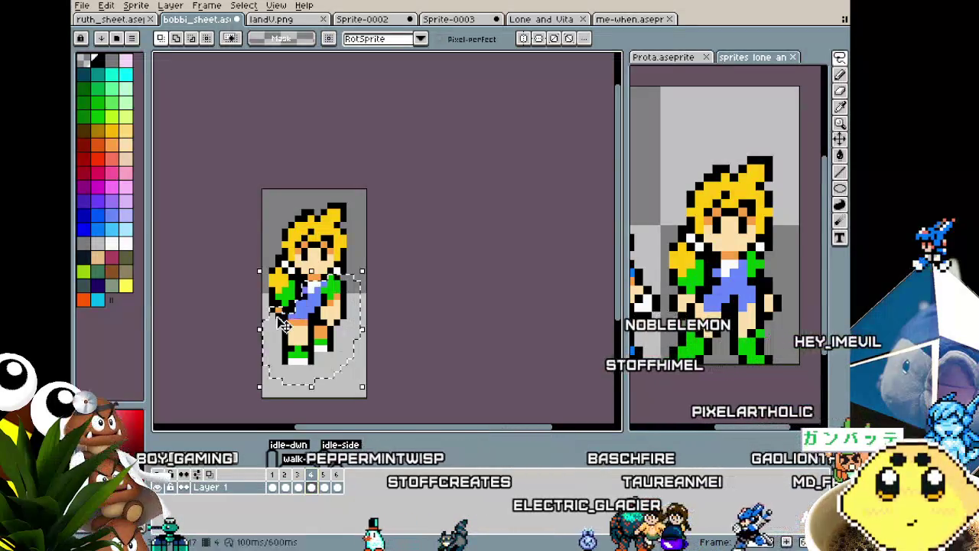
drag(325, 348, 330, 353)
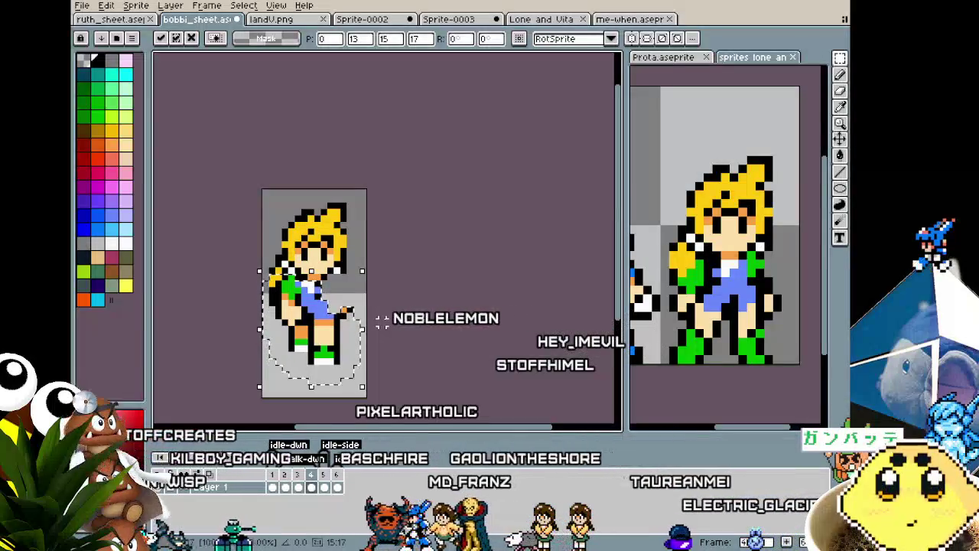
click(383, 323)
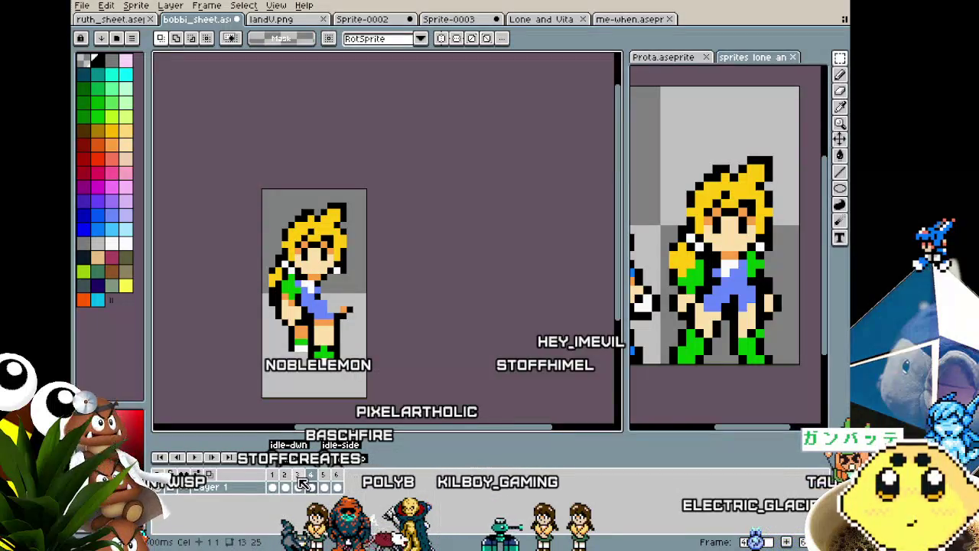
click(298, 482)
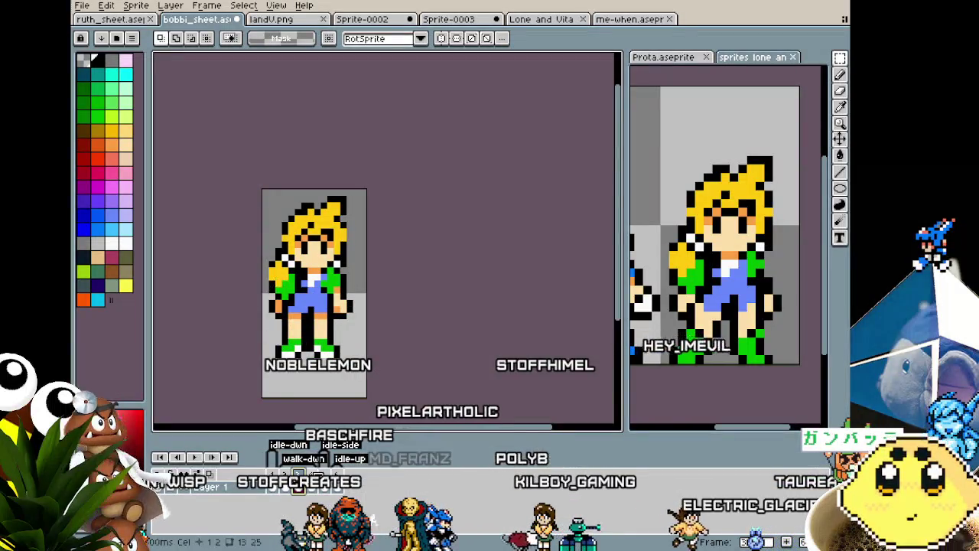
Copy the green-sleeved left arm from the standing frame and paste it into walk frame 4.
scroll(288, 283, up, 1)
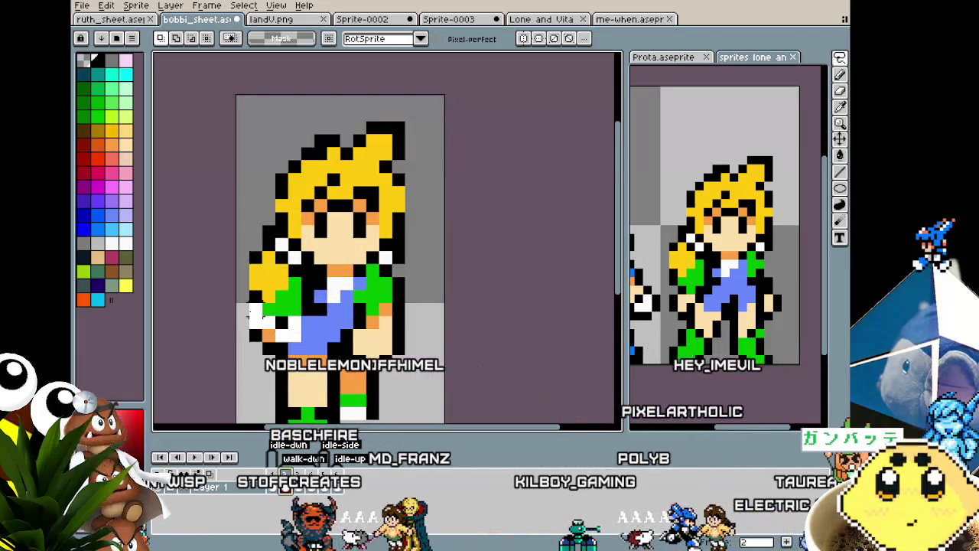
drag(247, 312, 238, 257)
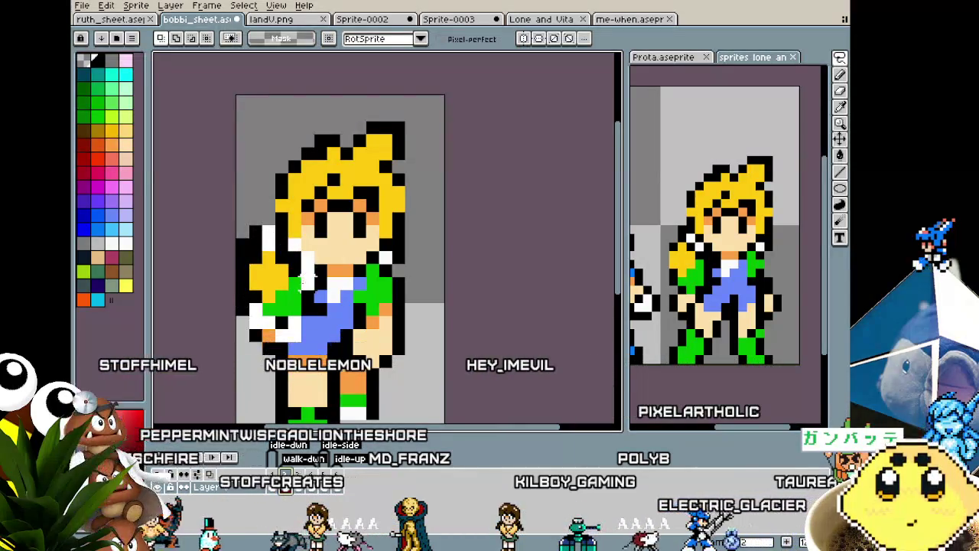
key(ctrl+z)
key(ctrl+z)
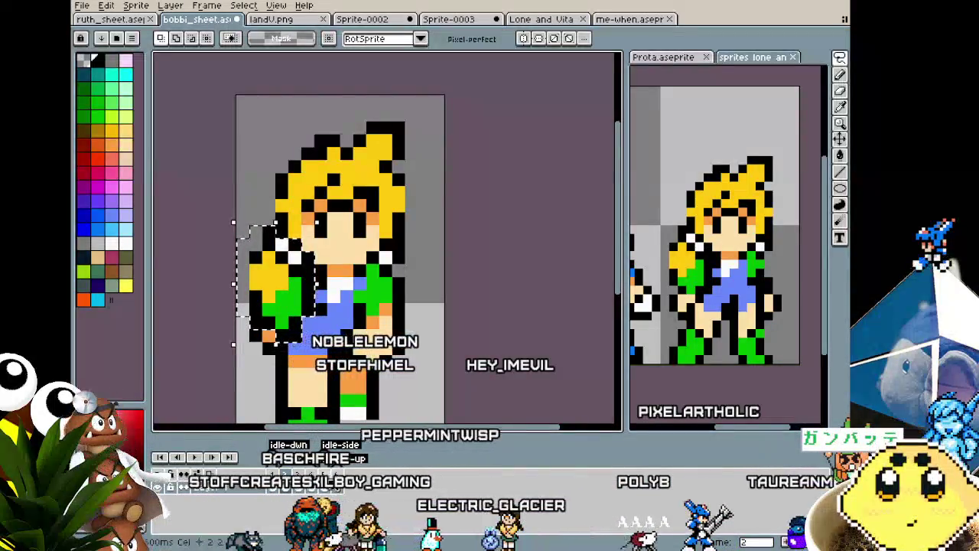
key(Right)
key(Right)
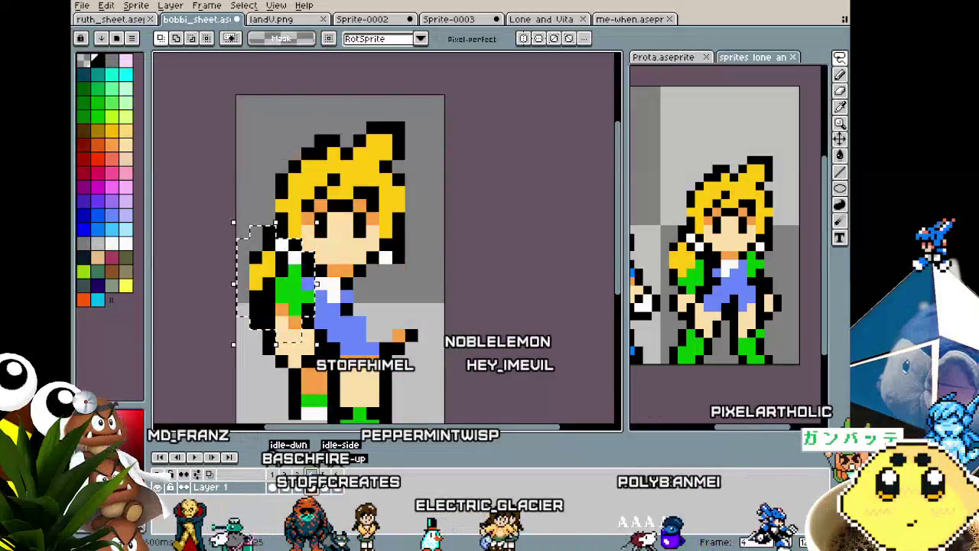
key(Left)
key(ctrl+c)
key(Right)
key(ctrl+v)
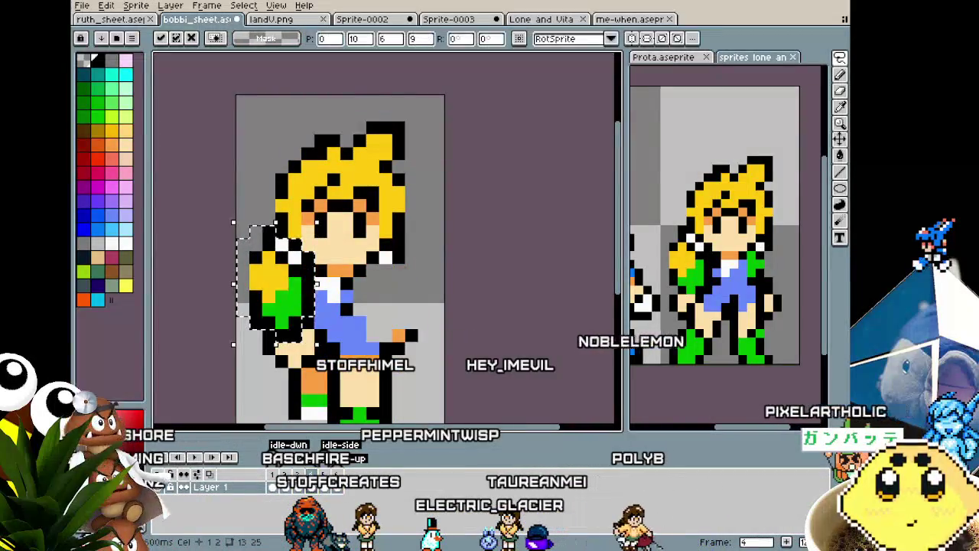
key(Return)
Step back and forth through frames 2, 3 and 4 to check the pasted arm in the cycle.
scroll(205, 373, down, 3)
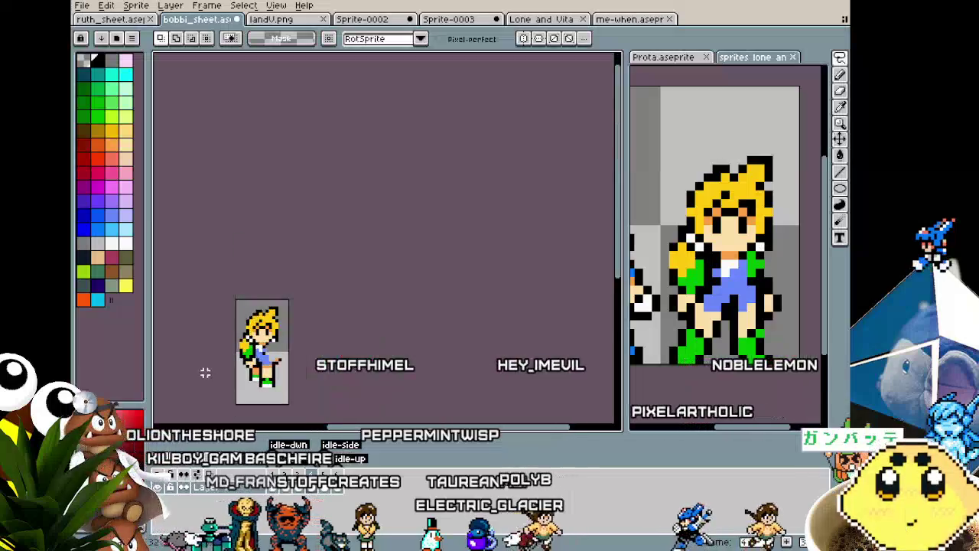
scroll(205, 372, up, 3)
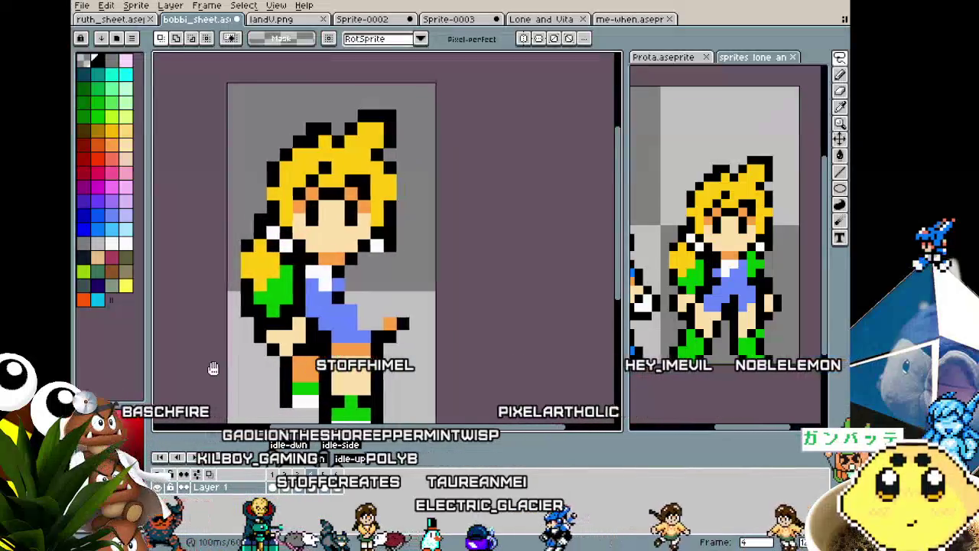
key(Left)
key(Right)
key(Left)
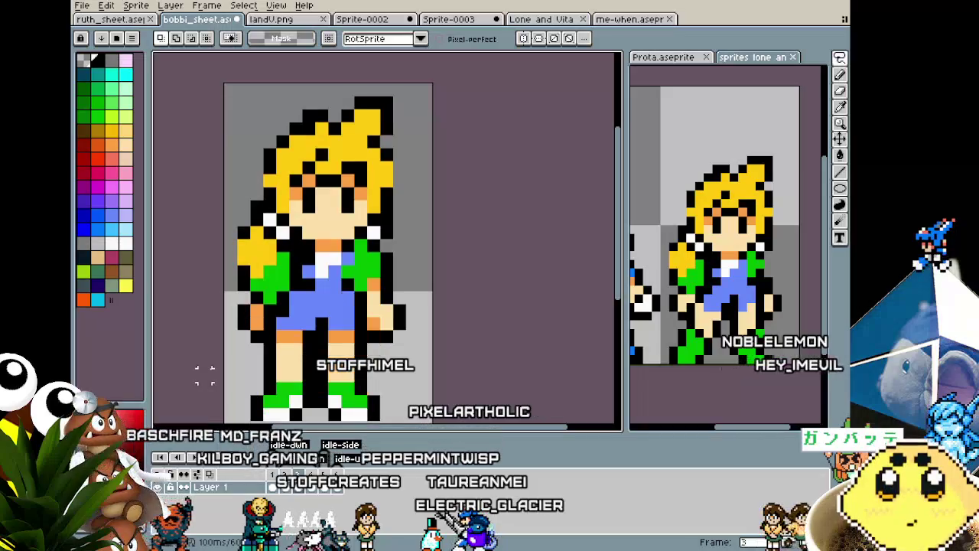
key(Right)
key(Left)
key(Right)
key(Left)
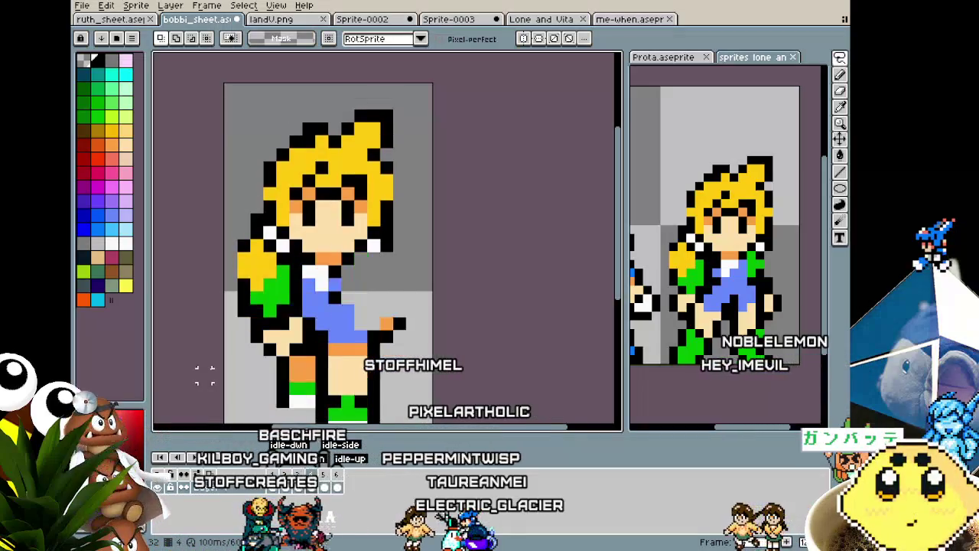
scroll(211, 394, down, 2)
key(Right)
key(Left)
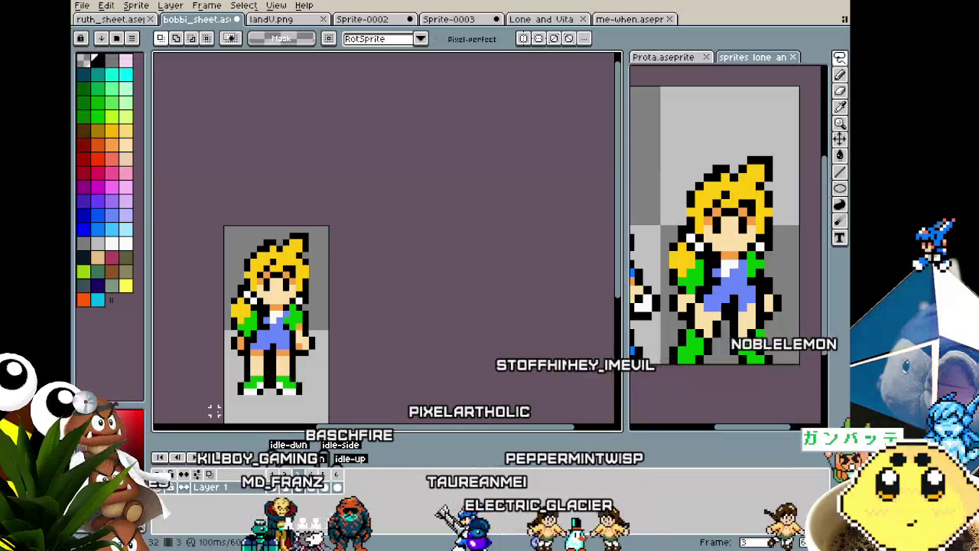
key(Right)
key(Left)
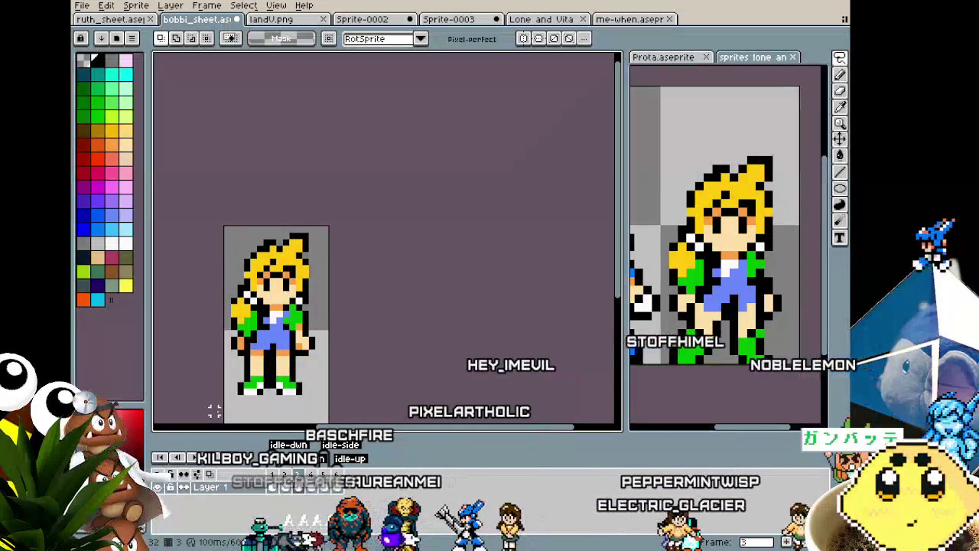
key(Left)
key(Right)
key(Right)
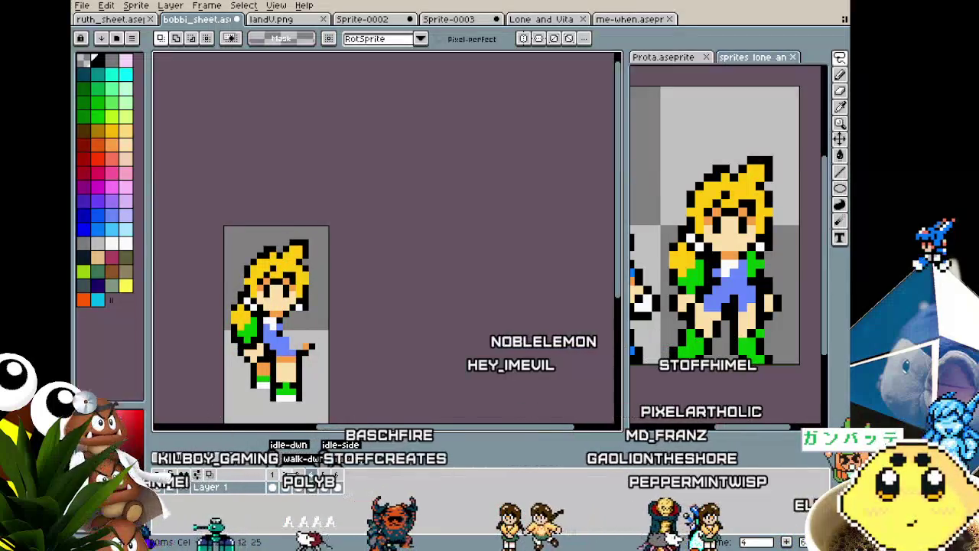
key(Right)
key(Left)
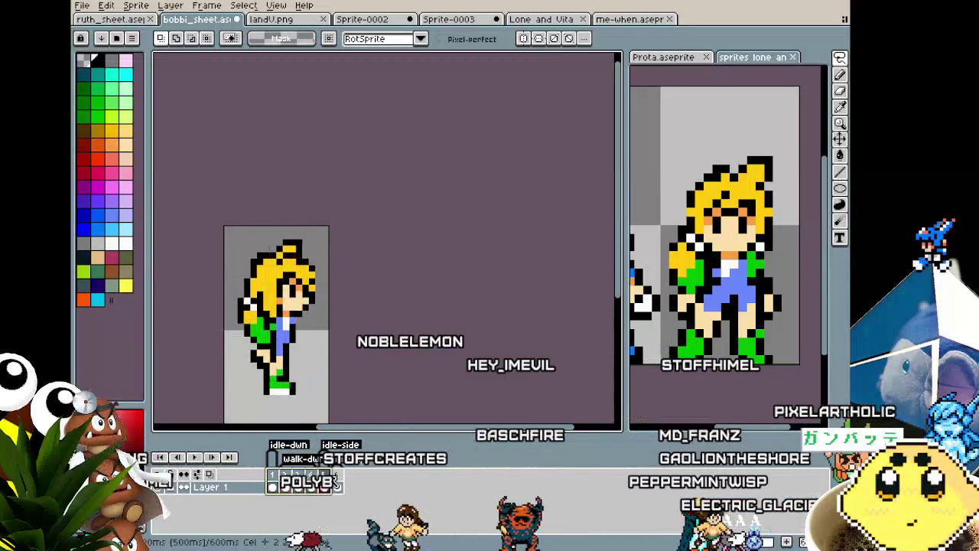
View the back-facing frame, check its frame duration, then play the walk animation from frame 2.
click(337, 484)
key(ctrl+p)
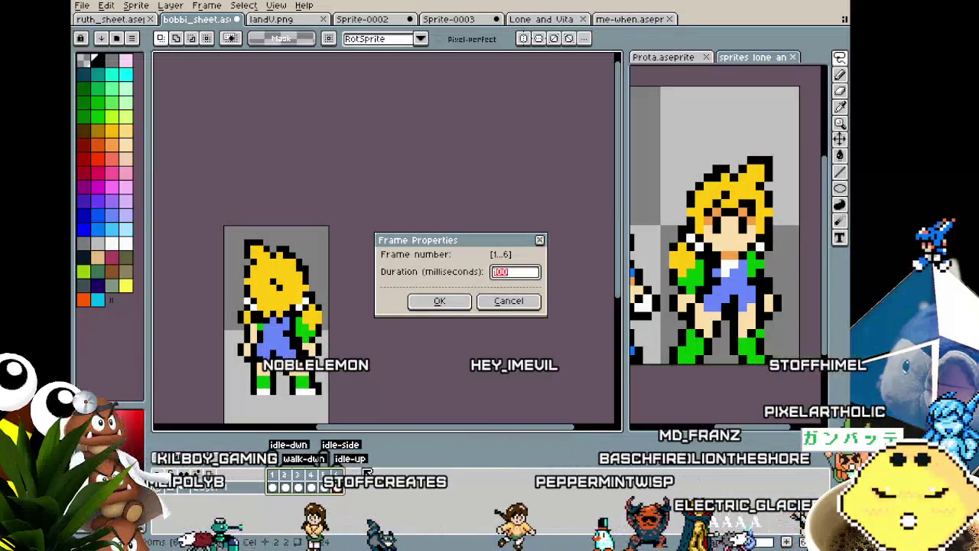
key(Return)
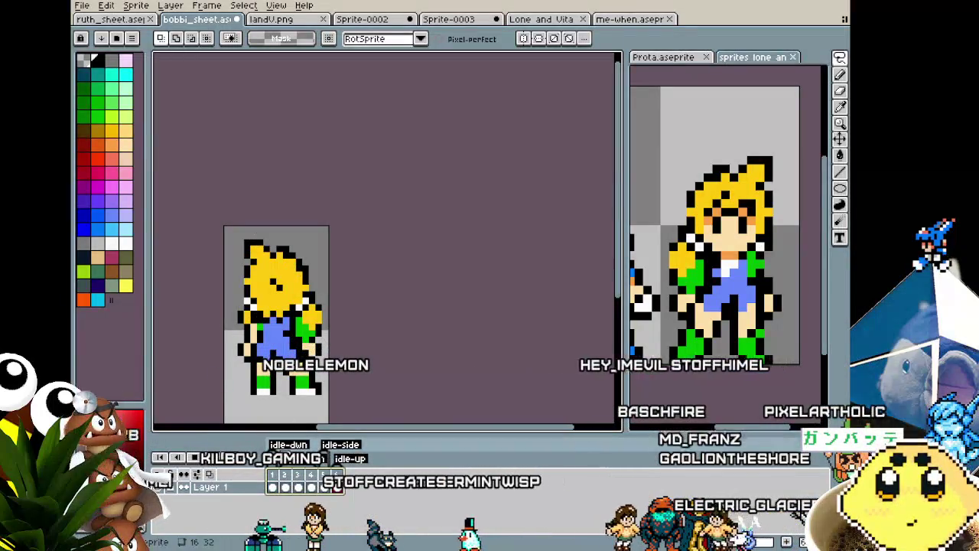
click(292, 476)
key(Return)
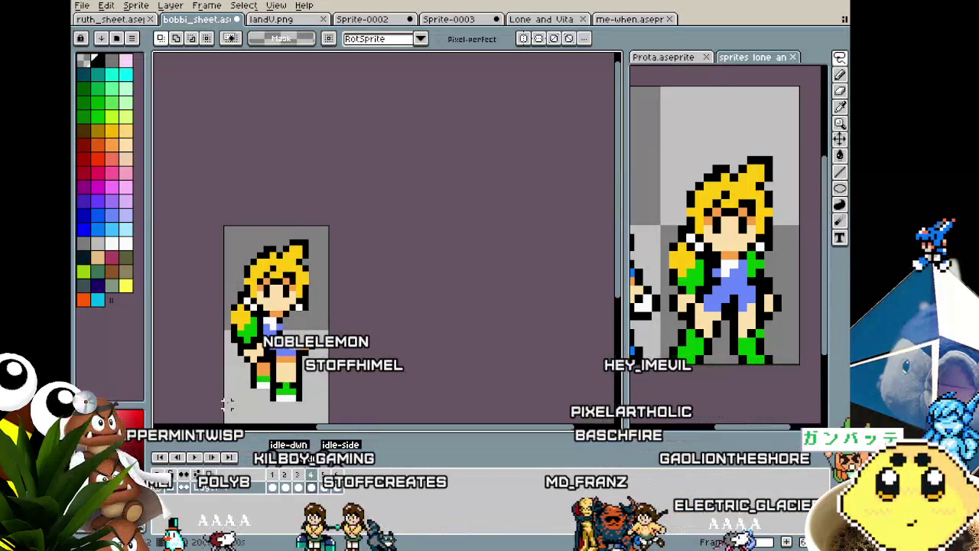
Eyedrop white from the girl's shirt as the pencil colour.
scroll(269, 311, up, 2)
key(b)
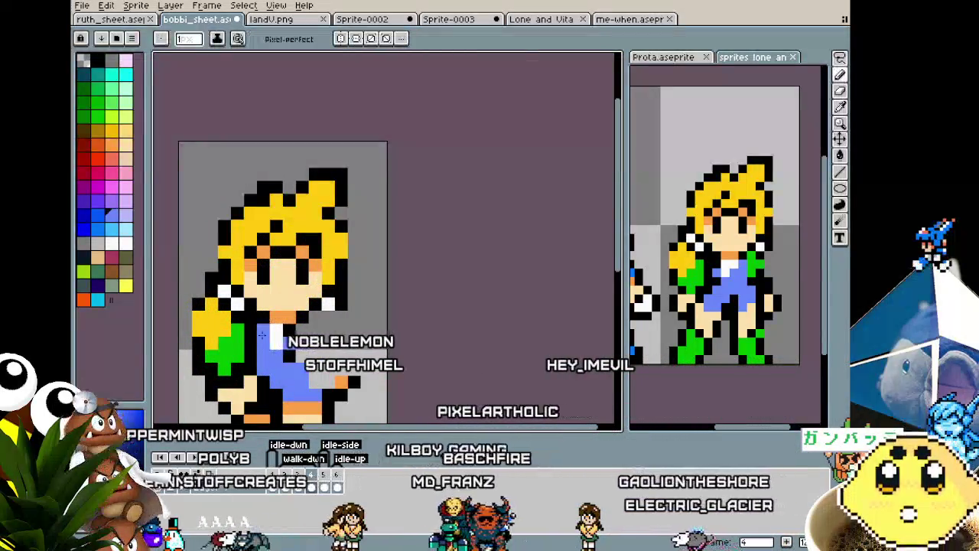
scroll(260, 334, down, 2)
scroll(276, 305, up, 3)
key(i)
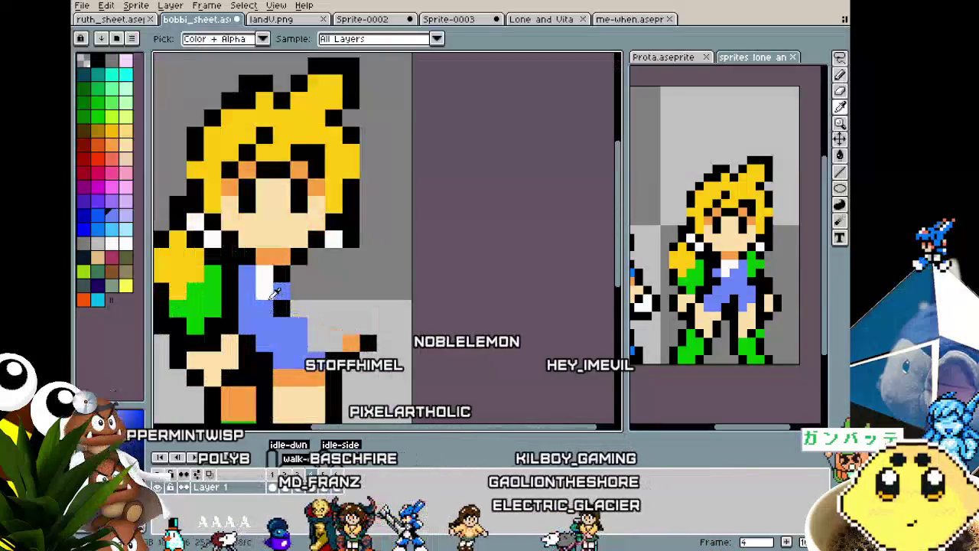
click(273, 298)
key(b)
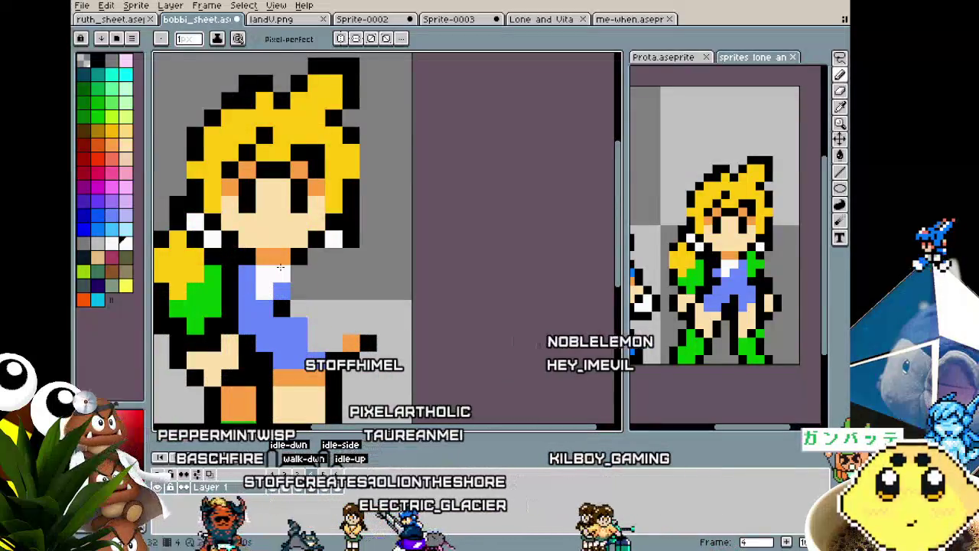
scroll(280, 266, down, 3)
Alternate between frames 2 and 3 to compare poses, then step forward to side-walking frame 4.
click(301, 484)
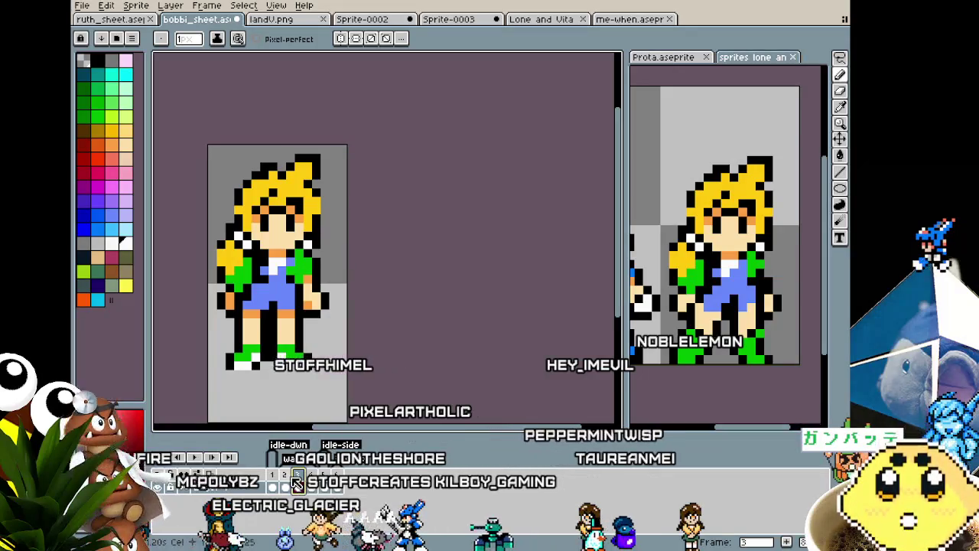
click(285, 483)
click(298, 474)
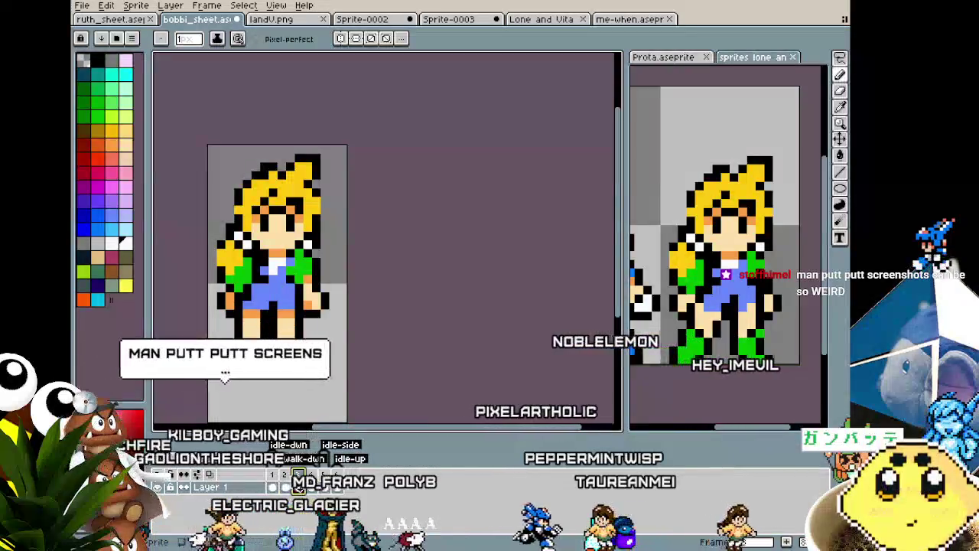
click(289, 475)
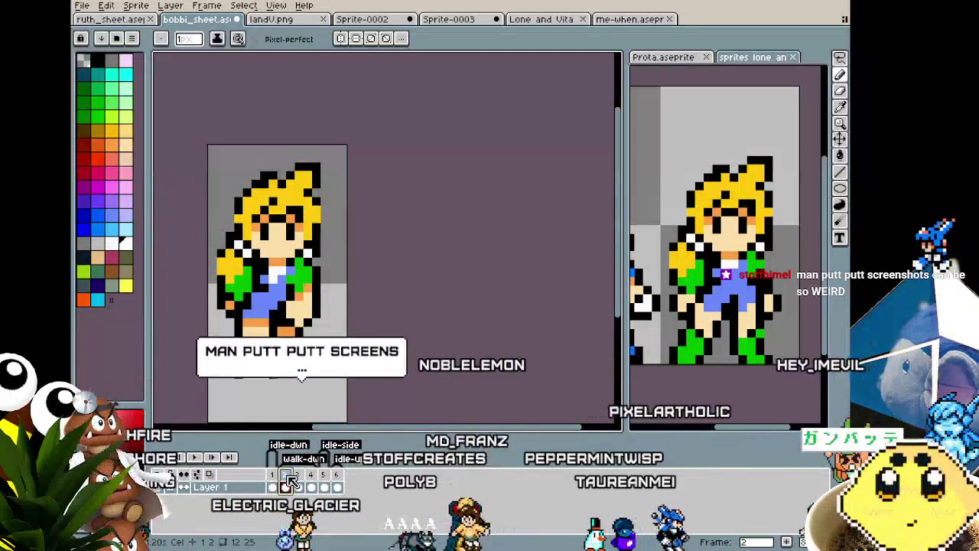
click(300, 477)
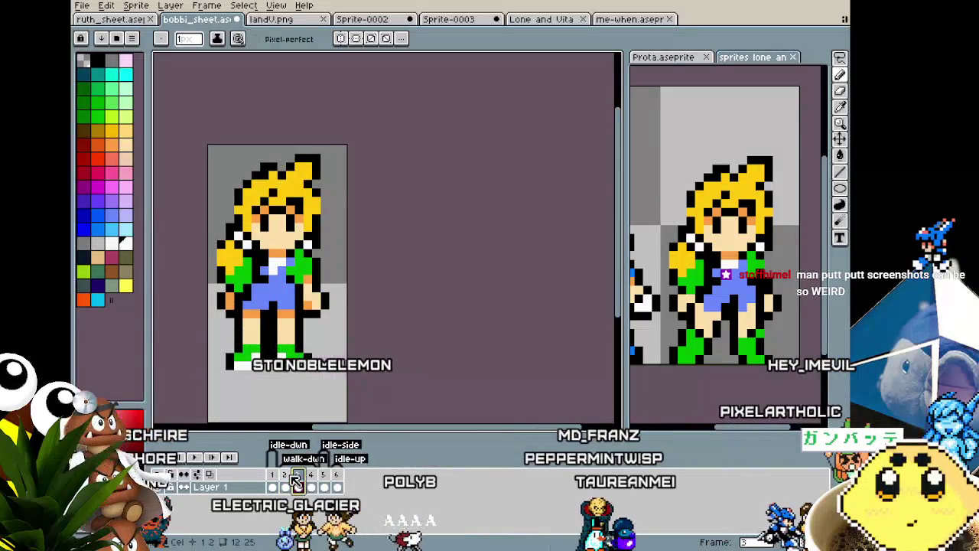
click(288, 476)
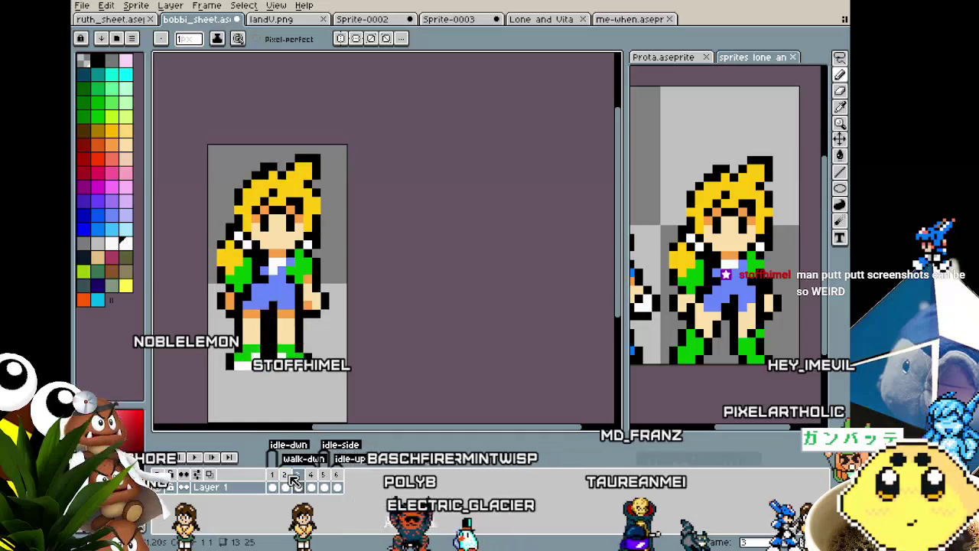
click(295, 479)
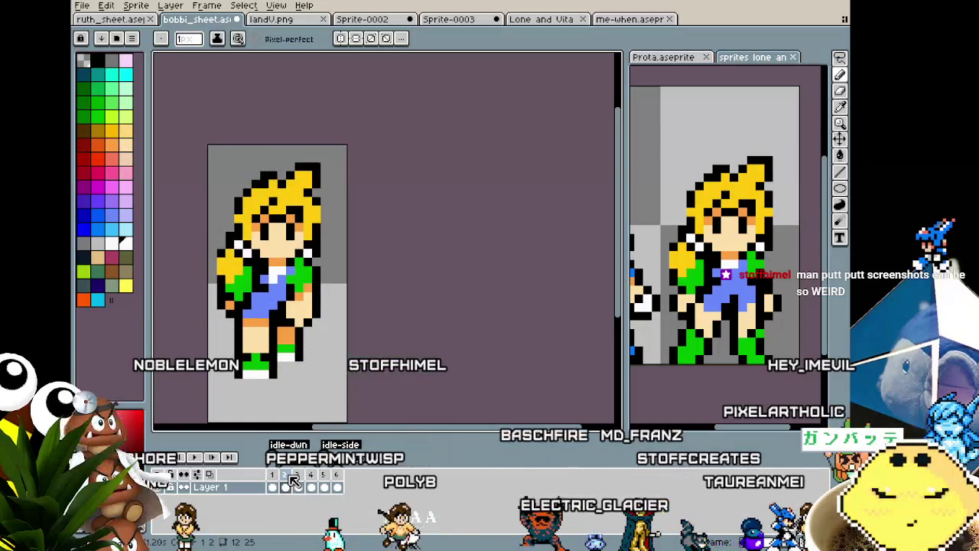
key(Right)
key(Right)
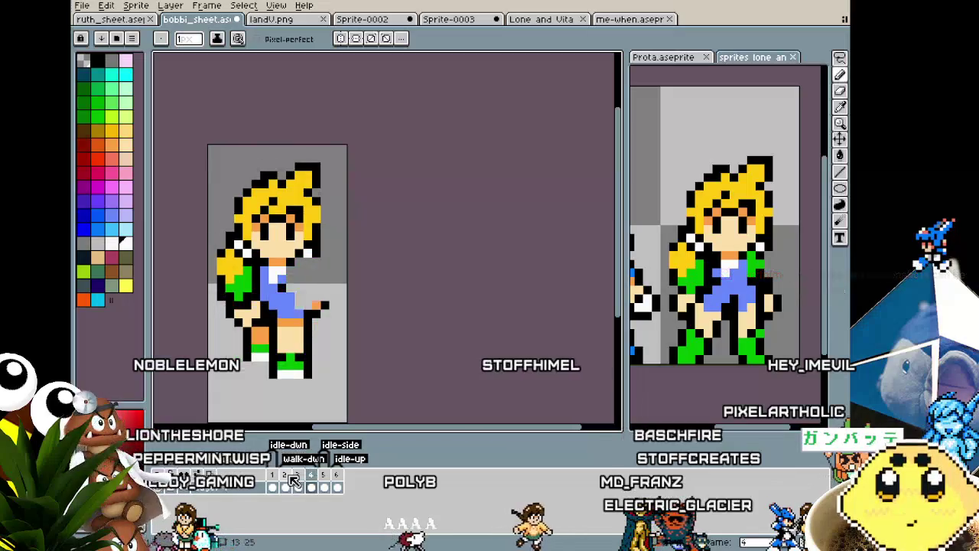
key(Right)
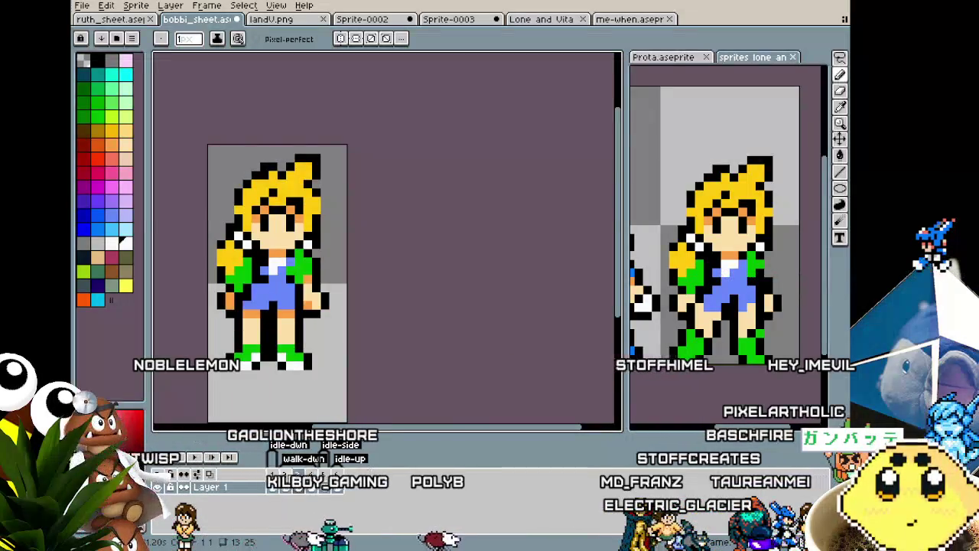
key(Right)
key(Right)
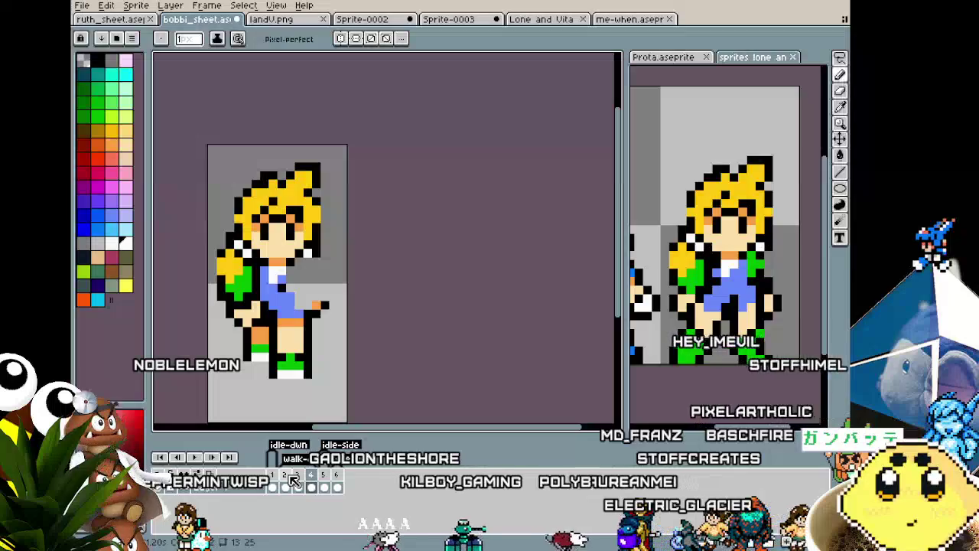
key(Right)
key(Right)
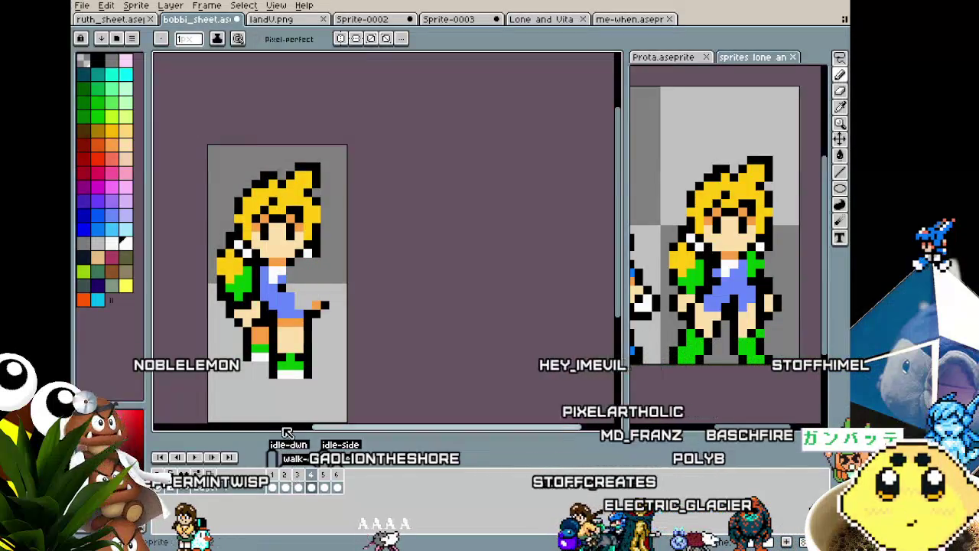
scroll(279, 281, up, 2)
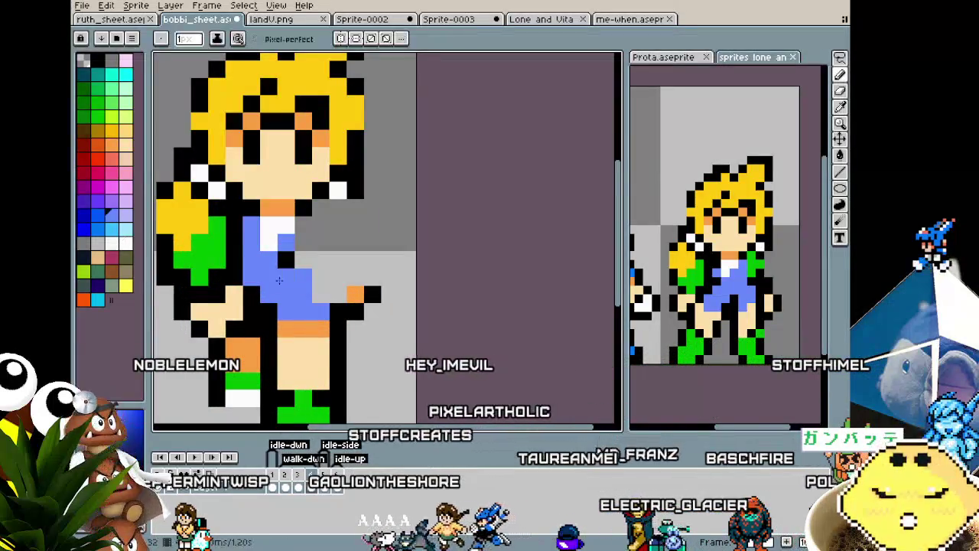
Erase the stray blue pixel beside the torso in frame 4.
click(303, 260)
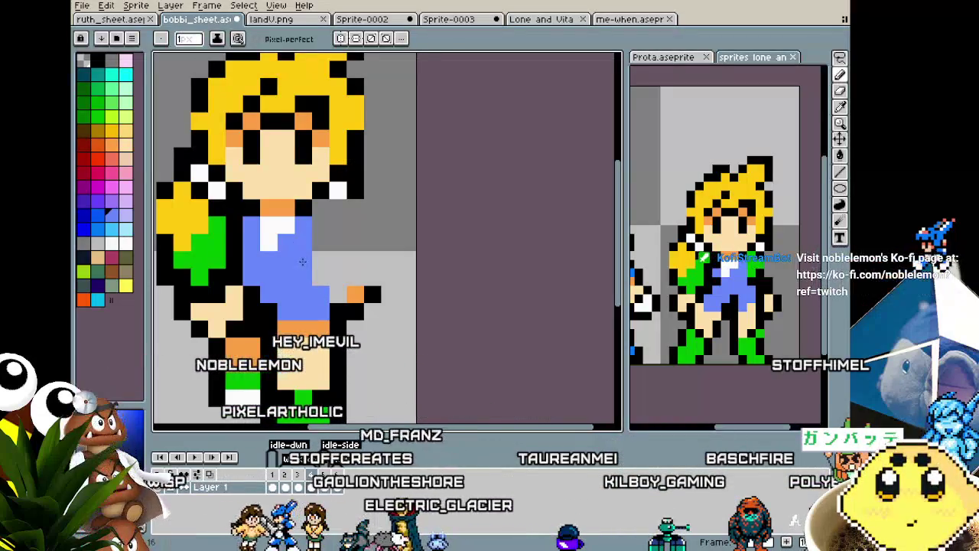
key(alt)
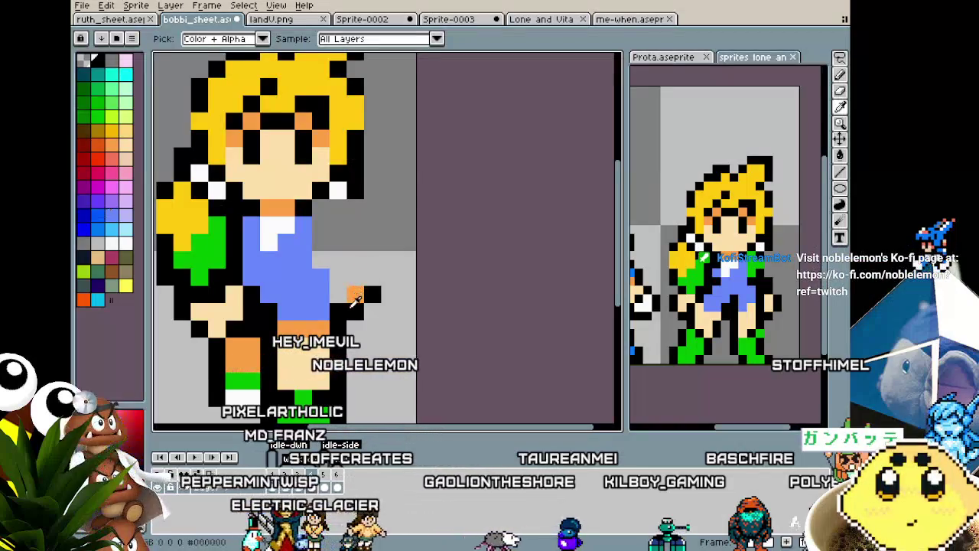
scroll(335, 305, down, 1)
scroll(336, 303, down, 1)
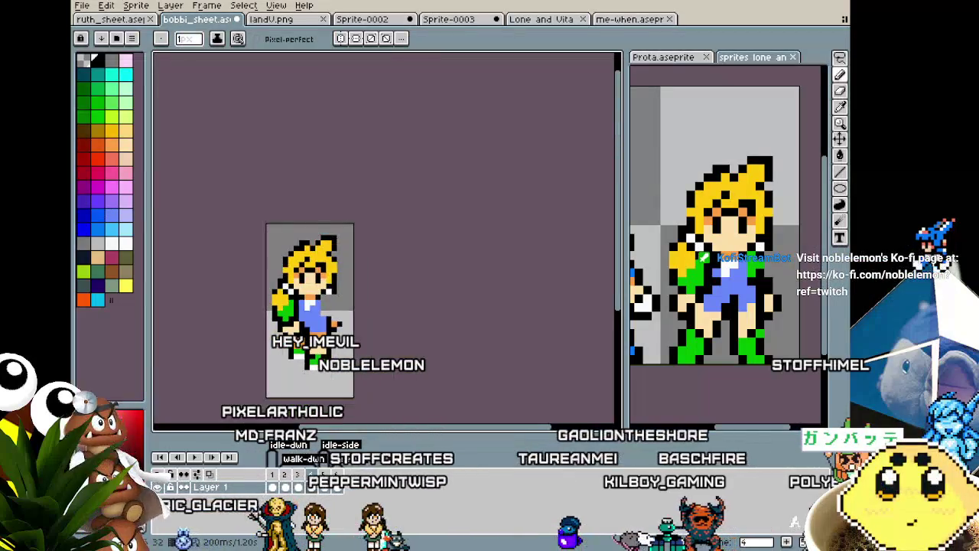
scroll(345, 300, up, 1)
scroll(351, 298, up, 1)
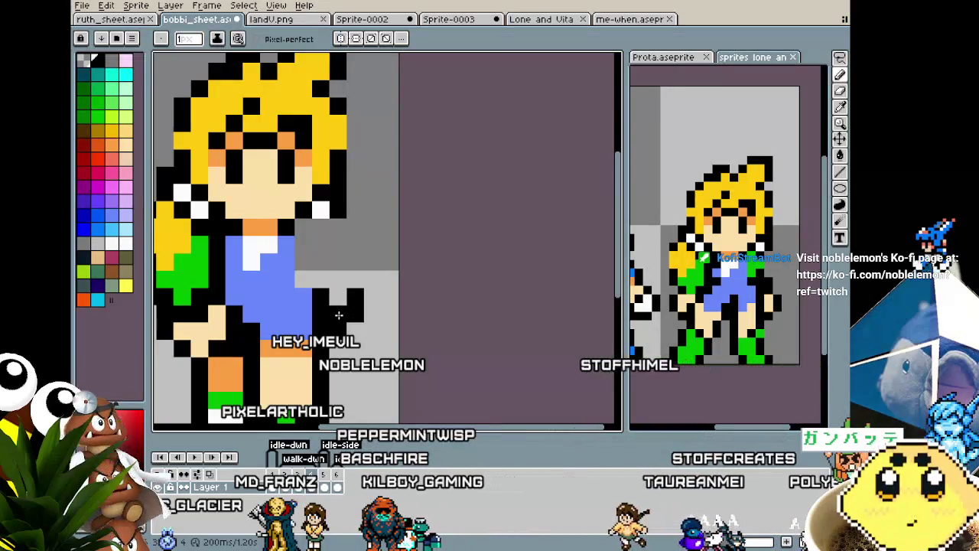
key(ctrl+z)
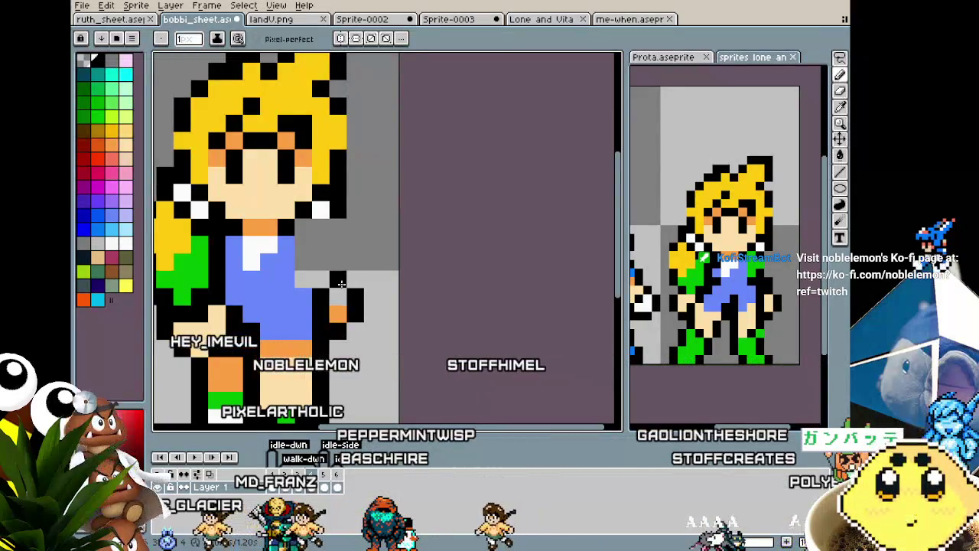
Draw black outline pixels down the dress's right edge and eyedrop the orange skin colour for the hand.
click(341, 268)
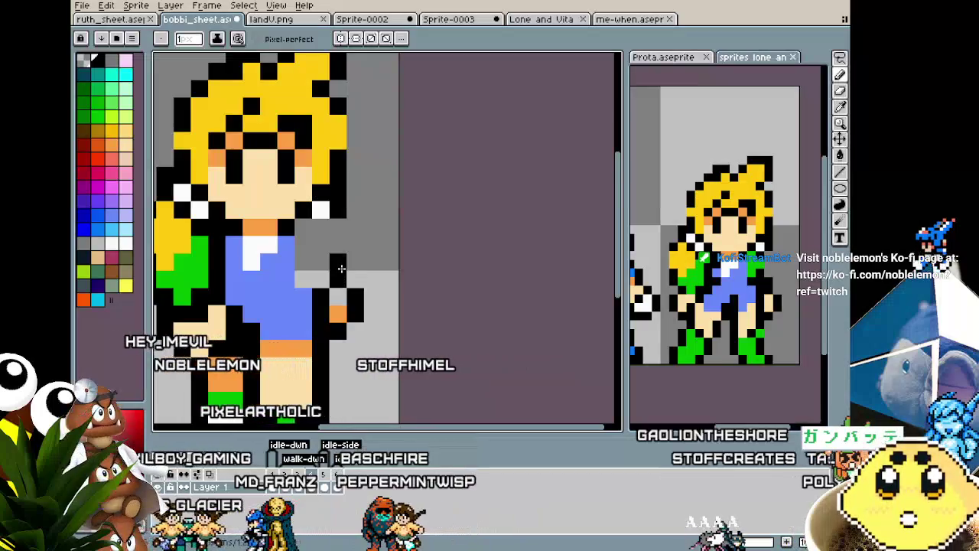
click(303, 280)
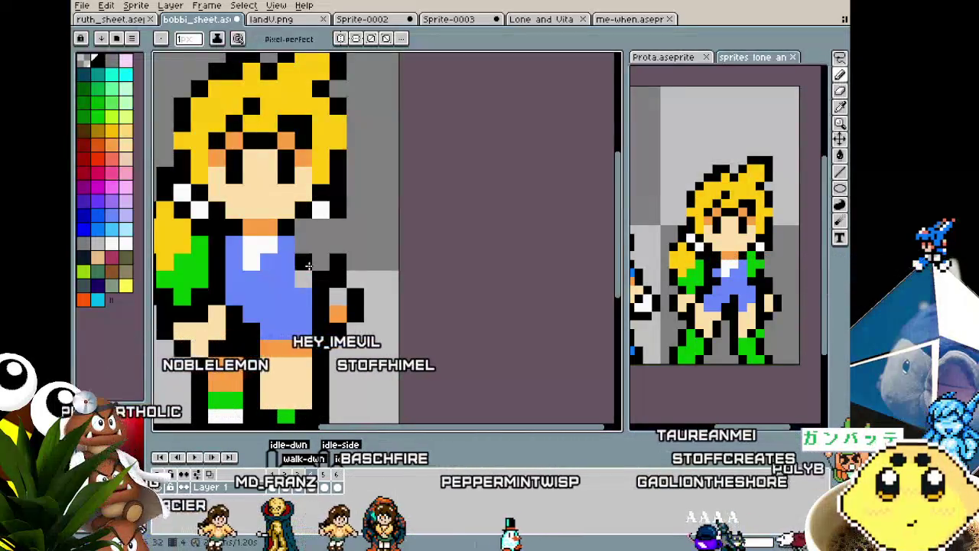
drag(312, 277, 303, 251)
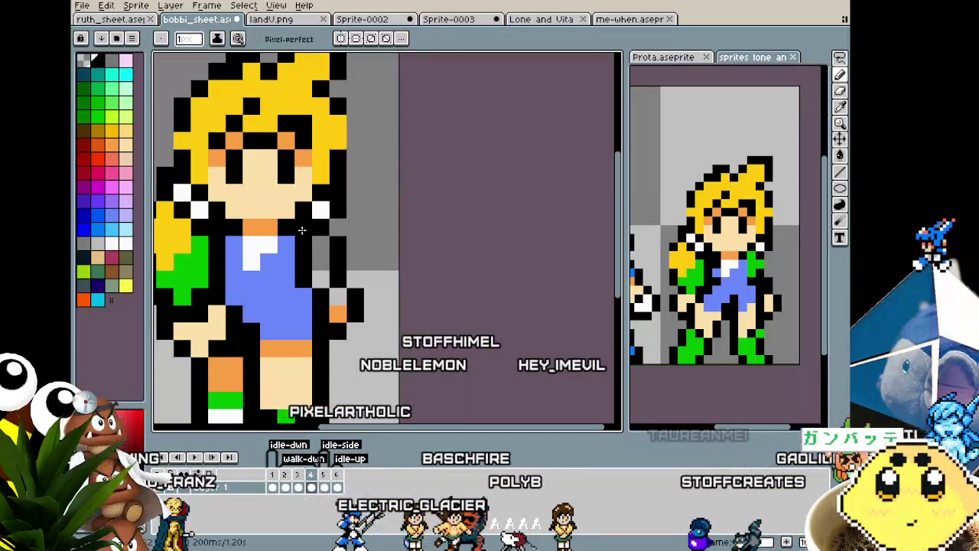
key(i)
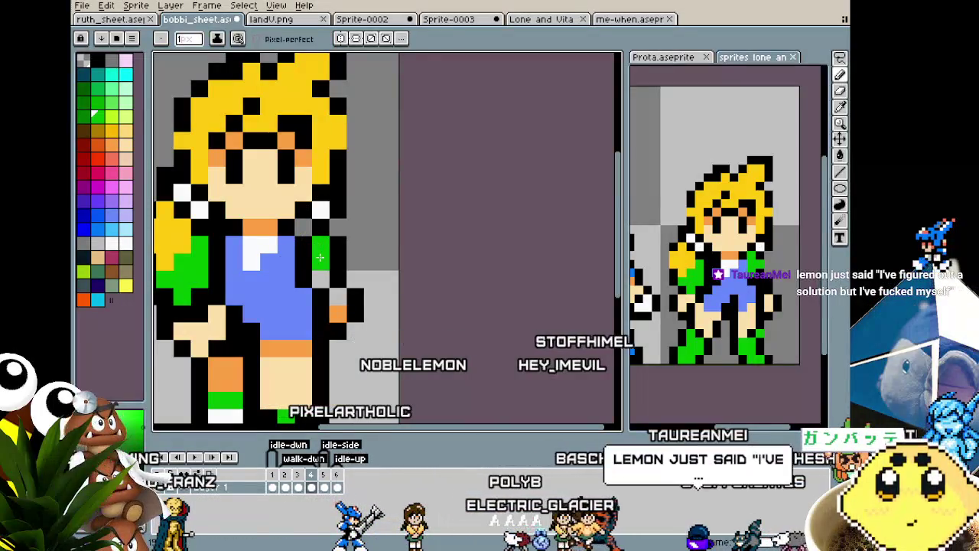
scroll(305, 239, down, 3)
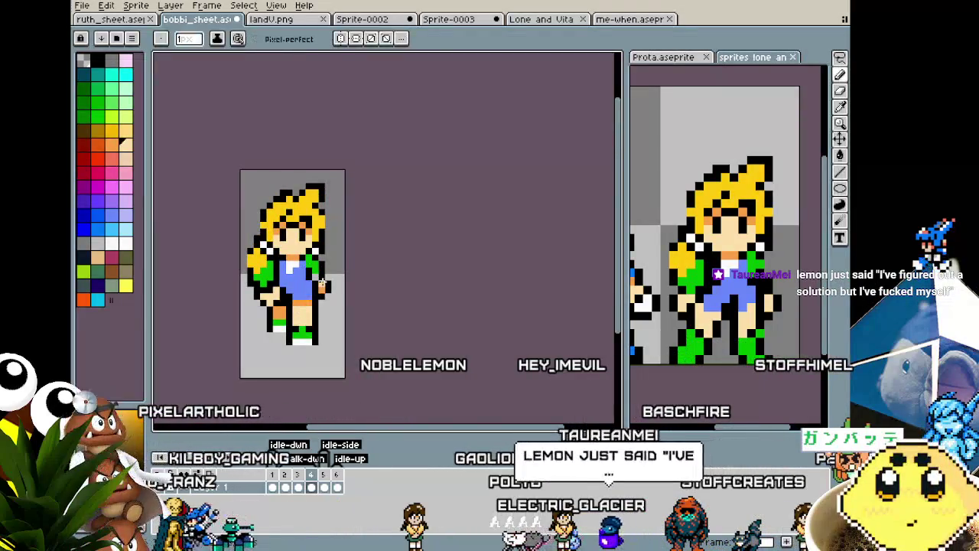
alt+click(328, 285)
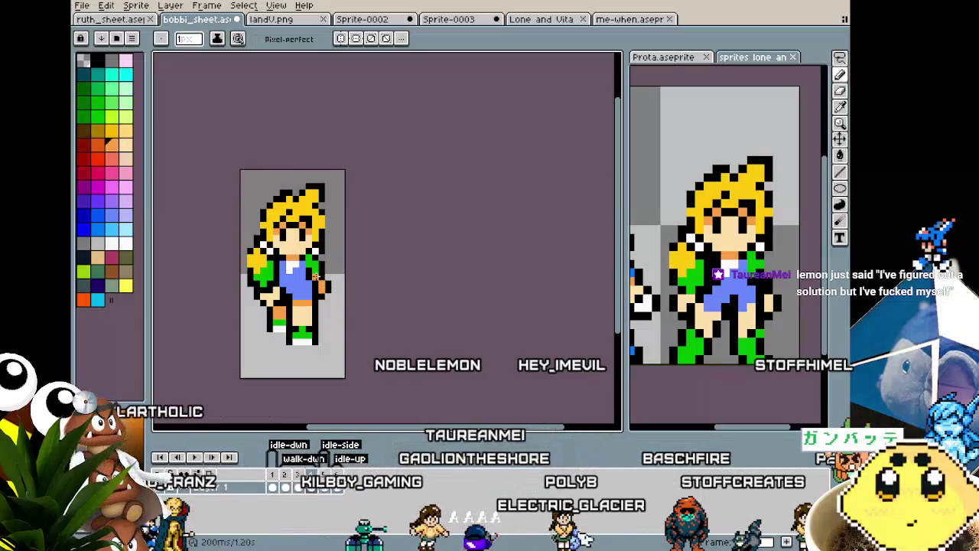
scroll(314, 273, down, 2)
scroll(314, 273, down, 1)
scroll(318, 286, up, 1)
scroll(321, 299, up, 2)
scroll(324, 304, up, 1)
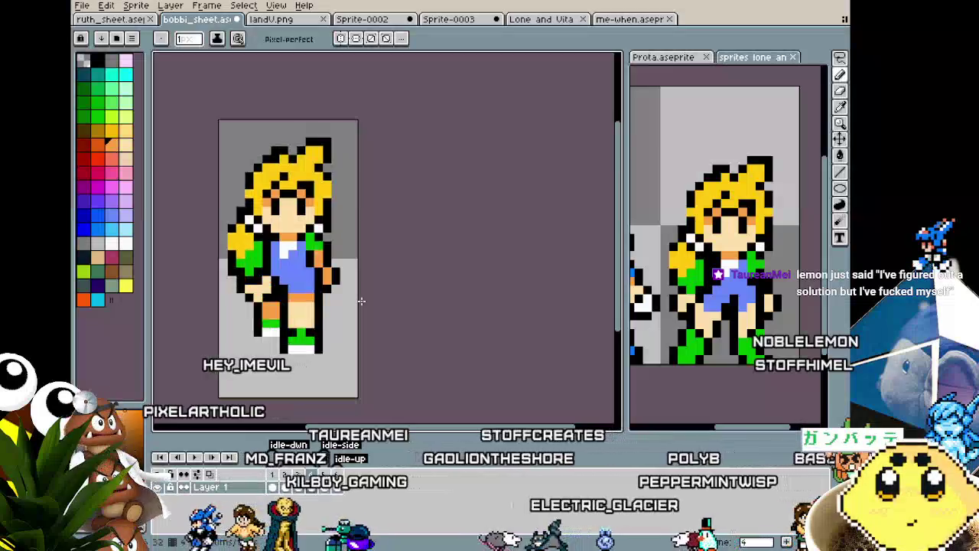
scroll(317, 274, up, 4)
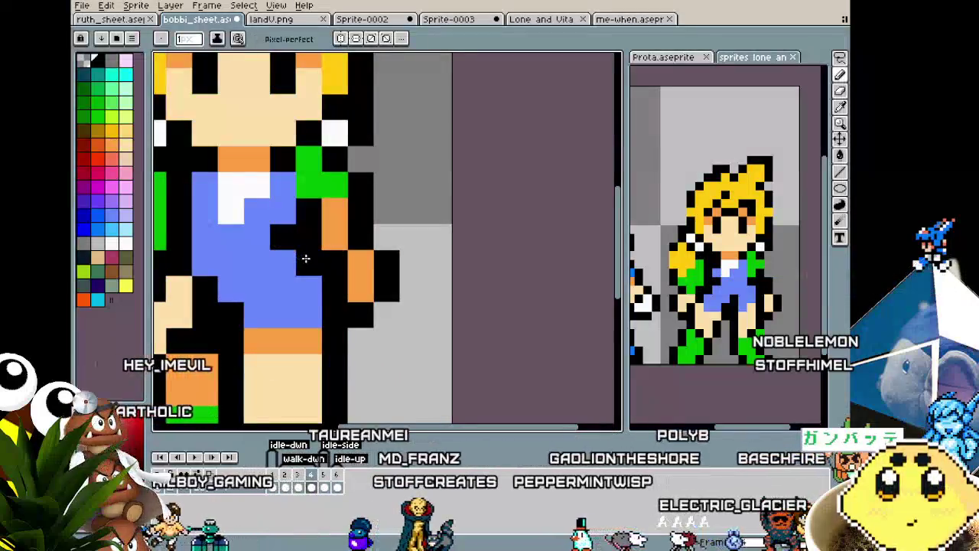
scroll(305, 259, down, 4)
scroll(305, 259, down, 2)
scroll(266, 247, up, 2)
scroll(266, 247, up, 2)
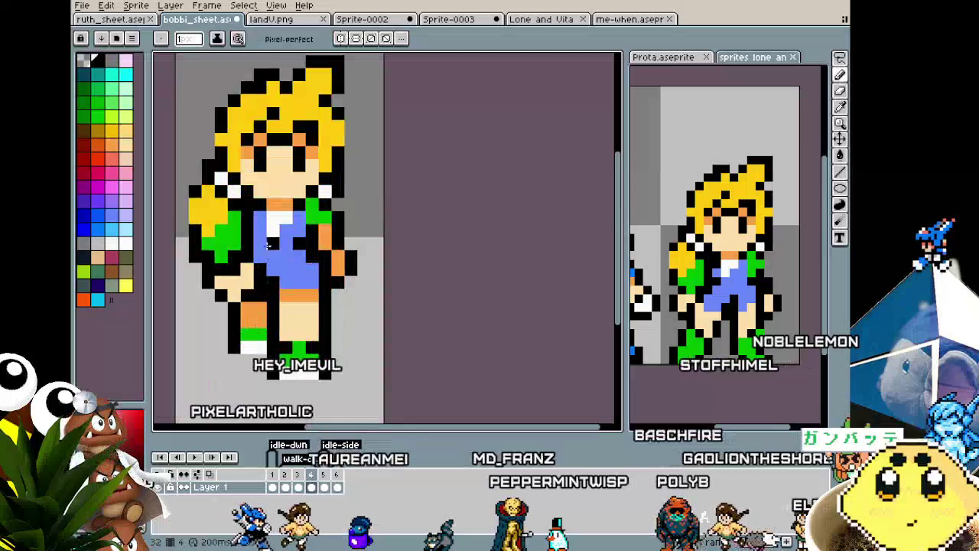
scroll(280, 310, down, 2)
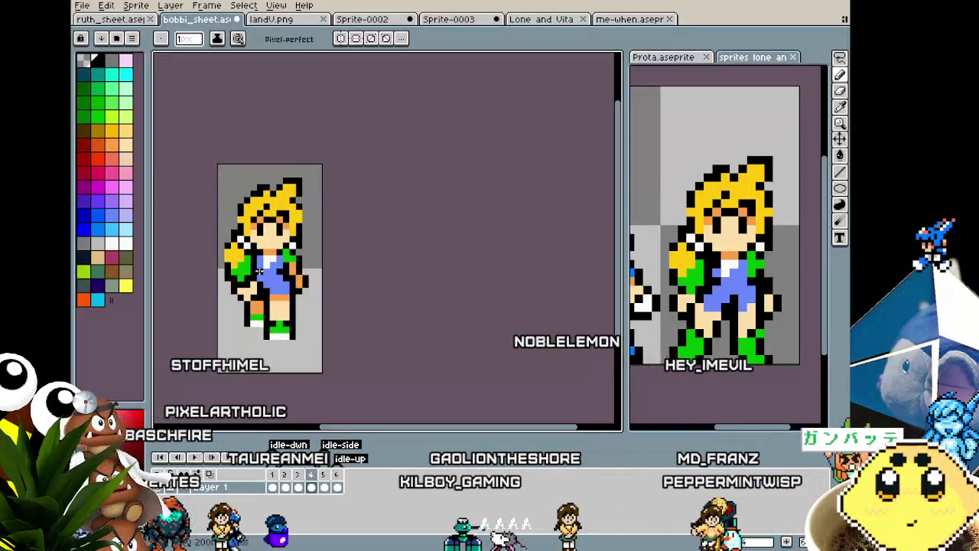
scroll(259, 270, up, 1)
scroll(259, 260, up, 1)
scroll(259, 237, up, 1)
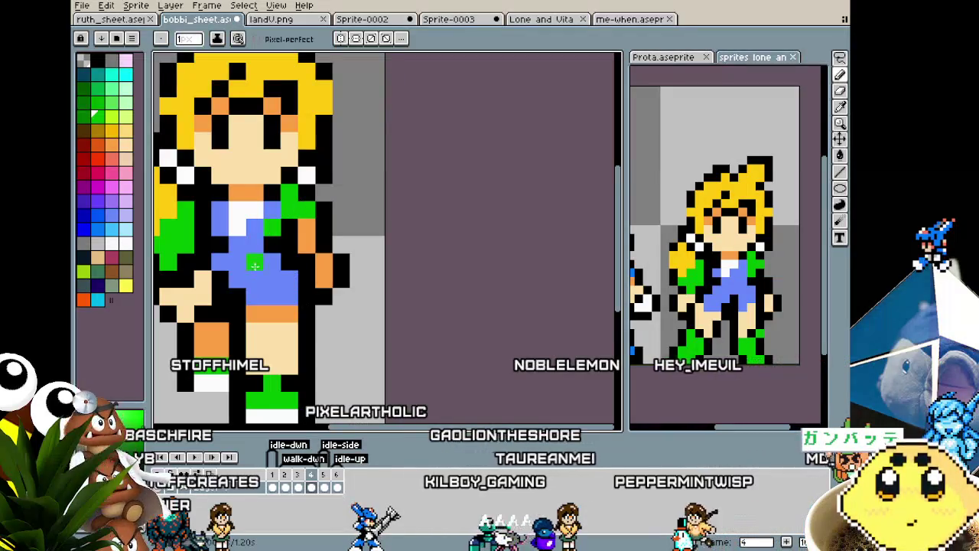
scroll(256, 262, down, 3)
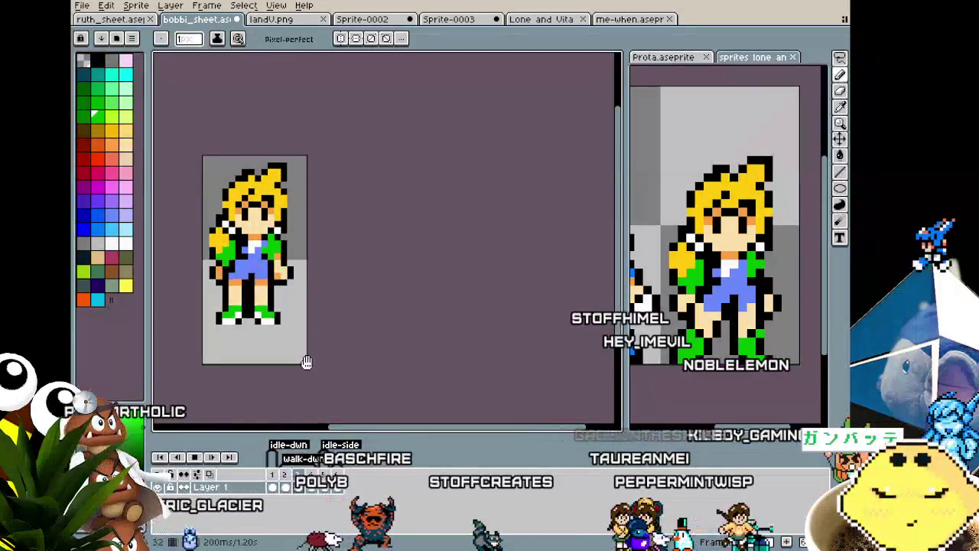
drag(267, 367, 293, 363)
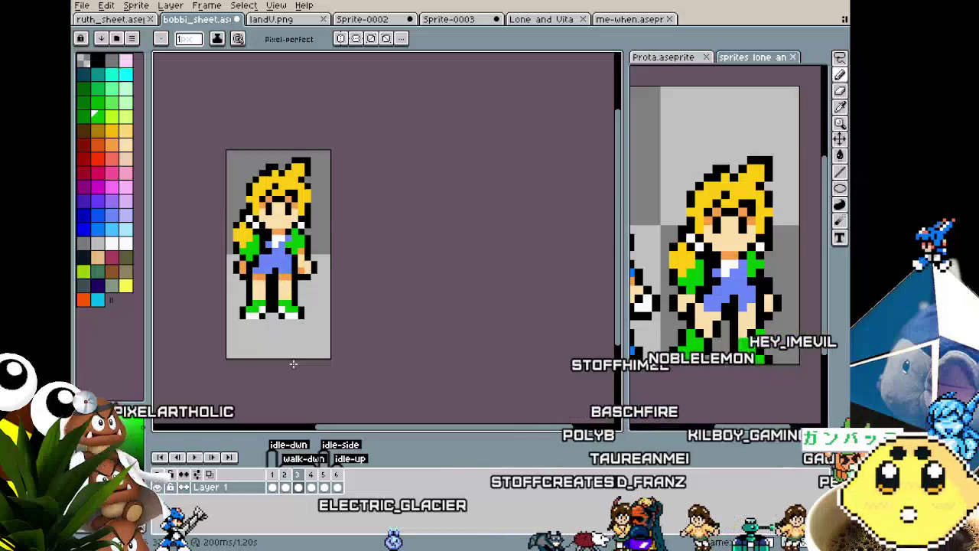
scroll(241, 252, up, 1)
scroll(273, 245, up, 1)
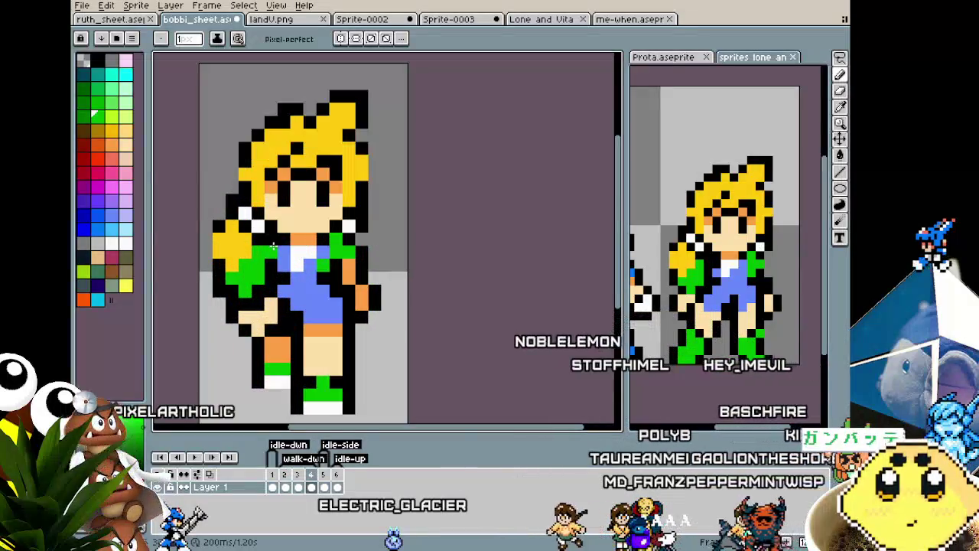
scroll(243, 336, down, 2)
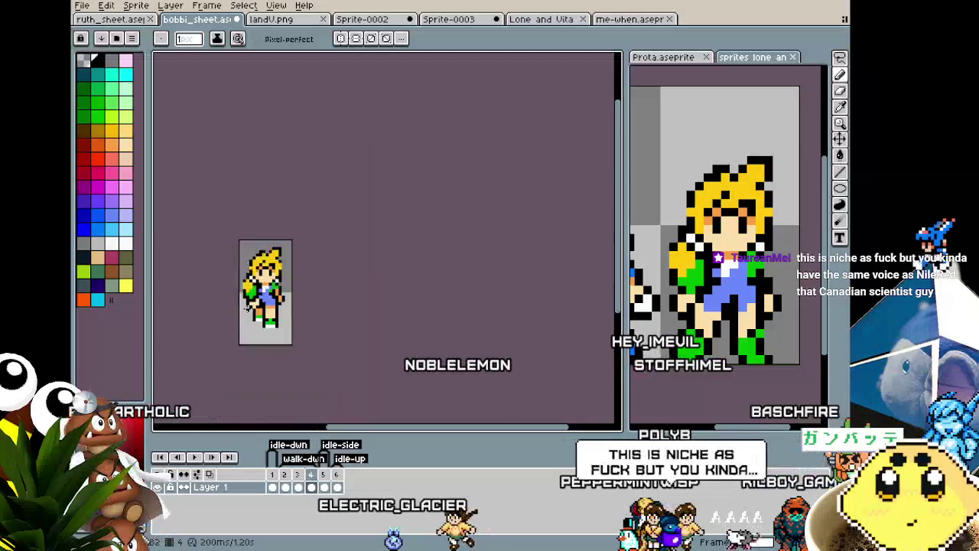
scroll(243, 337, down, 1)
scroll(243, 336, up, 2)
scroll(243, 331, up, 1)
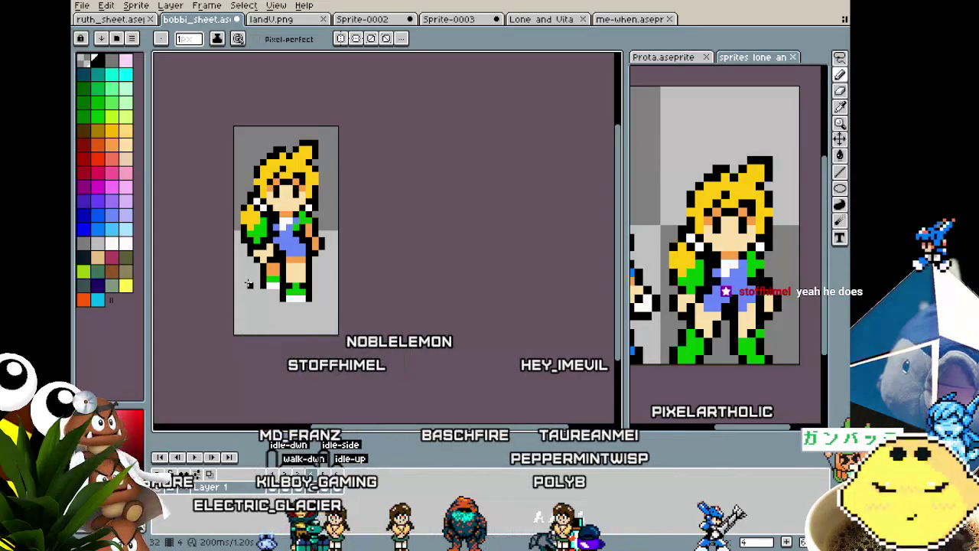
Flip between walk frames 2, 3 and 4 to compare the poses, settling on frame 4.
key(comma)
key(period)
key(comma)
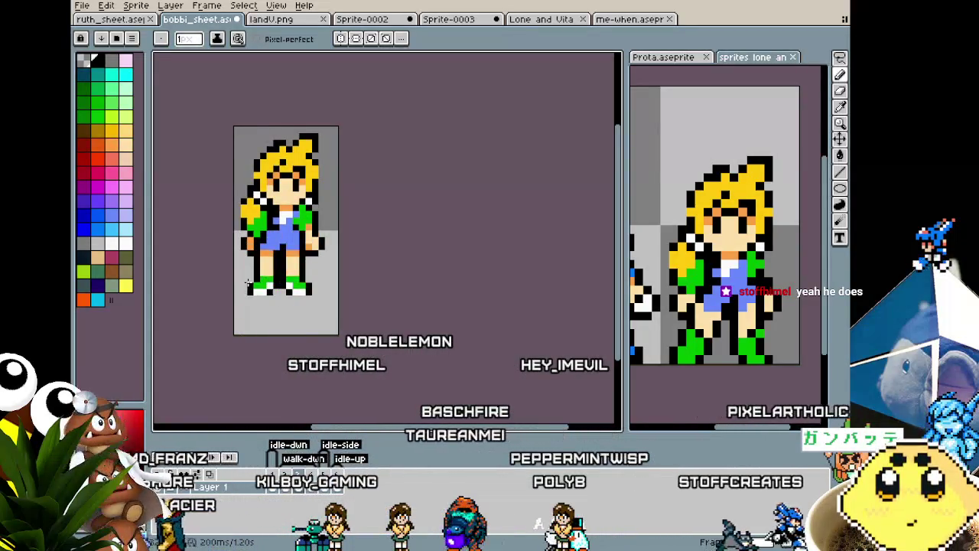
key(period)
key(comma)
key(comma)
key(period)
key(period)
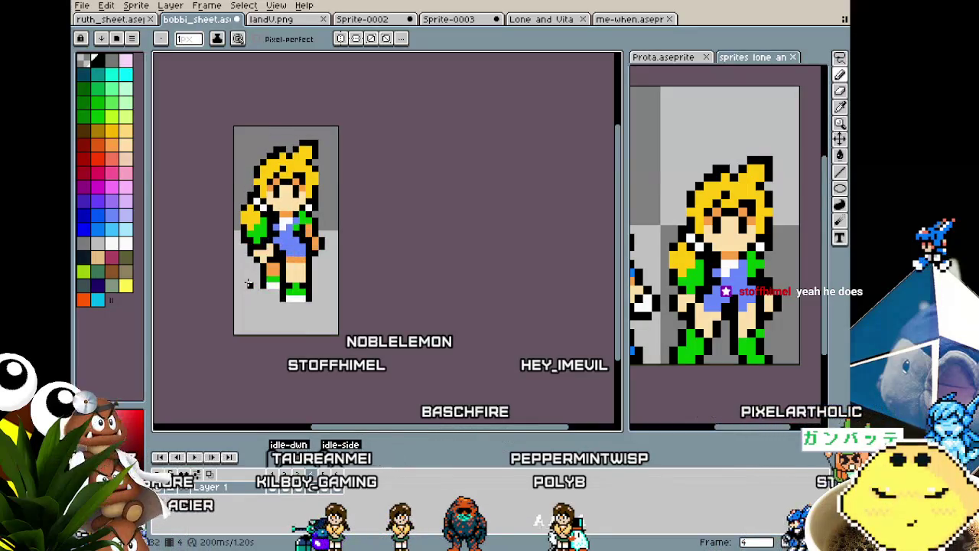
key(comma)
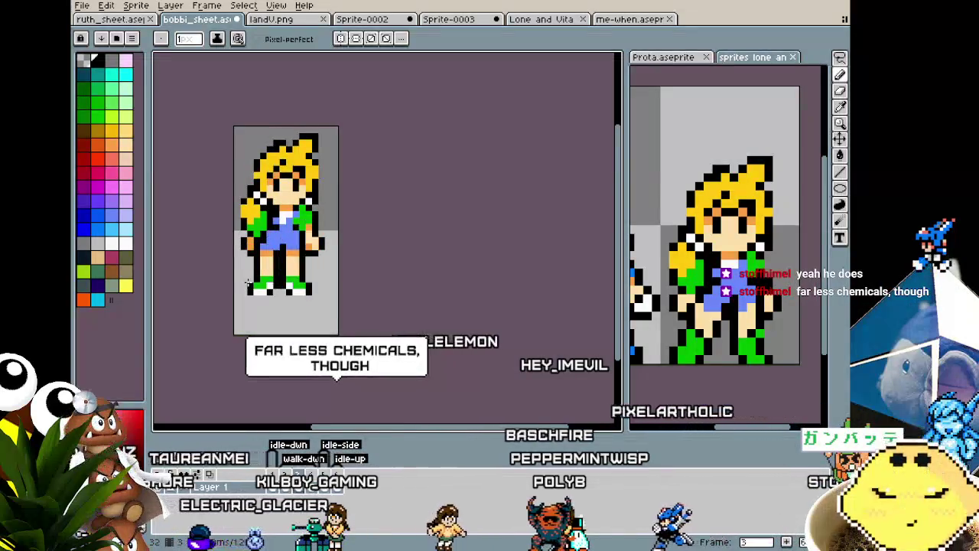
key(comma)
key(period)
key(period)
key(comma)
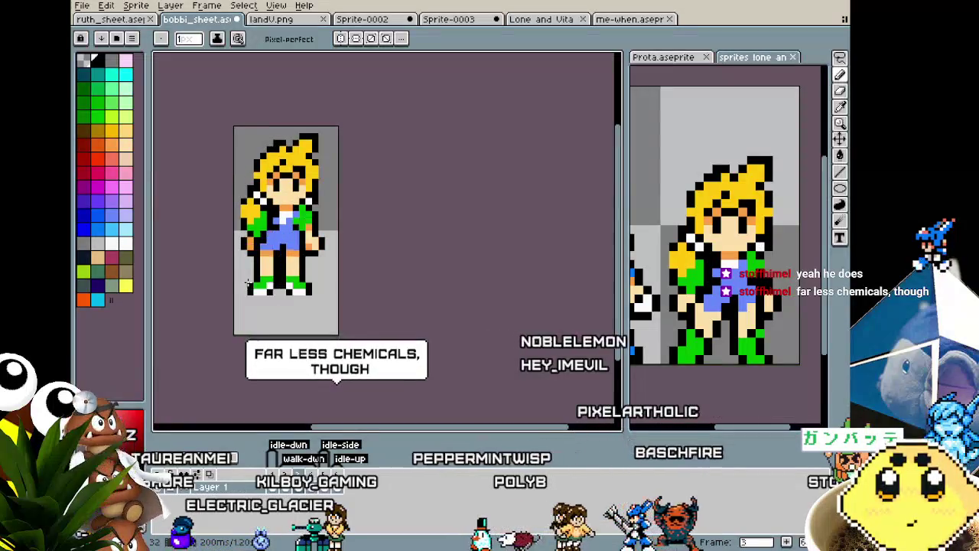
key(comma)
key(period)
key(period)
key(comma)
key(comma)
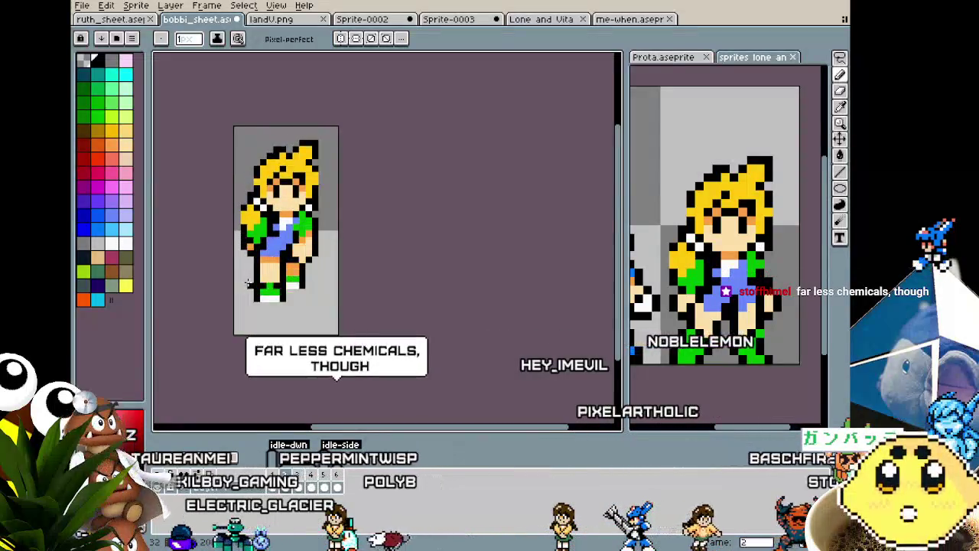
key(period)
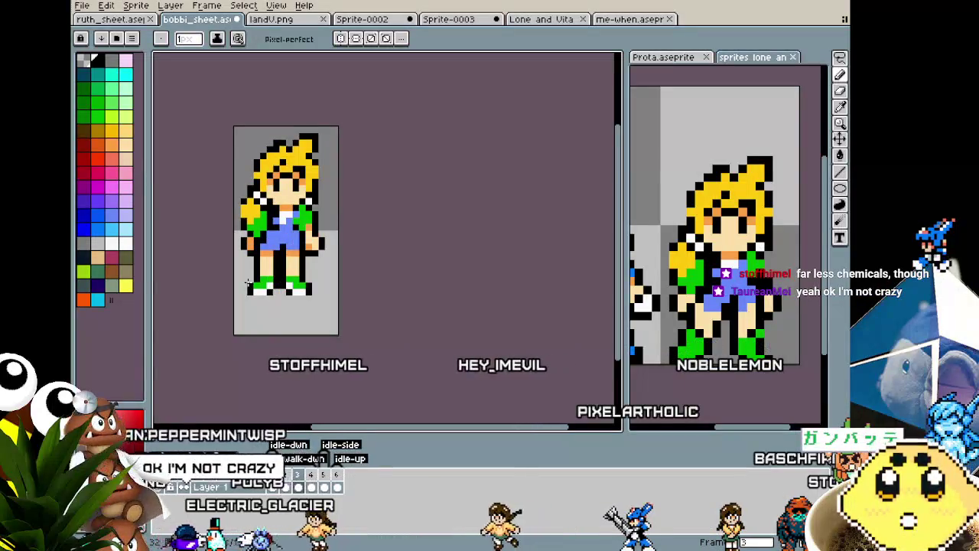
key(period)
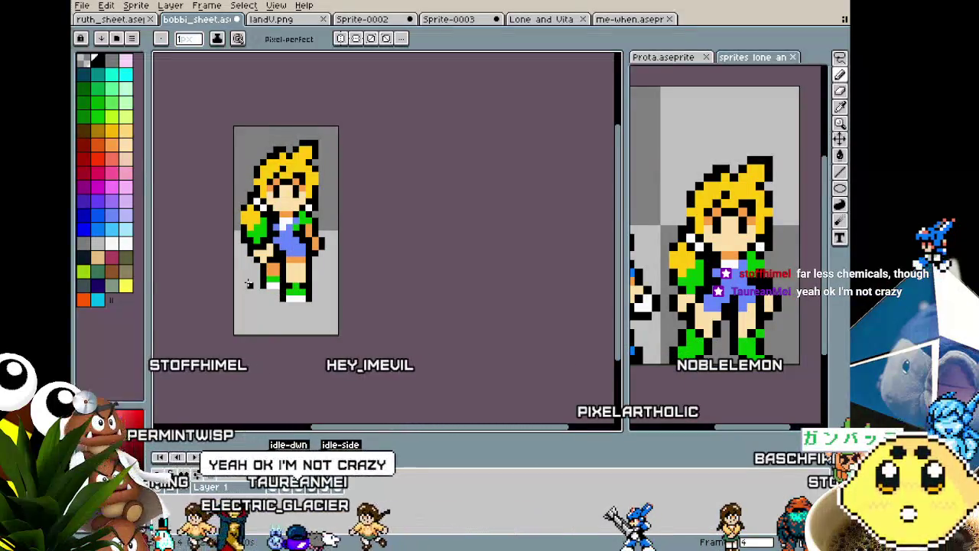
key(period)
key(period)
key(period)
key(period)
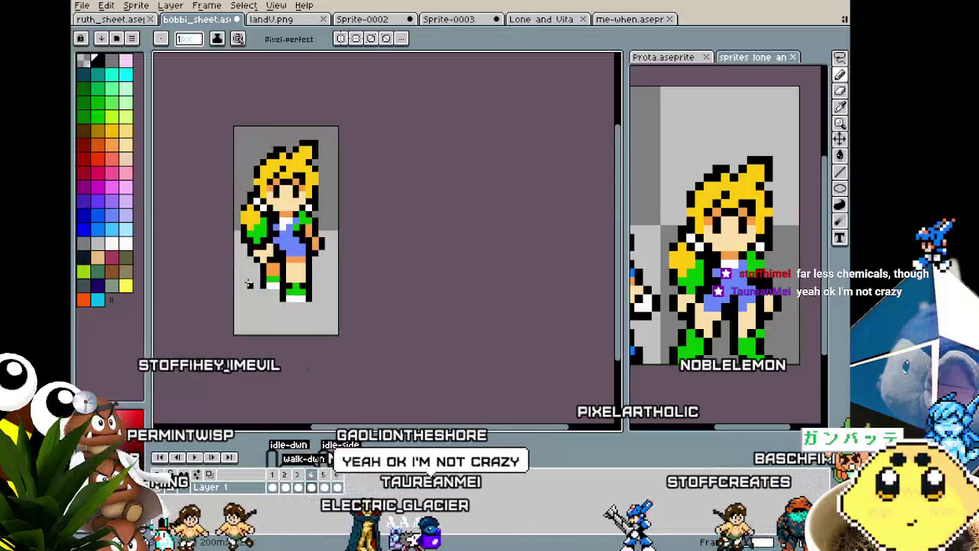
scroll(252, 287, up, 1)
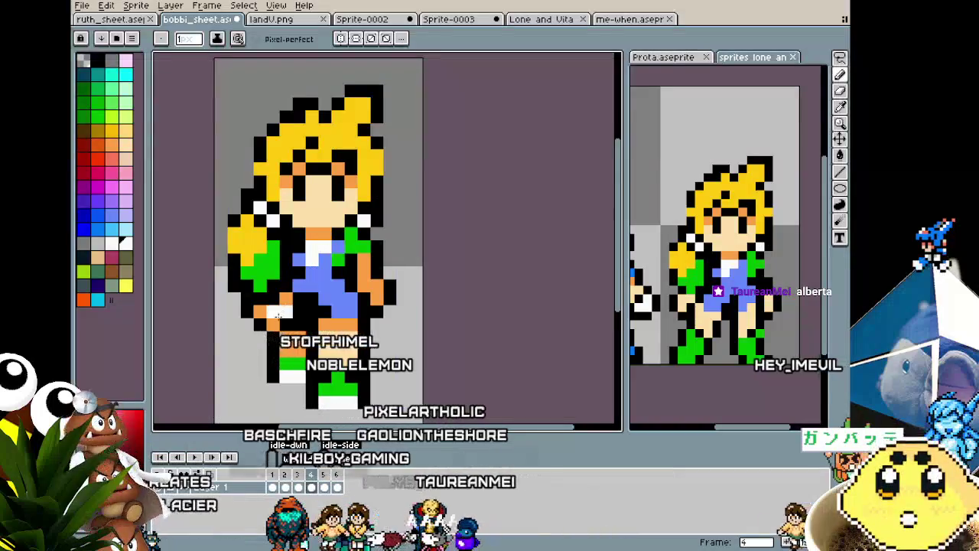
Eyedrop the orange shade from the girl's sprite as the drawing colour.
alt+click(285, 304)
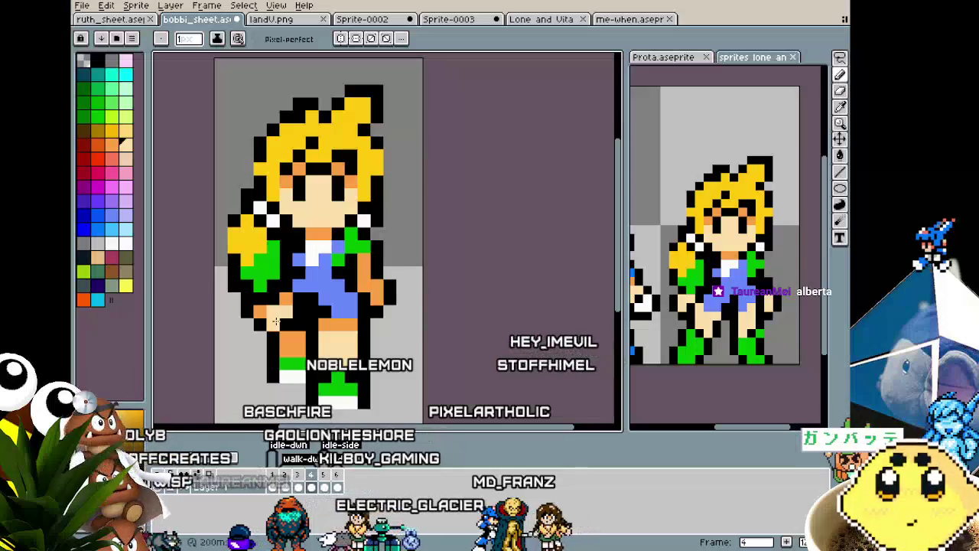
alt+click(290, 293)
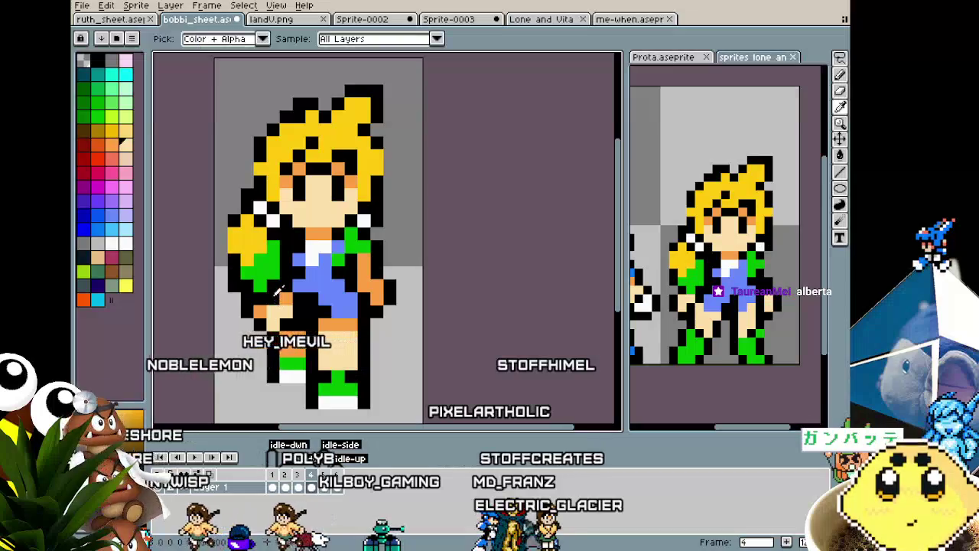
scroll(251, 313, down, 3)
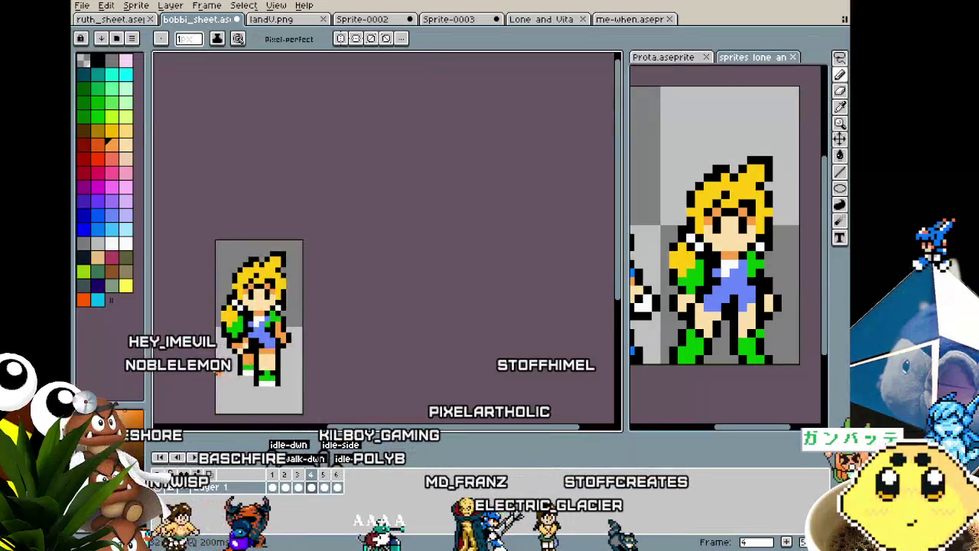
scroll(251, 313, down, 2)
scroll(217, 372, up, 1)
scroll(217, 372, up, 1)
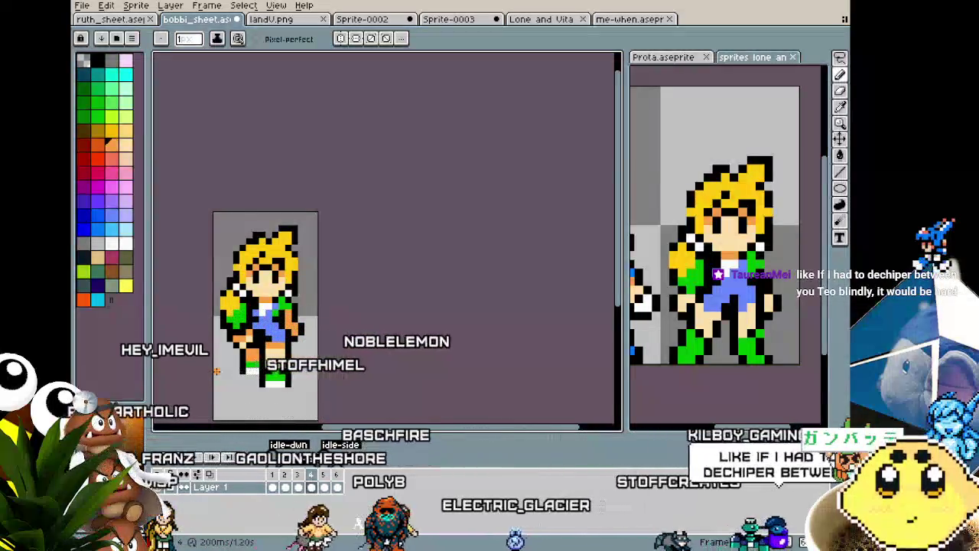
Zoom and pan the canvas slightly right and up to inspect the frame.
scroll(217, 372, up, 1)
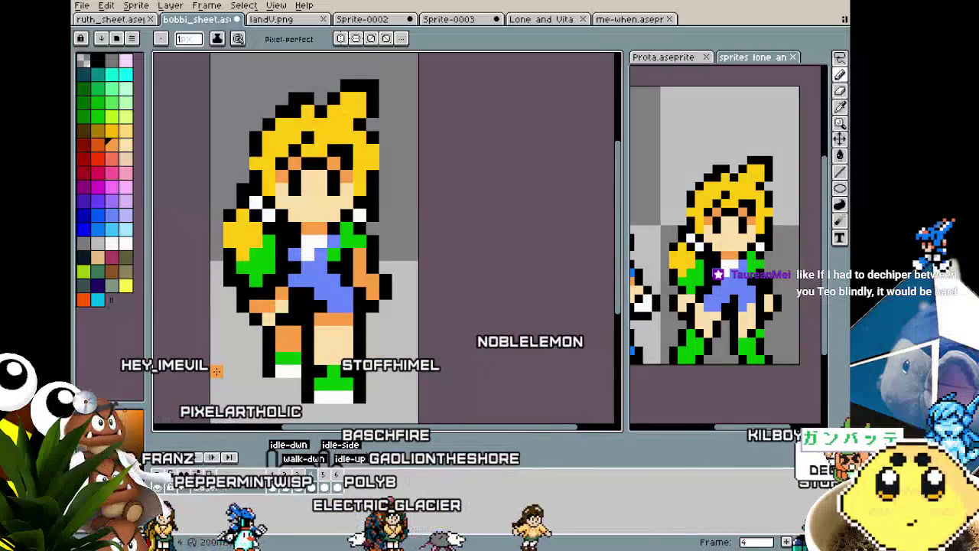
scroll(217, 372, down, 1)
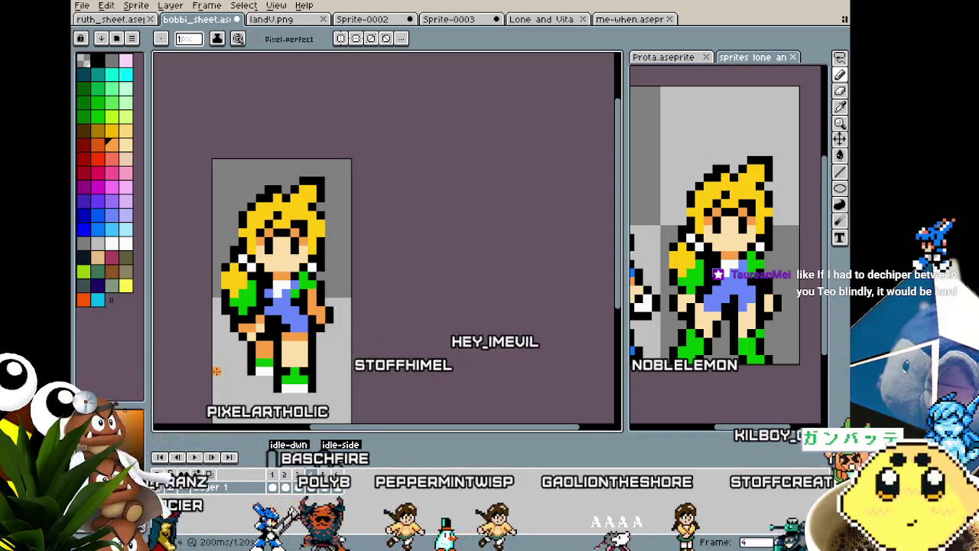
drag(216, 371, 238, 364)
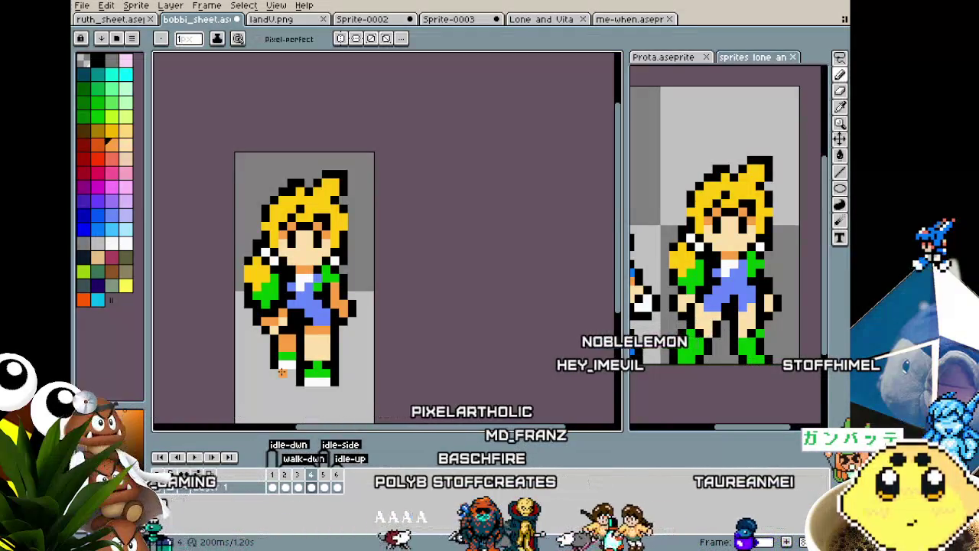
scroll(281, 372, up, 1)
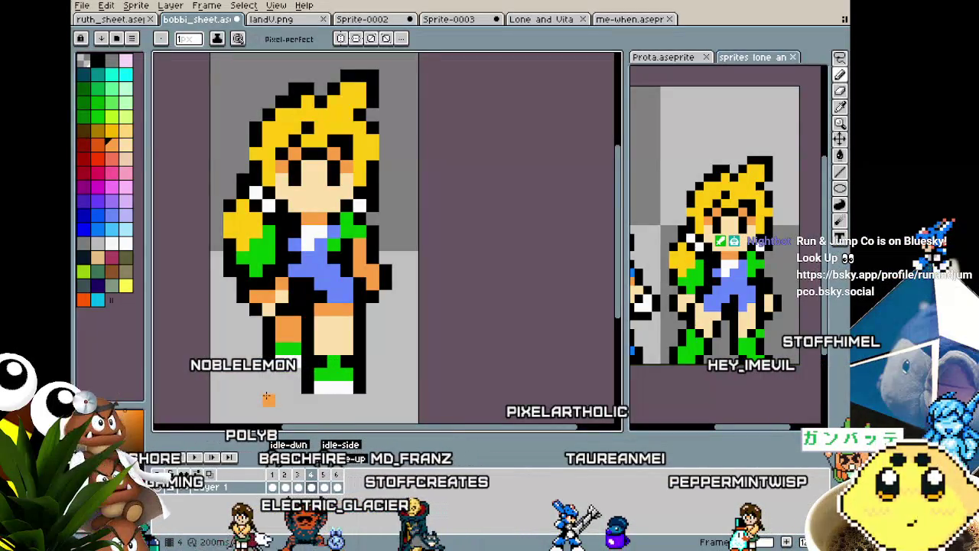
scroll(267, 398, down, 1)
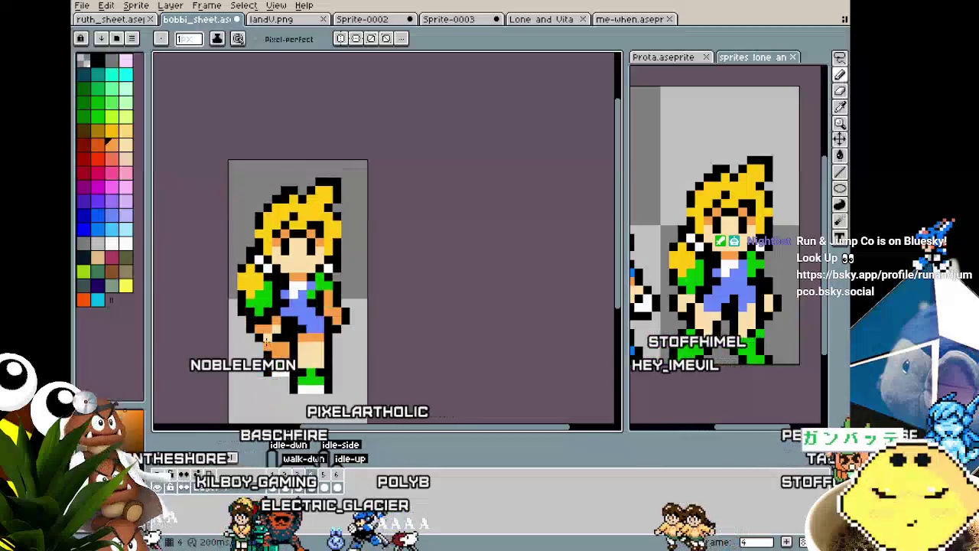
scroll(256, 342, up, 1)
scroll(194, 391, down, 1)
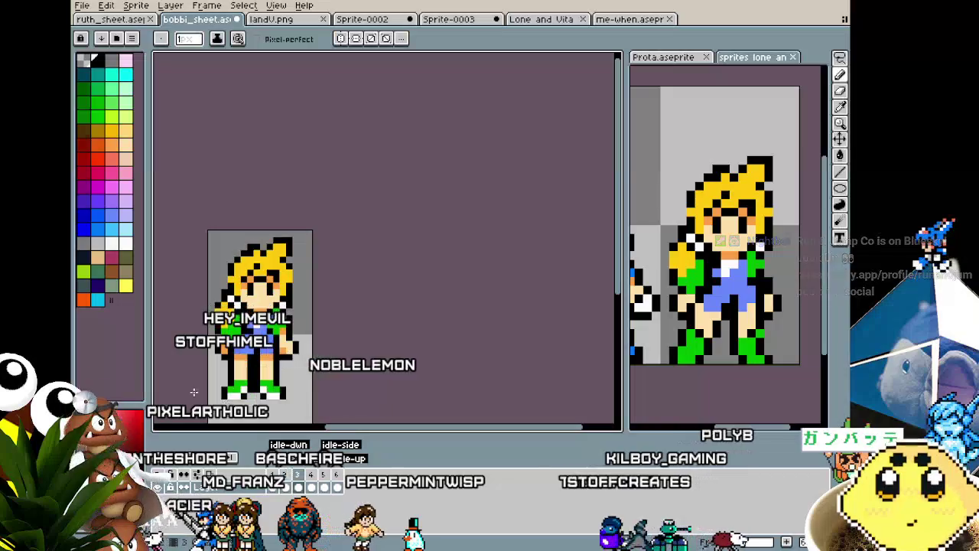
Pick the skin tone and repaint the black and orange pixels of the forward arm and hand.
scroll(245, 229, up, 3)
key(i)
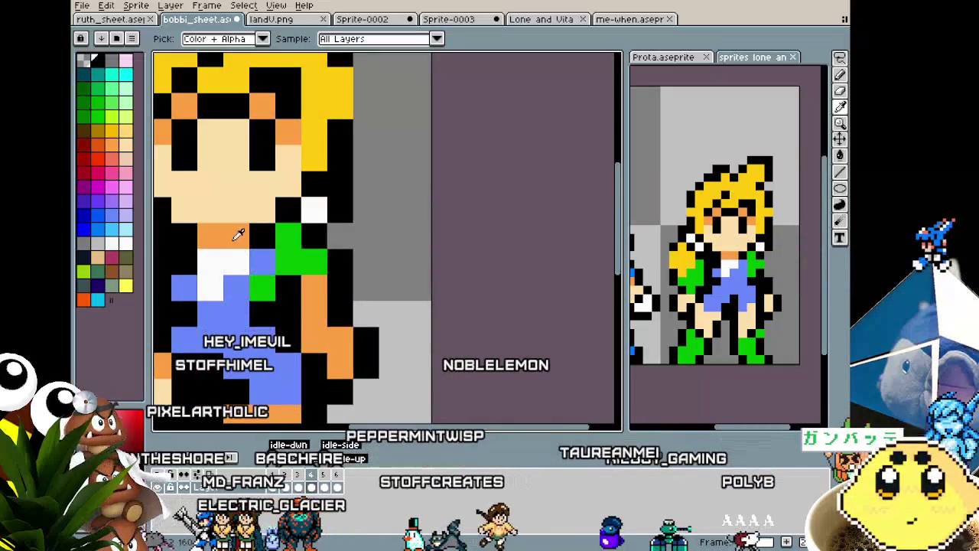
click(258, 191)
key(b)
click(325, 337)
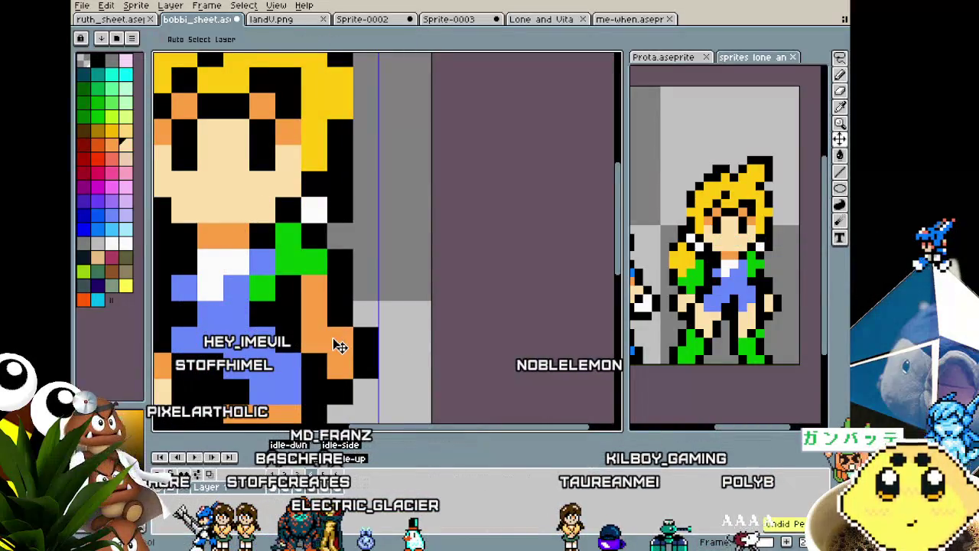
click(332, 337)
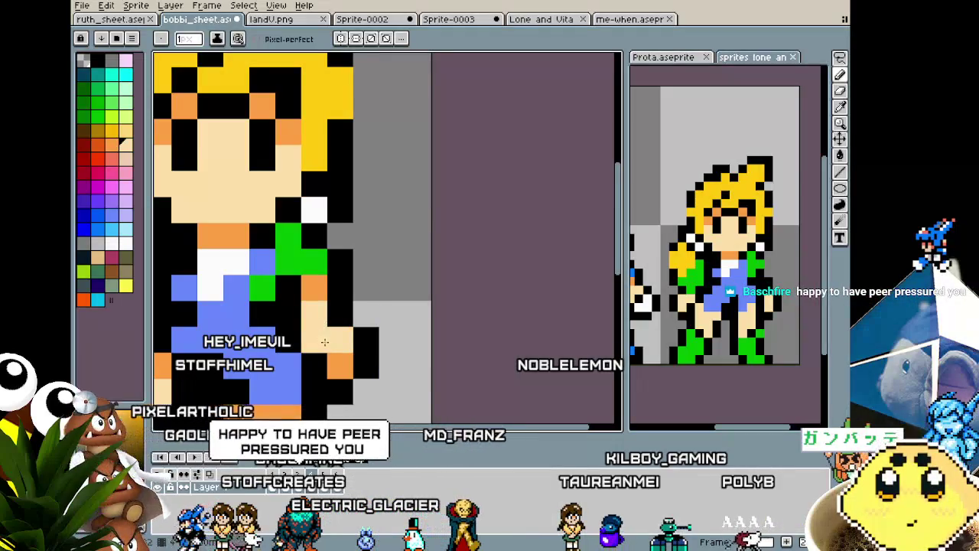
scroll(359, 336, down, 5)
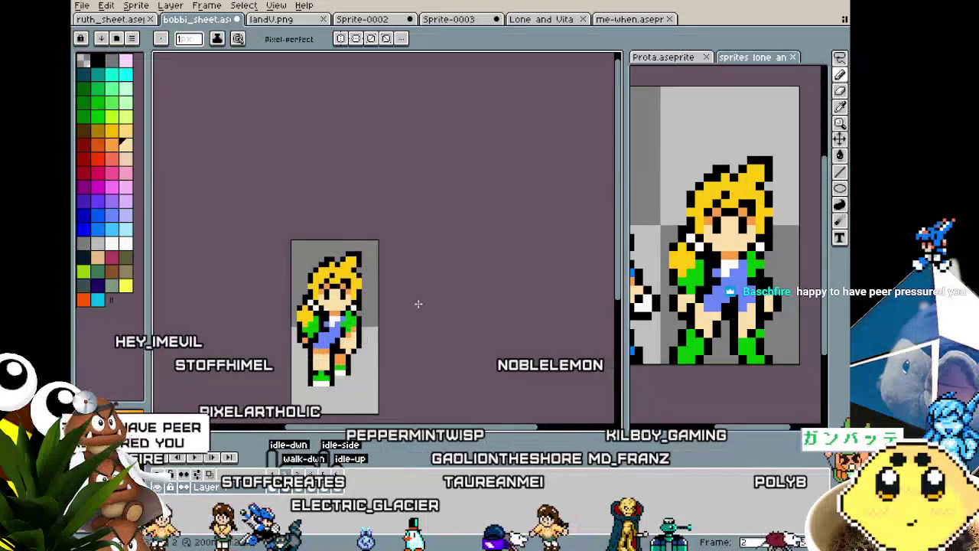
Keep touching up the hand in skin tone, alternating eyedropper and pencil.
scroll(360, 314, up, 1)
scroll(344, 318, up, 2)
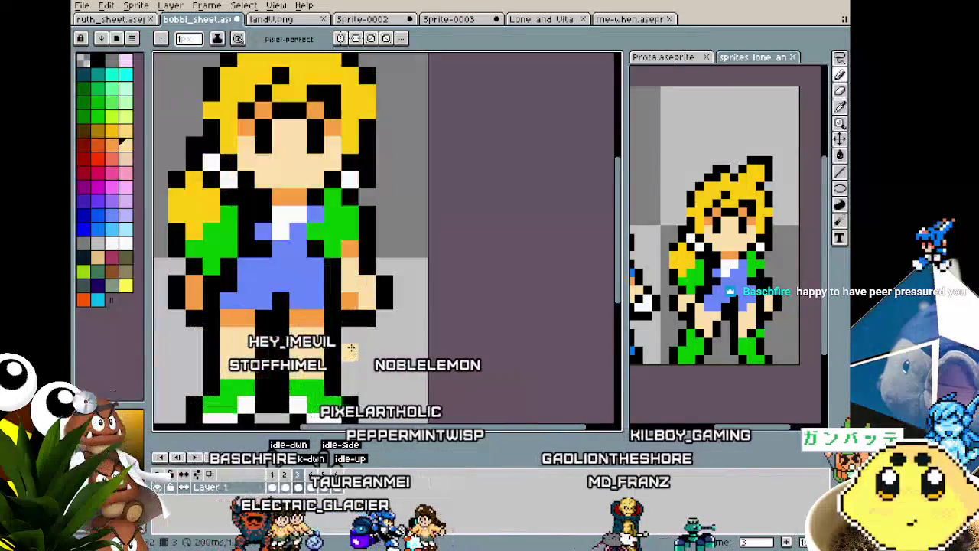
key(i)
key(b)
scroll(318, 356, down, 3)
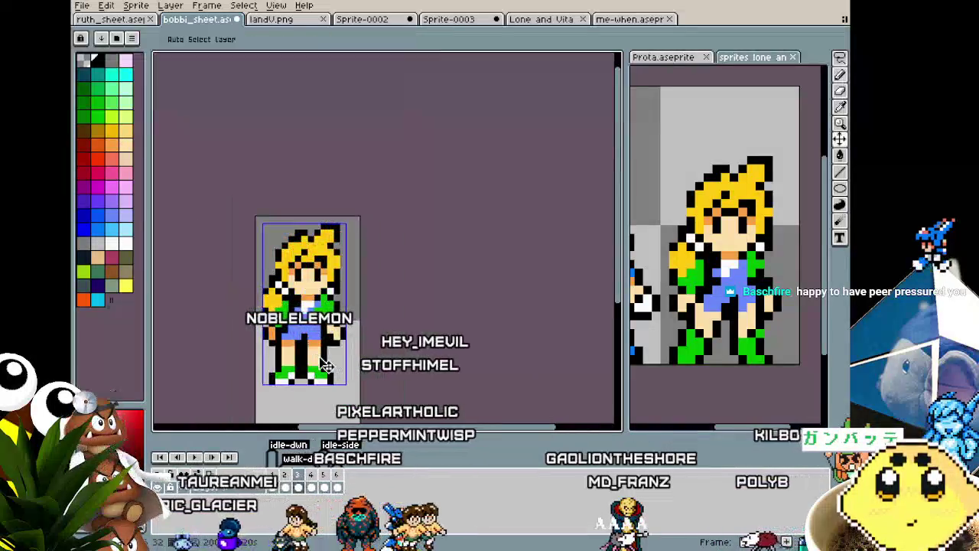
scroll(318, 355, up, 2)
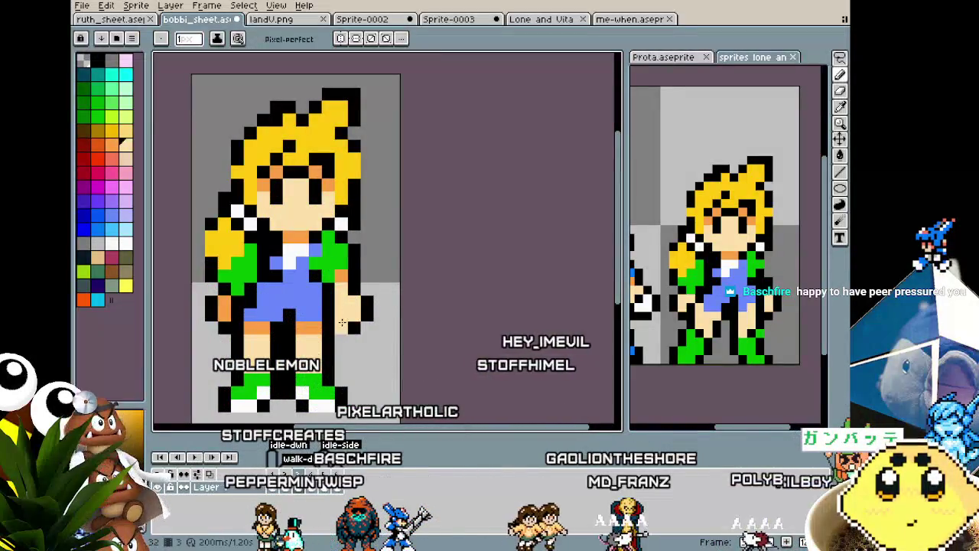
scroll(403, 313, down, 2)
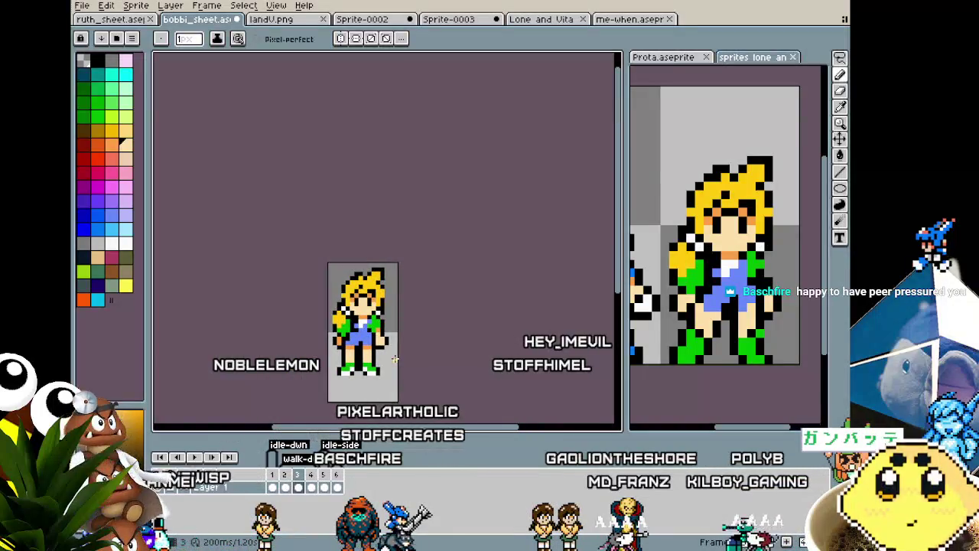
key(b)
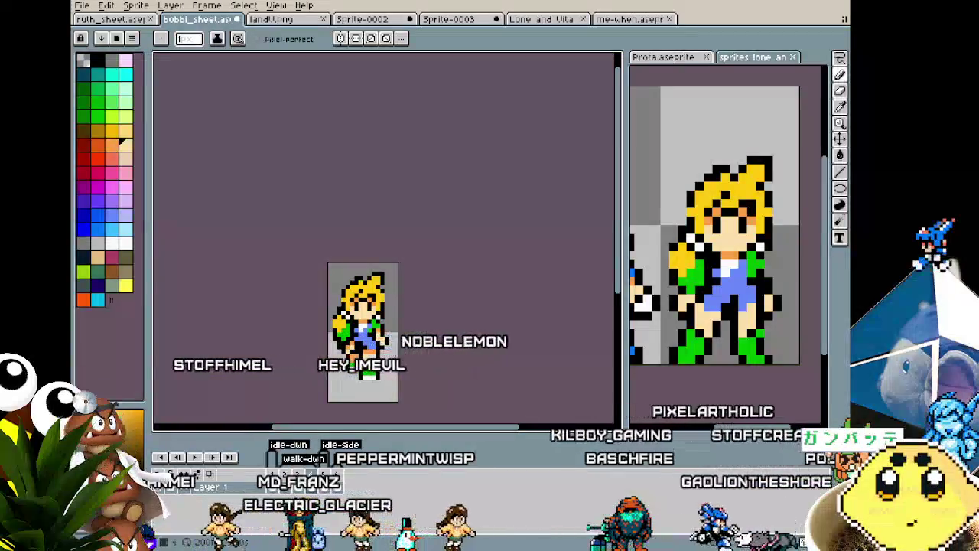
scroll(332, 285, up, 1)
scroll(333, 284, up, 2)
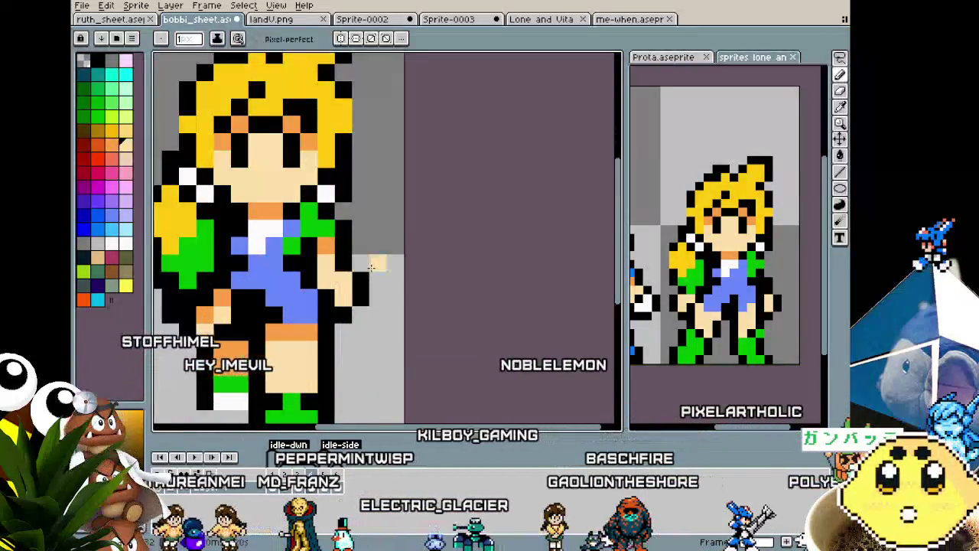
Select the girl's arm in frame 4 and nudge it down one pixel.
key(m)
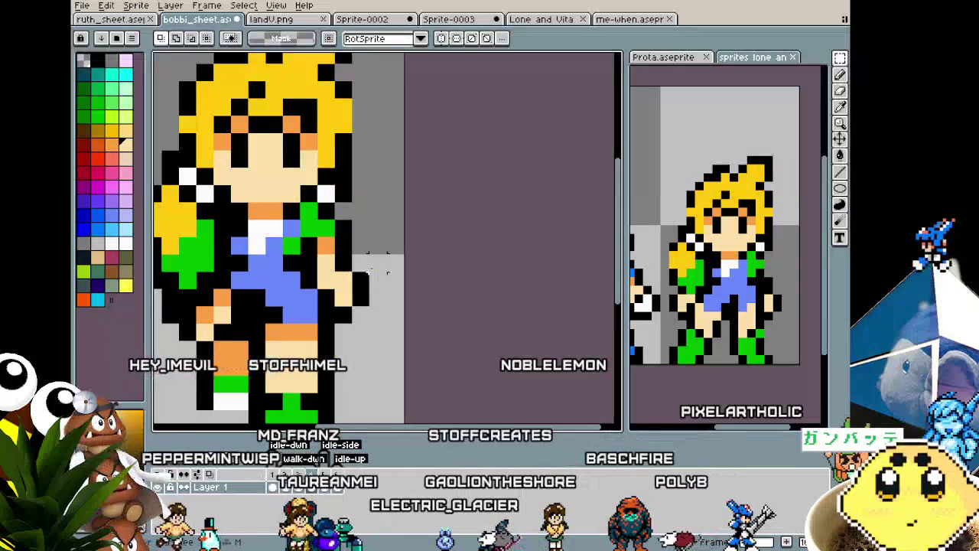
scroll(367, 279, up, 1)
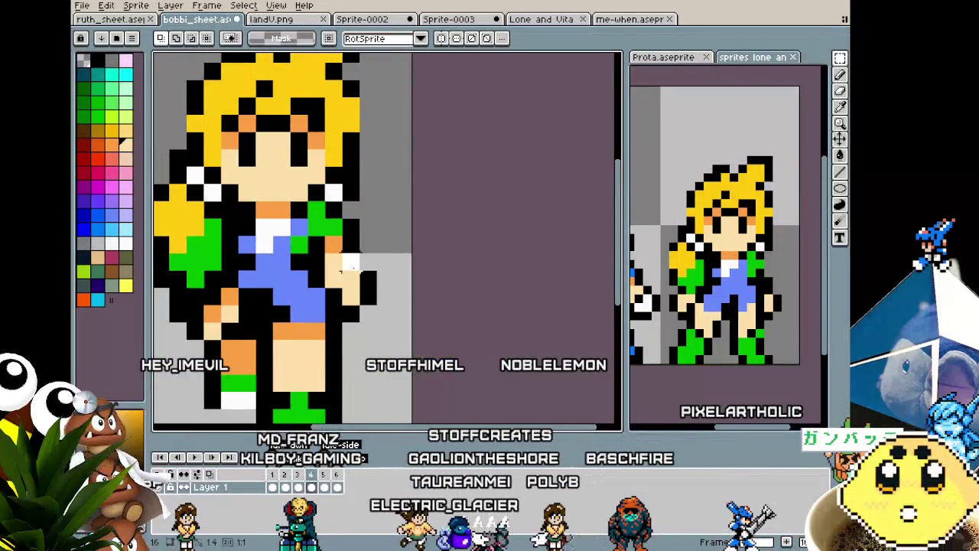
drag(374, 306, 375, 287)
key(Down)
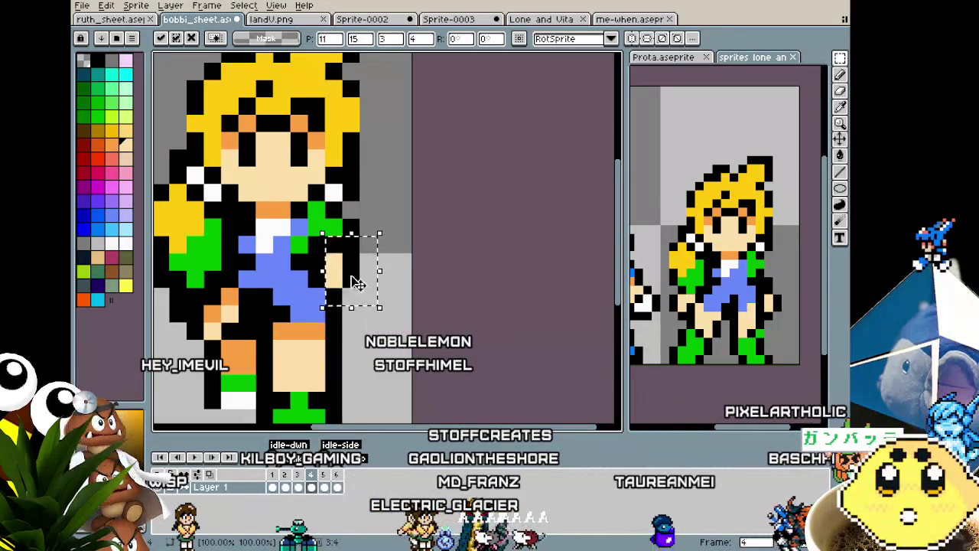
key(Return)
Recolour part of the arm orange using colours picked from the sprite.
key(i)
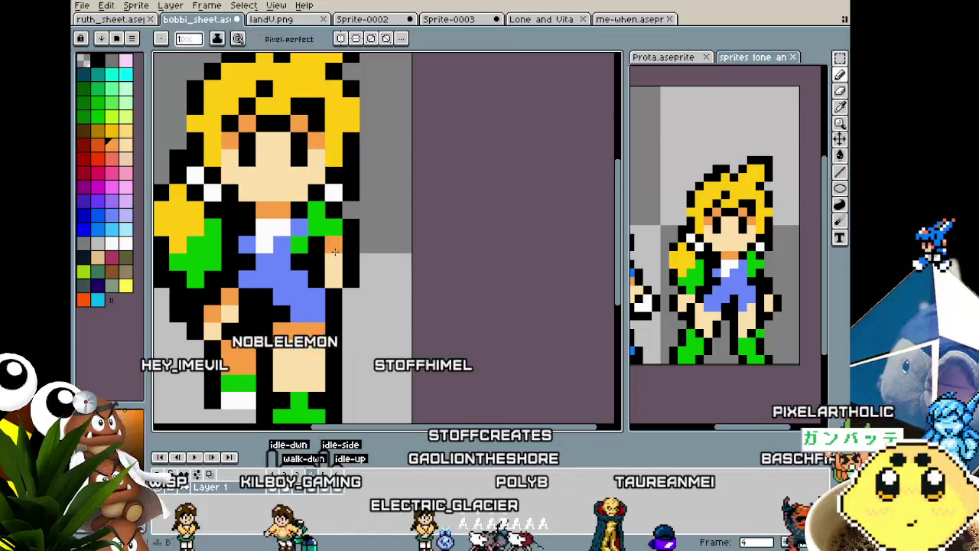
click(334, 262)
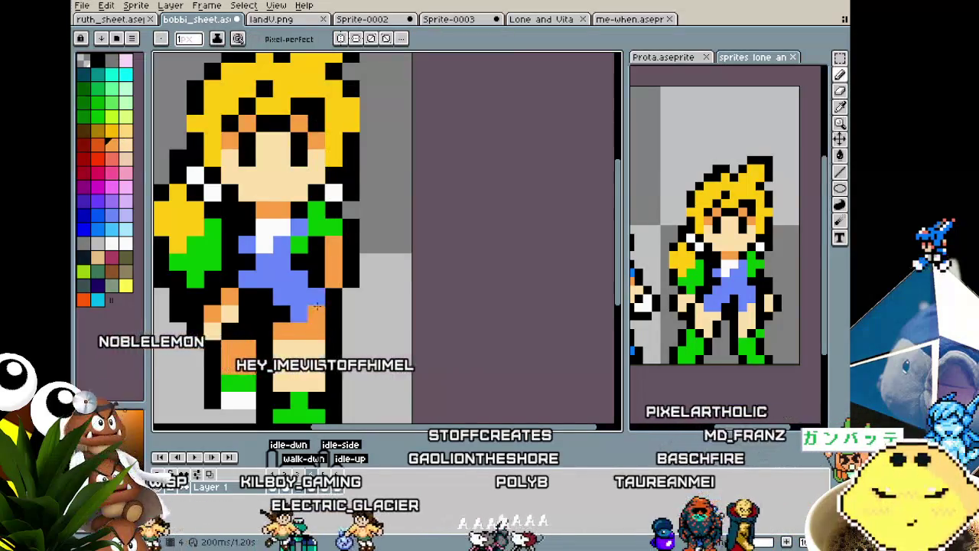
scroll(336, 262, down, 5)
scroll(329, 275, up, 1)
scroll(327, 283, up, 2)
alt+click(329, 280)
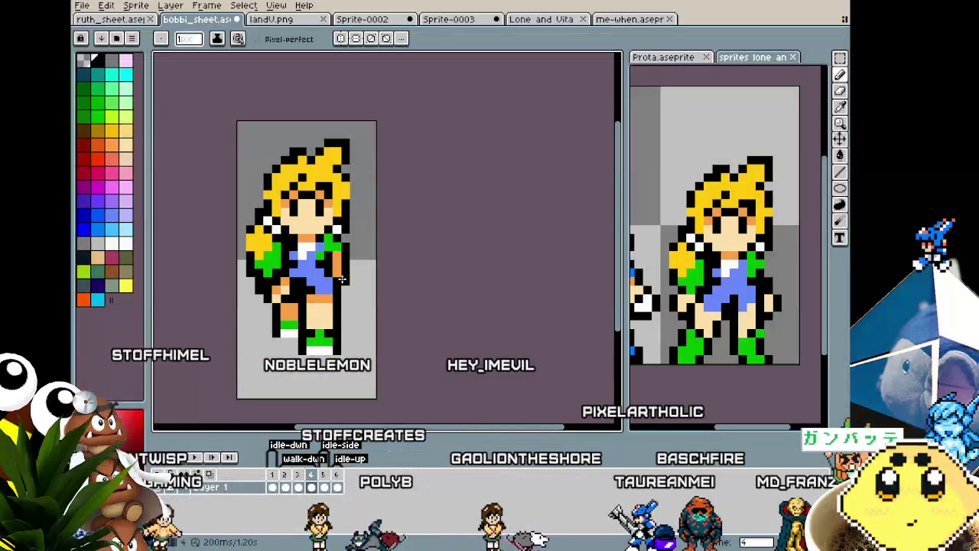
scroll(322, 329, down, 1)
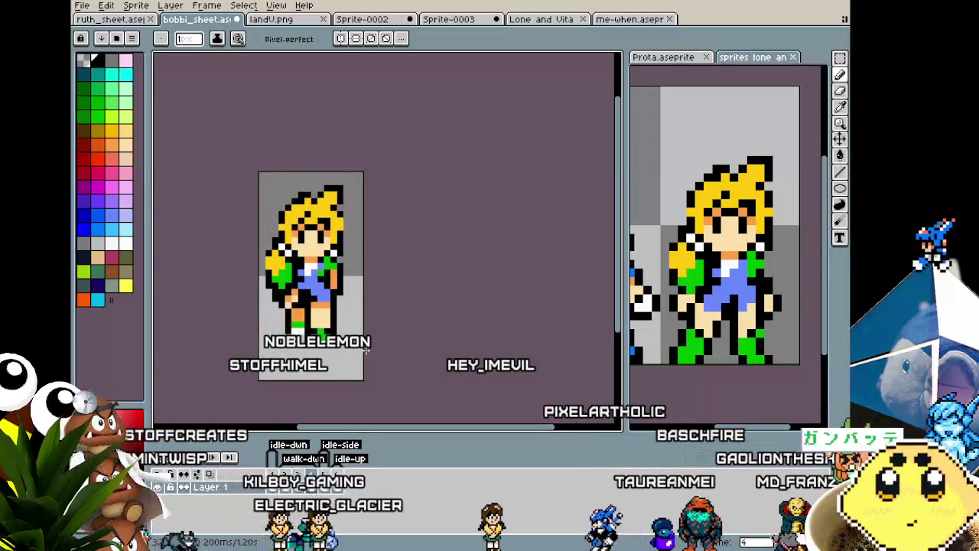
scroll(338, 274, up, 3)
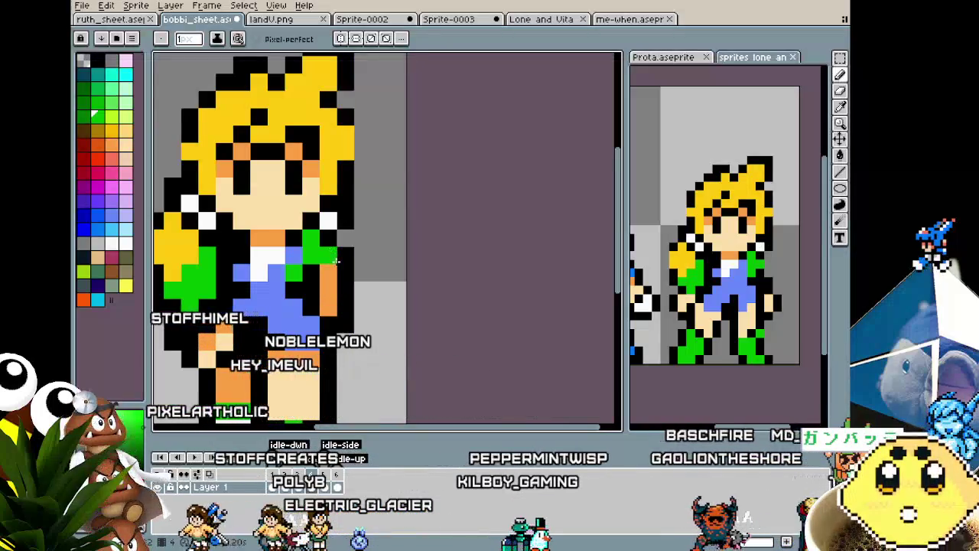
scroll(336, 262, down, 3)
scroll(337, 261, down, 2)
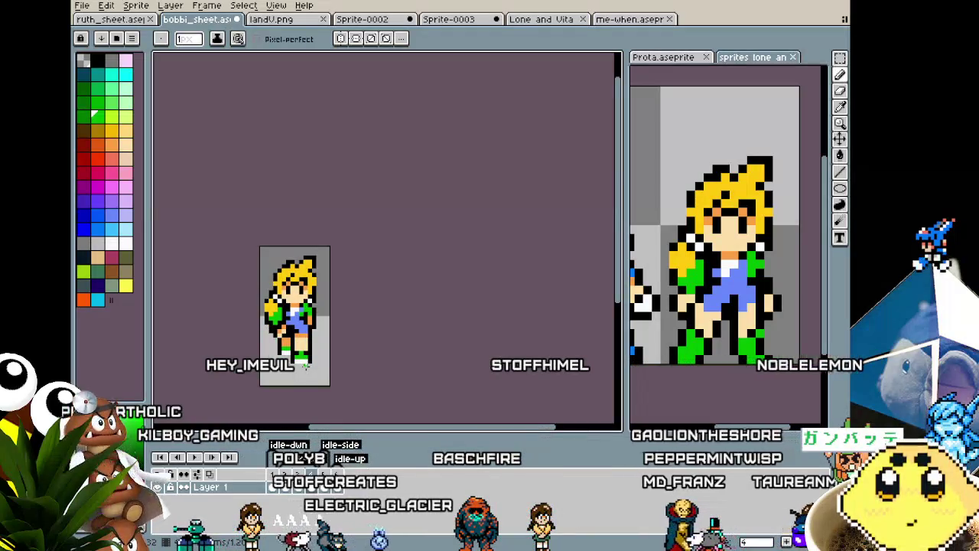
scroll(305, 366, up, 2)
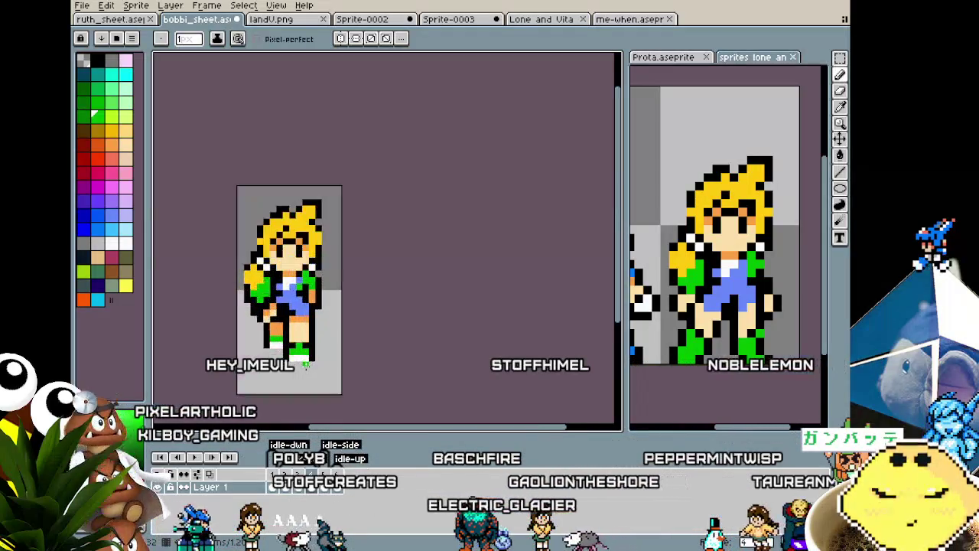
scroll(304, 310, up, 1)
Resample the orange shade from the arm as the drawing colour.
key(alt)
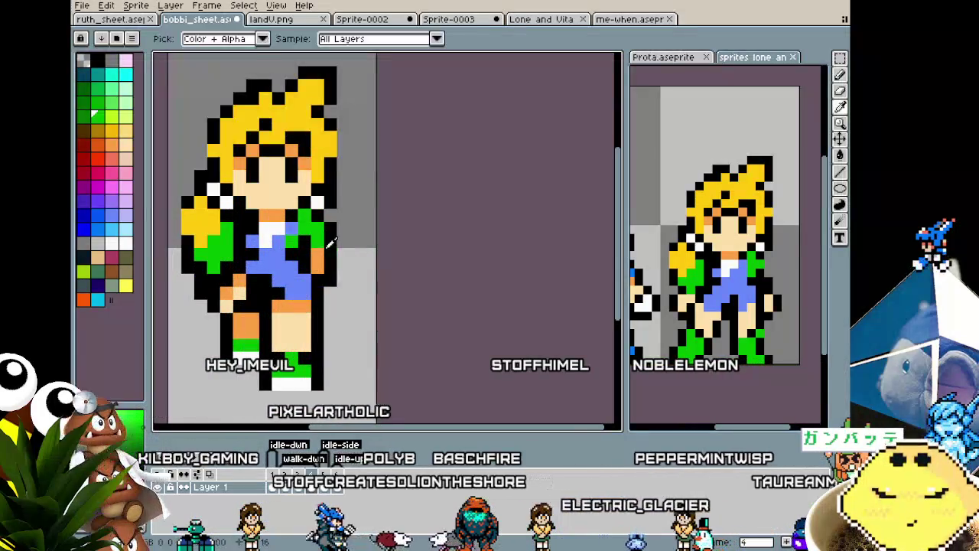
alt+click(304, 179)
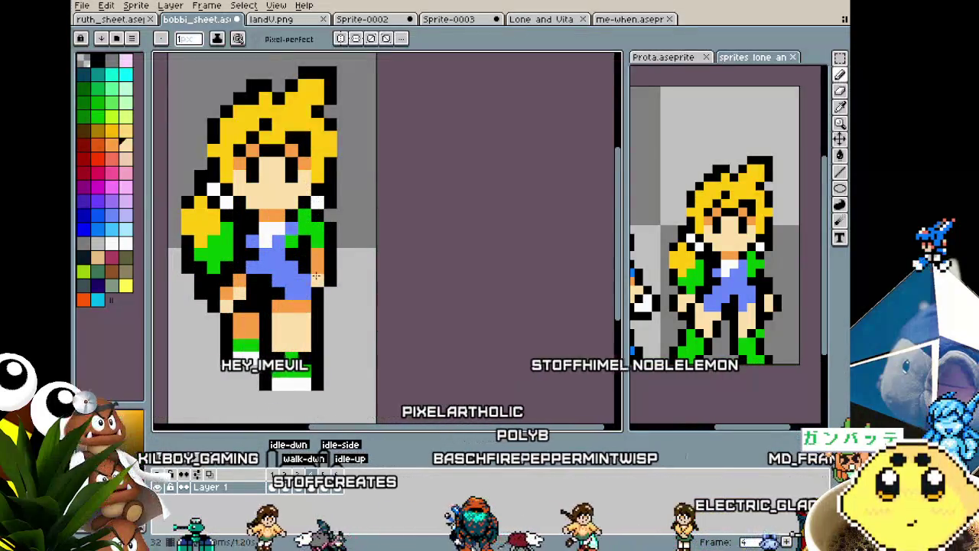
scroll(316, 276, down, 4)
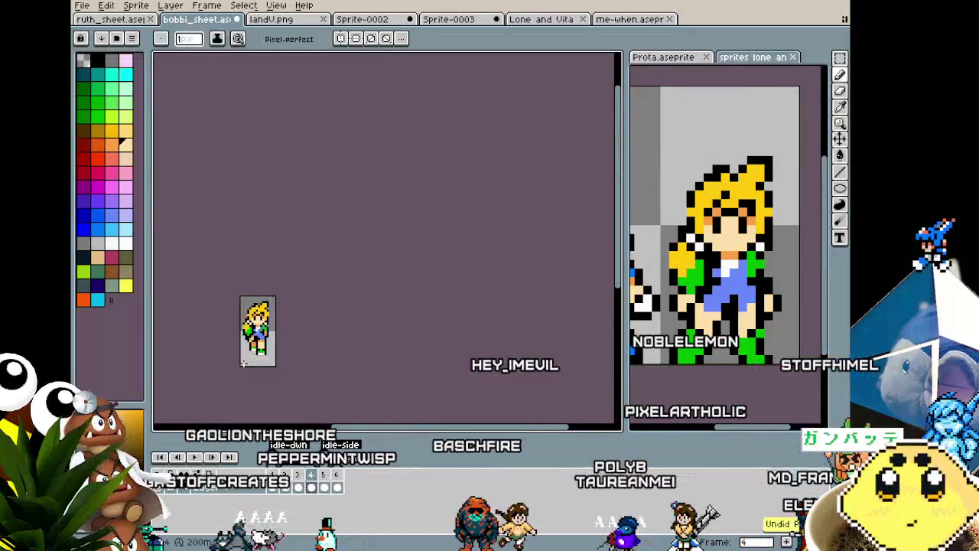
scroll(243, 364, up, 1)
scroll(243, 364, up, 1)
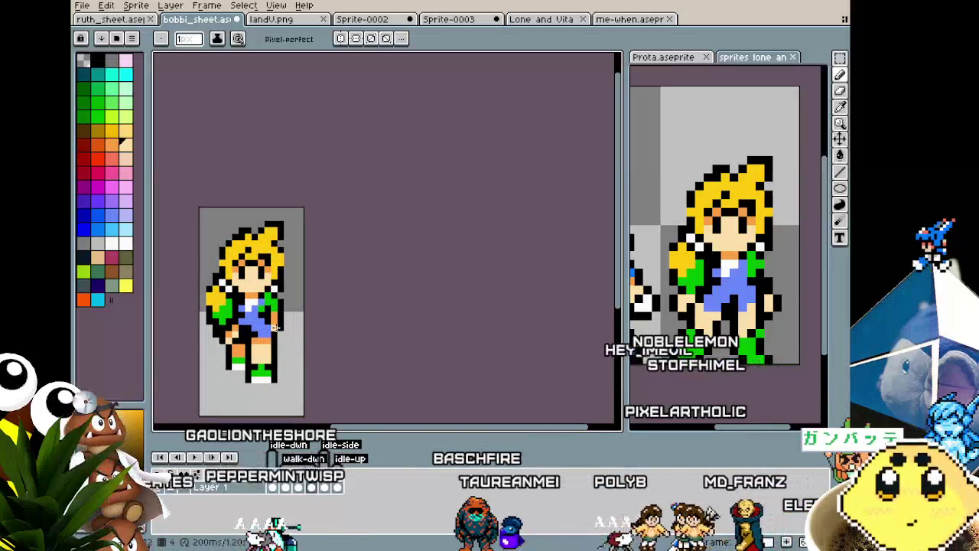
scroll(254, 370, down, 2)
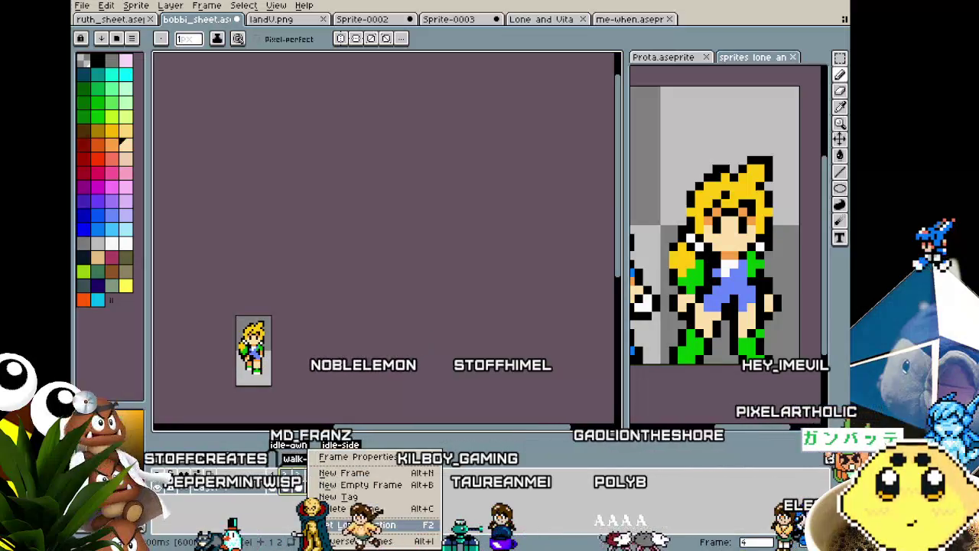
Add a seventh frame to the animation from the timeline's frame menu.
click(368, 457)
click(518, 303)
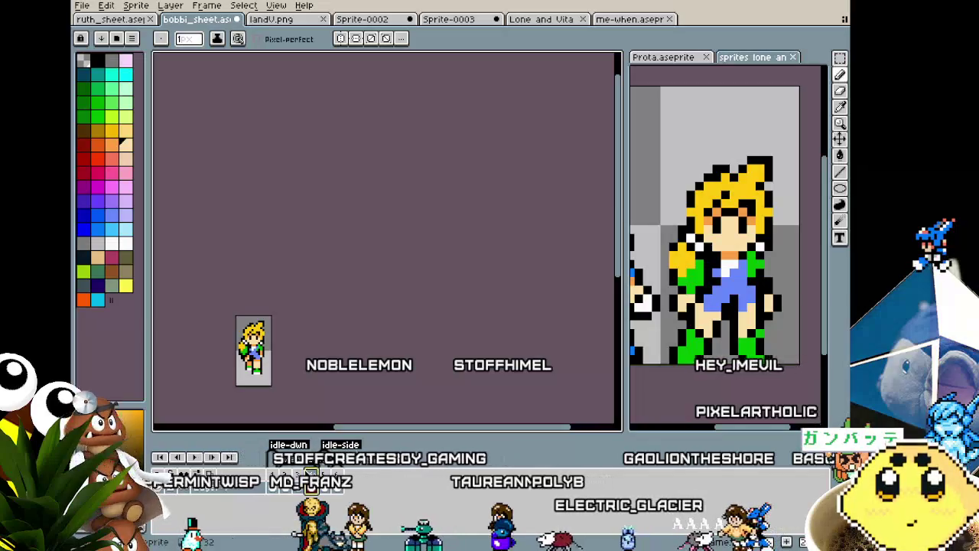
right_click(306, 476)
click(326, 486)
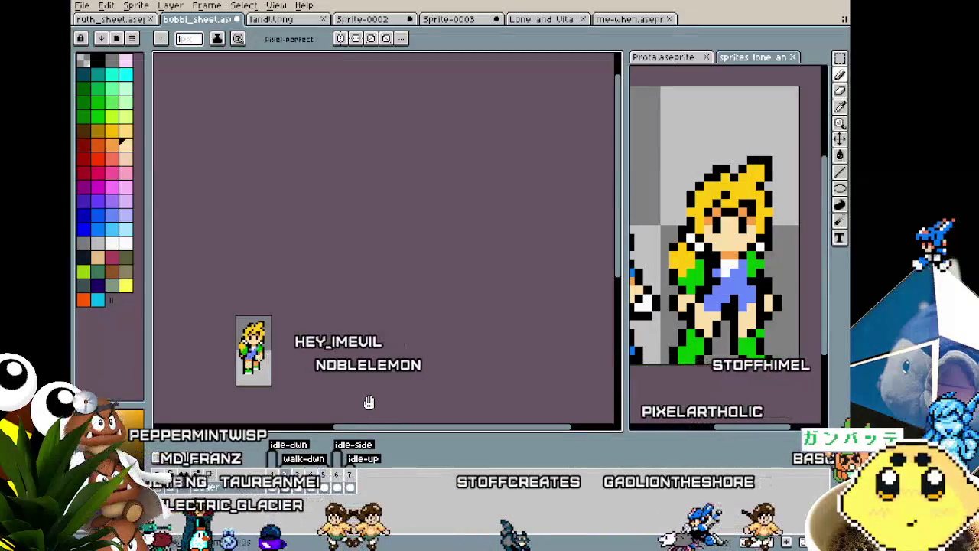
scroll(225, 405, up, 1)
scroll(240, 382, up, 1)
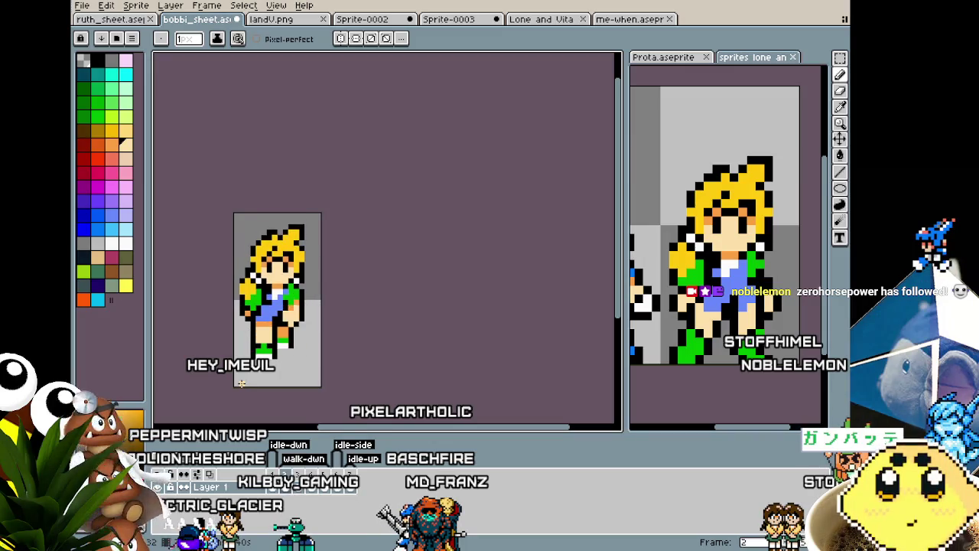
Step forward frame by frame through the walk cycle, stopping on frame 5 with both shoes planted.
scroll(171, 313, up, 2)
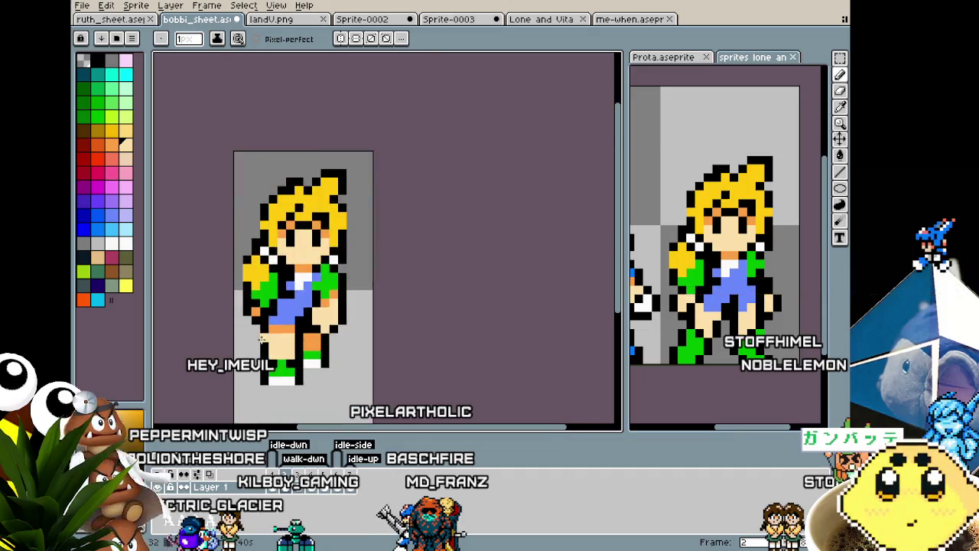
scroll(233, 336, up, 2)
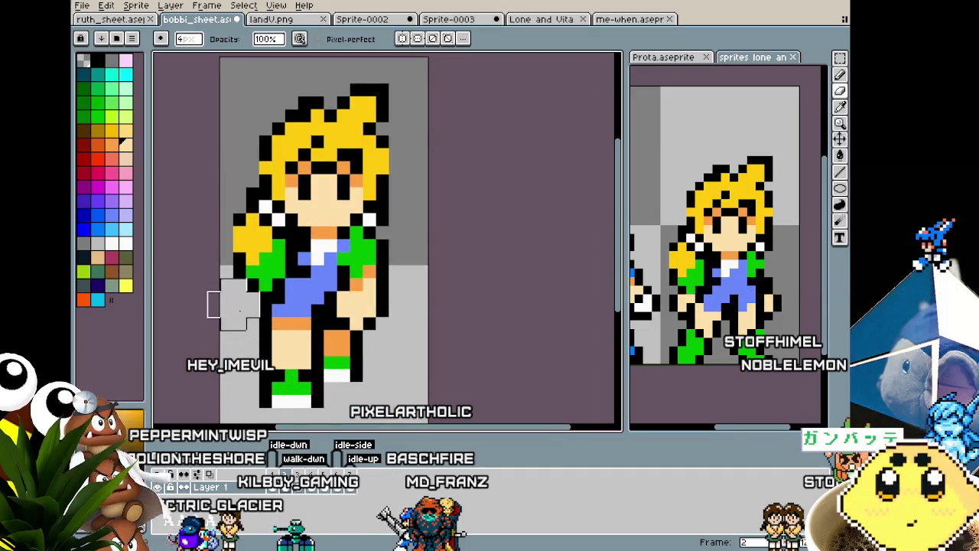
scroll(212, 386, down, 2)
key(Right)
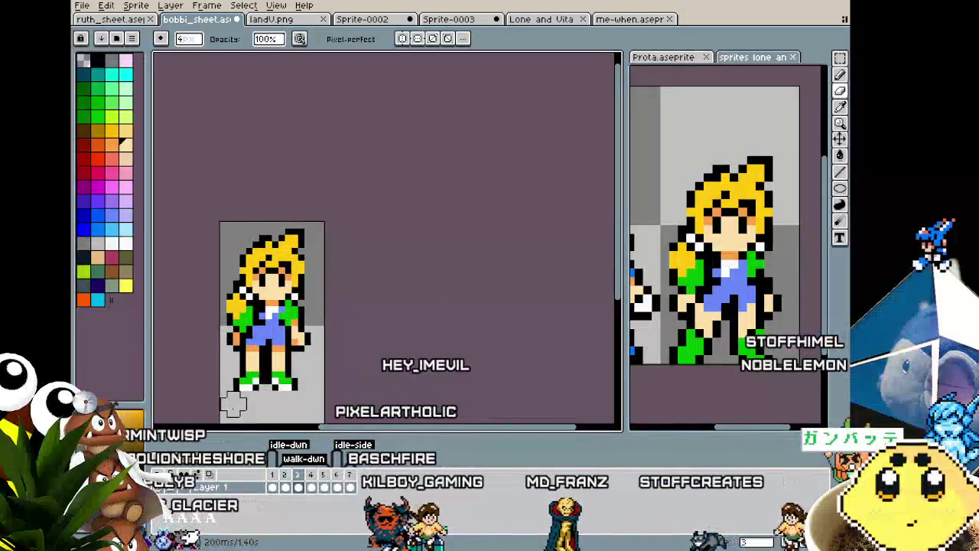
scroll(239, 294, up, 3)
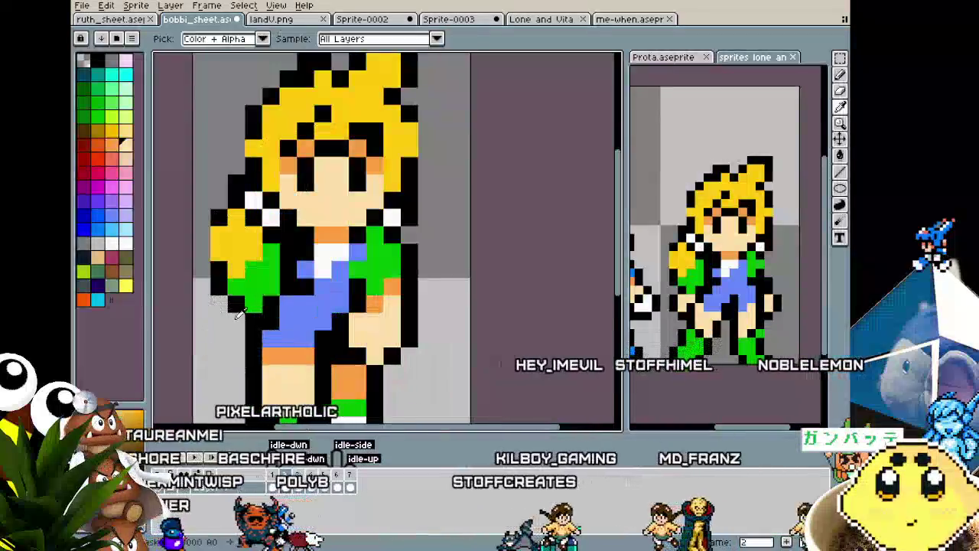
key(b)
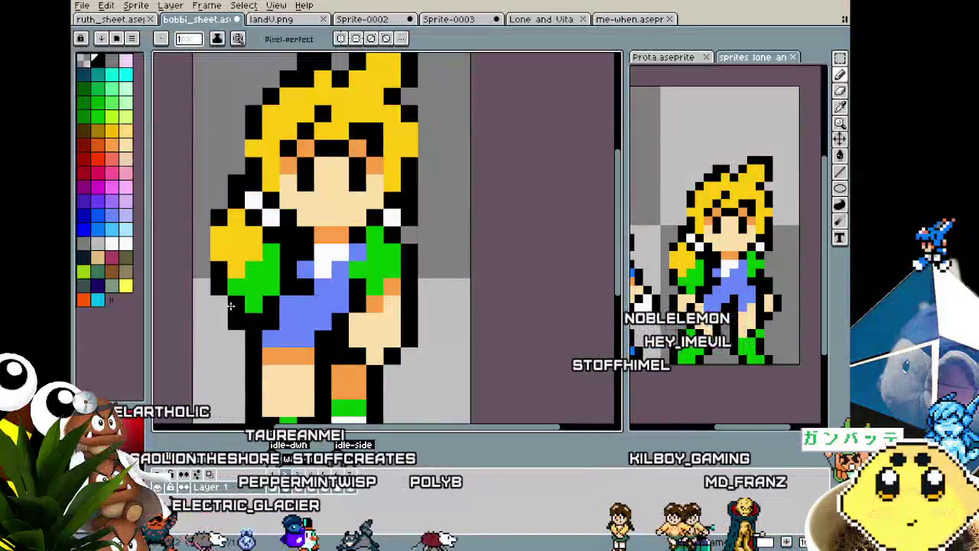
key(Right)
key(Right)
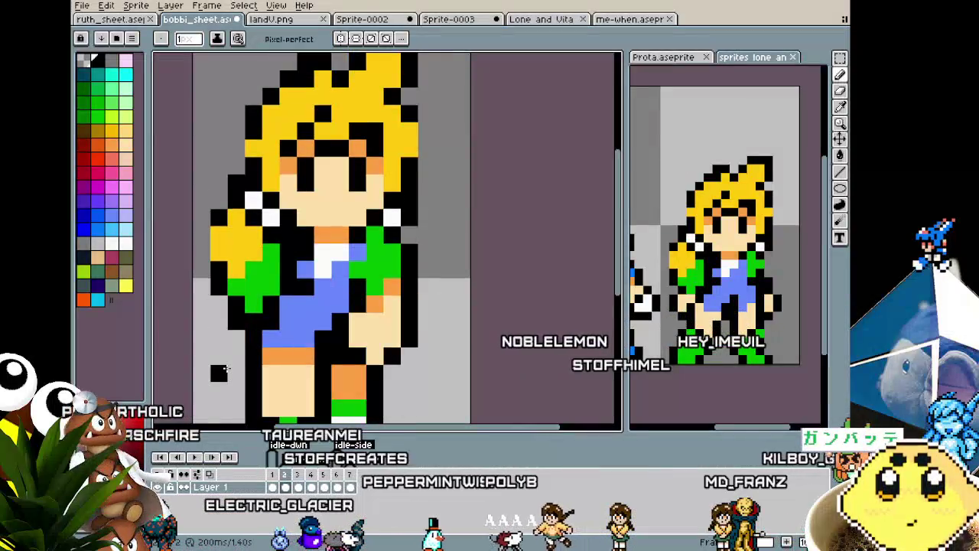
scroll(229, 357, down, 1)
key(Right)
key(Right)
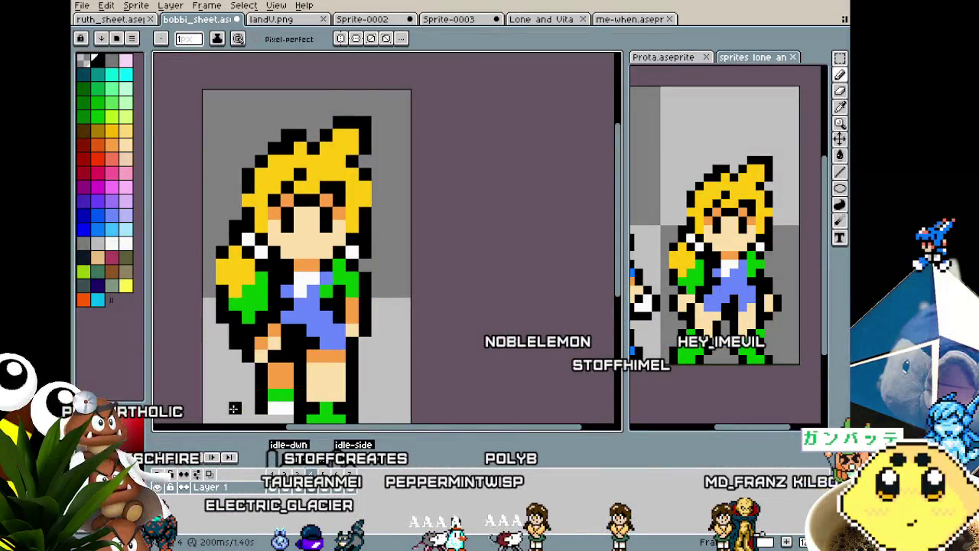
key(Right)
key(Right)
scroll(234, 408, down, 2)
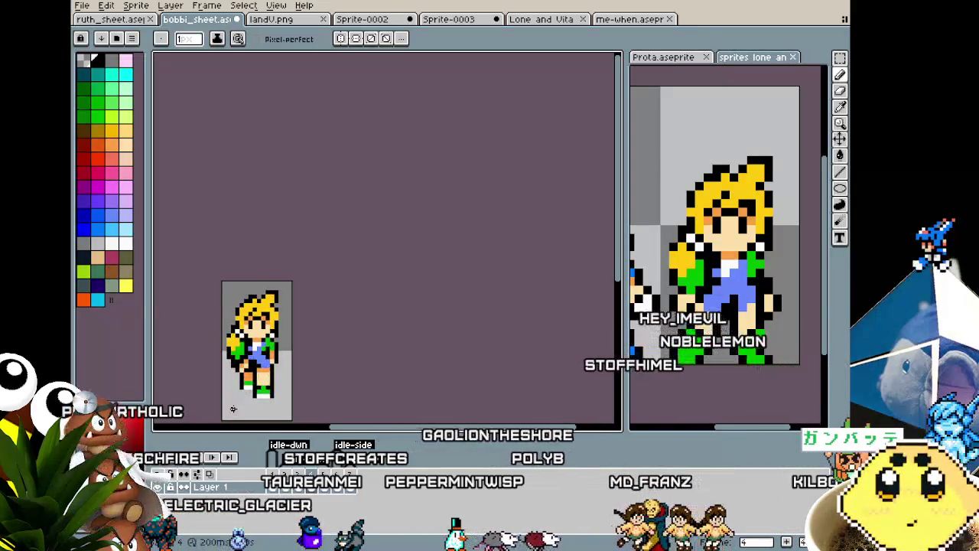
scroll(244, 397, up, 2)
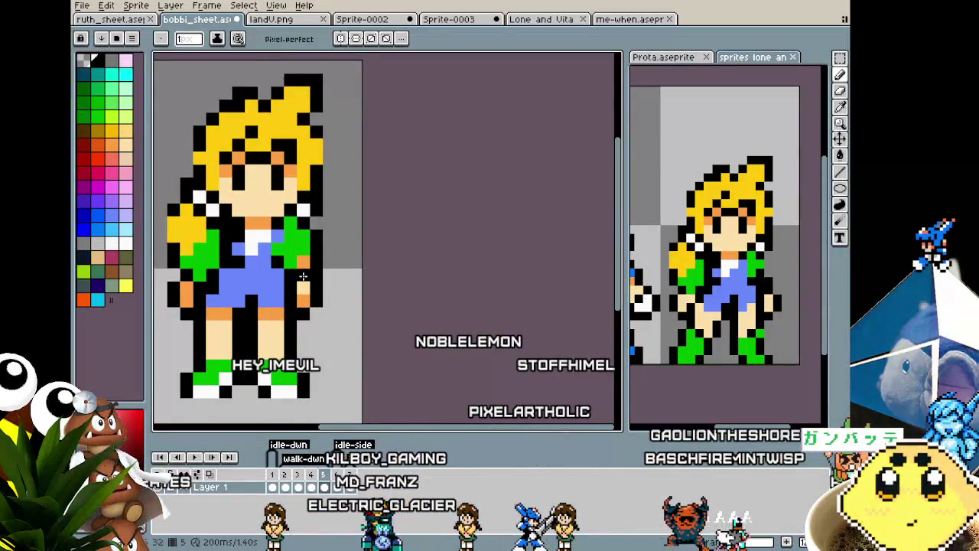
Repaint the girl's right hand with light skin pixels.
alt+click(309, 282)
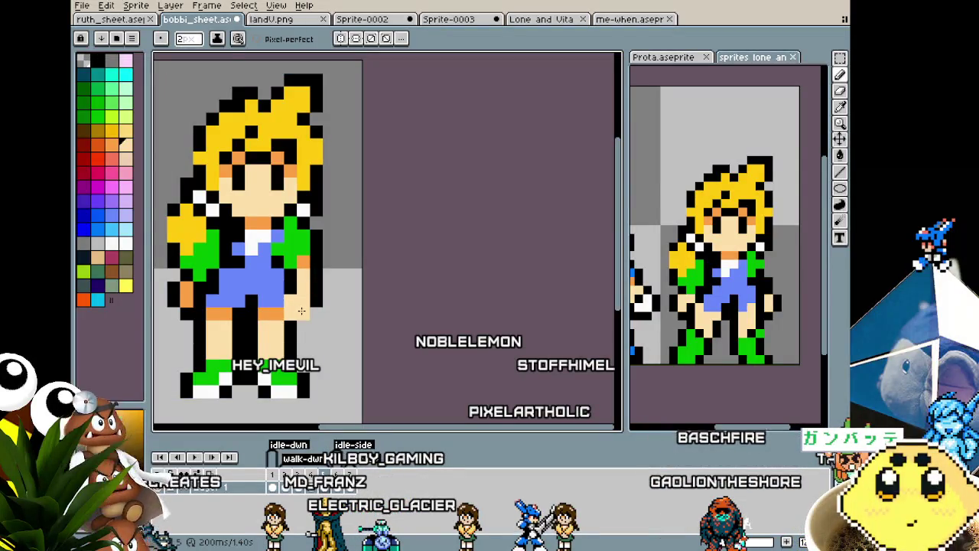
key(v)
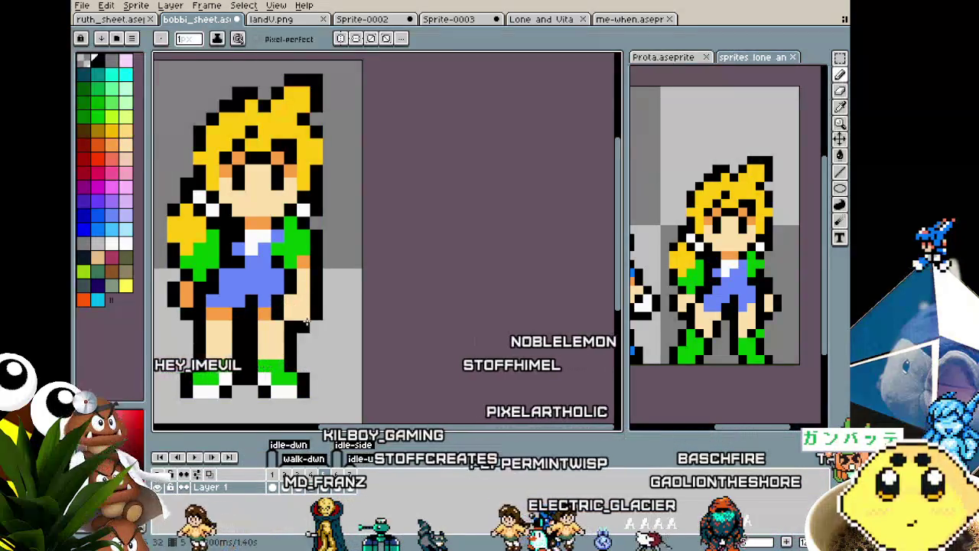
key(ctrl)
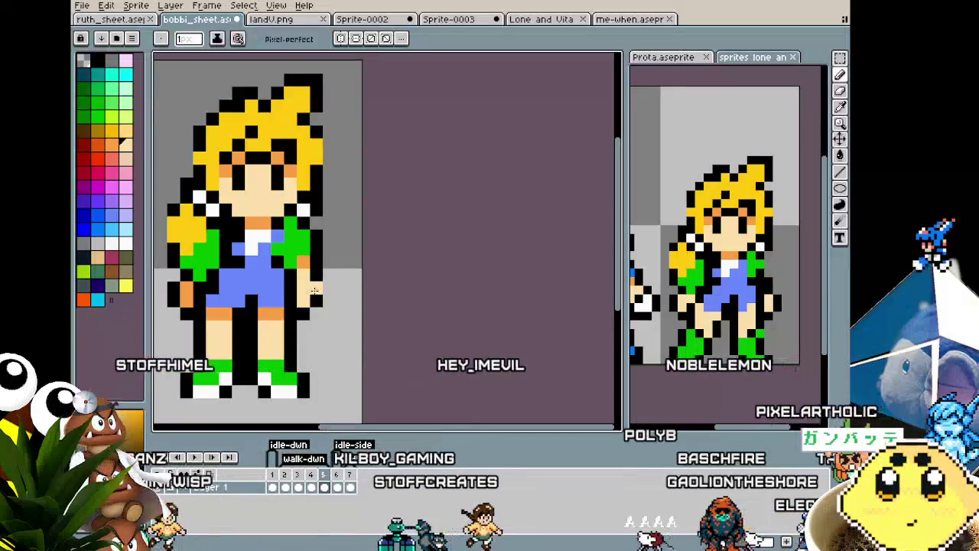
drag(315, 289, 310, 314)
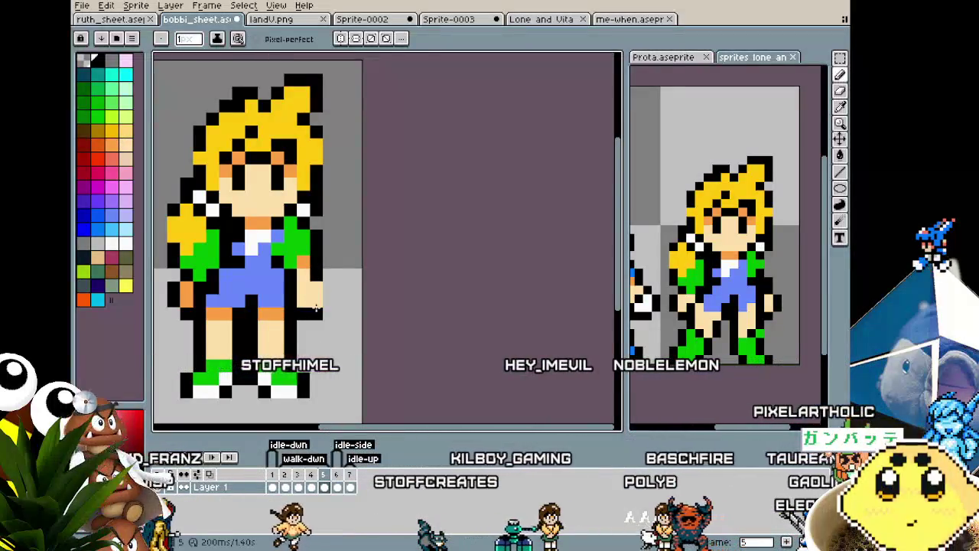
scroll(293, 353, down, 4)
scroll(292, 353, down, 1)
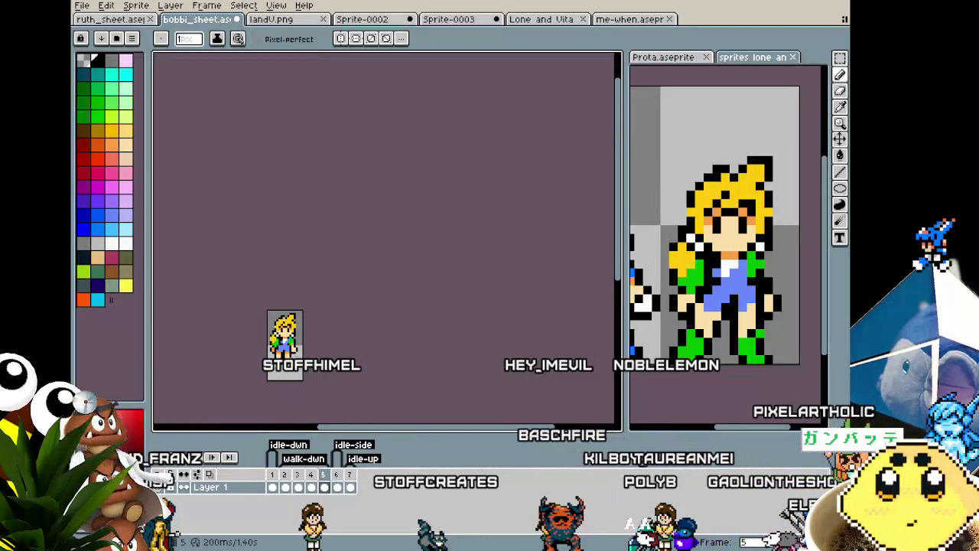
scroll(293, 353, up, 2)
scroll(293, 353, up, 1)
Step between neighbouring walk frames to compare poses, ending on frame 4.
key(Right)
key(Right)
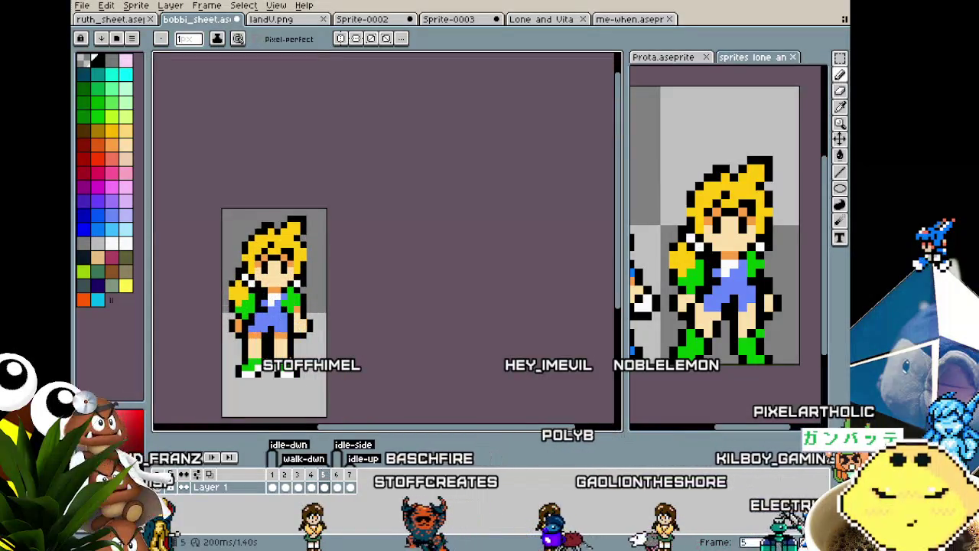
key(Left)
key(Left)
key(Left)
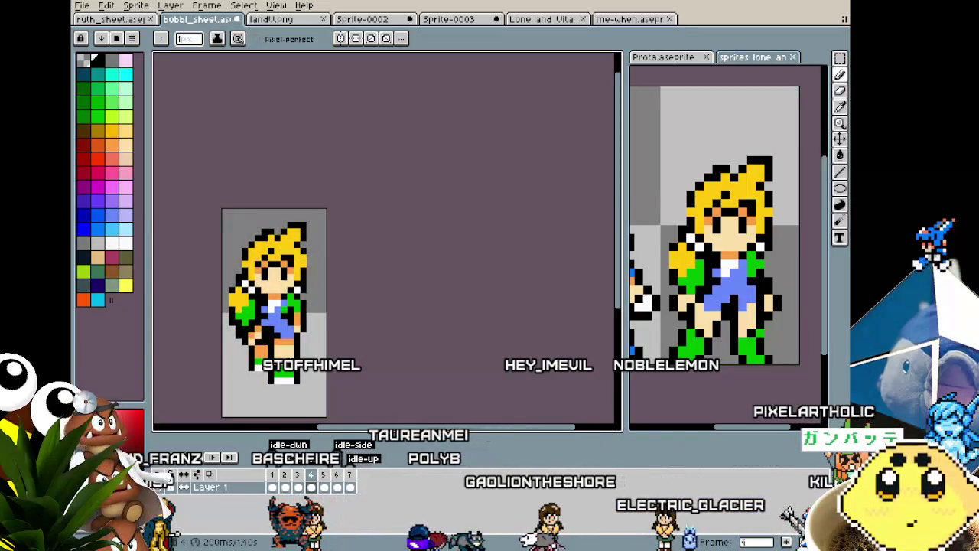
key(Left)
key(Left)
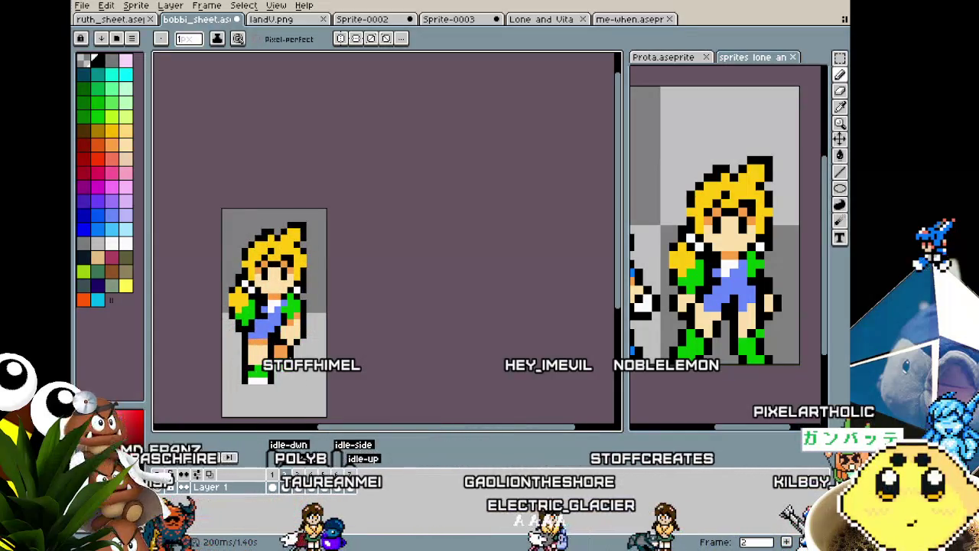
key(Right)
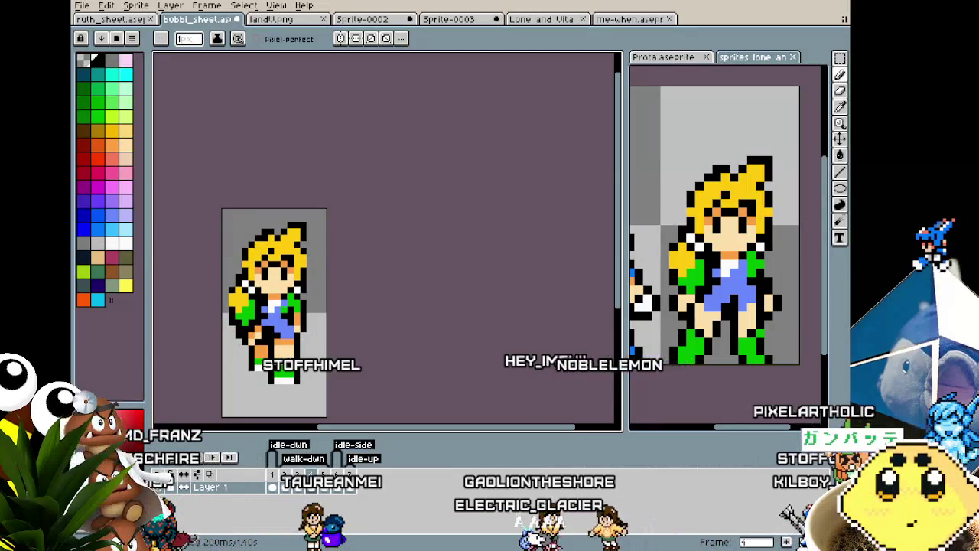
scroll(288, 335, up, 2)
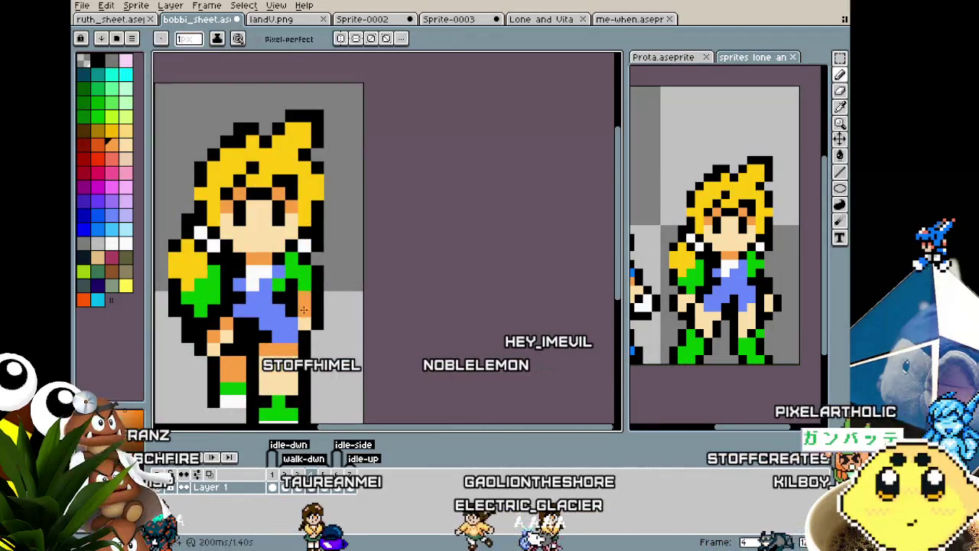
Eyedrop the green jacket colour and step back to walk frame 2.
key(alt)
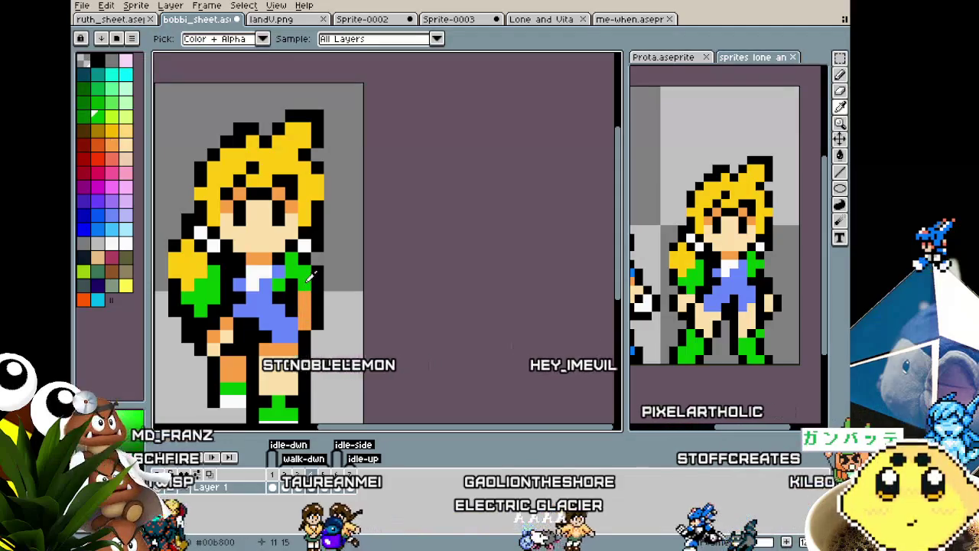
scroll(273, 354, down, 2)
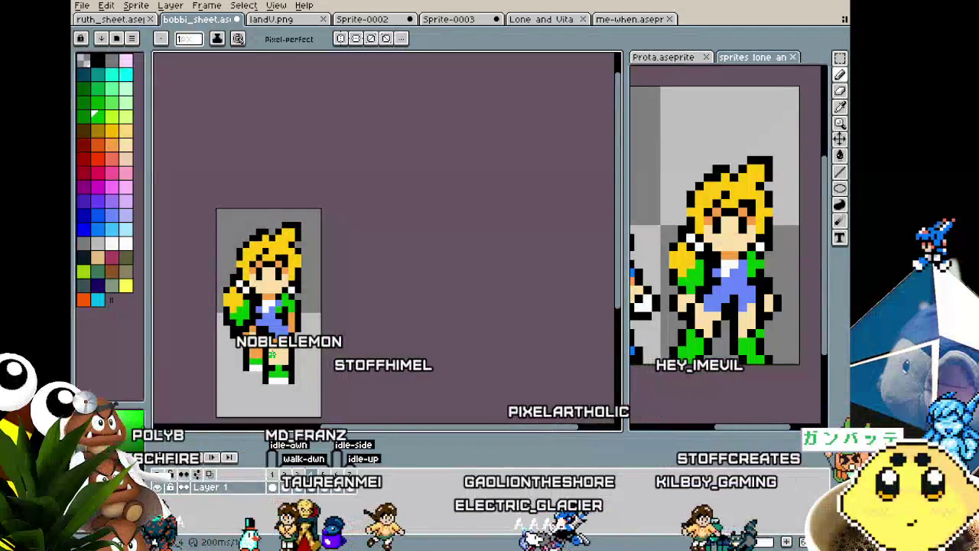
scroll(272, 353, up, 1)
scroll(276, 353, up, 1)
scroll(279, 354, up, 1)
scroll(283, 353, up, 1)
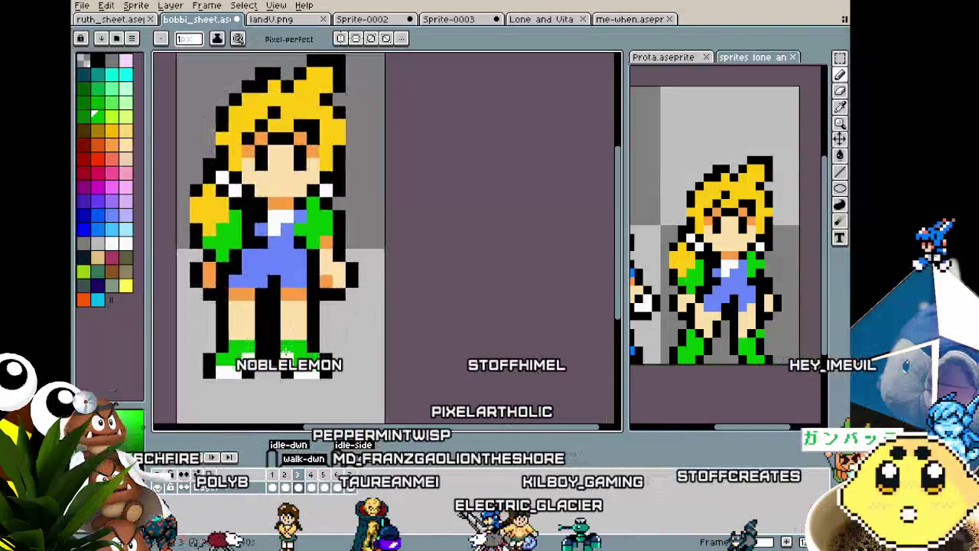
scroll(286, 352, down, 3)
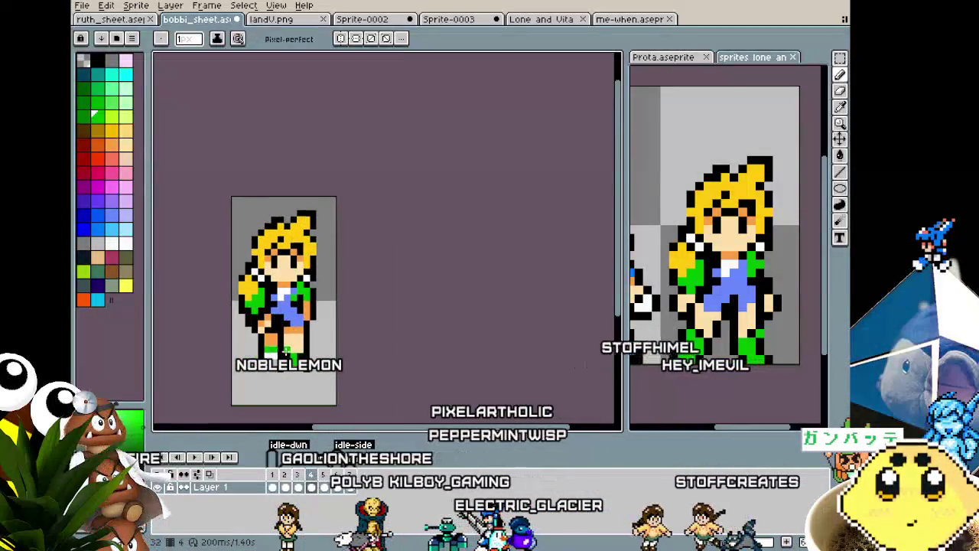
key(Left)
key(Left)
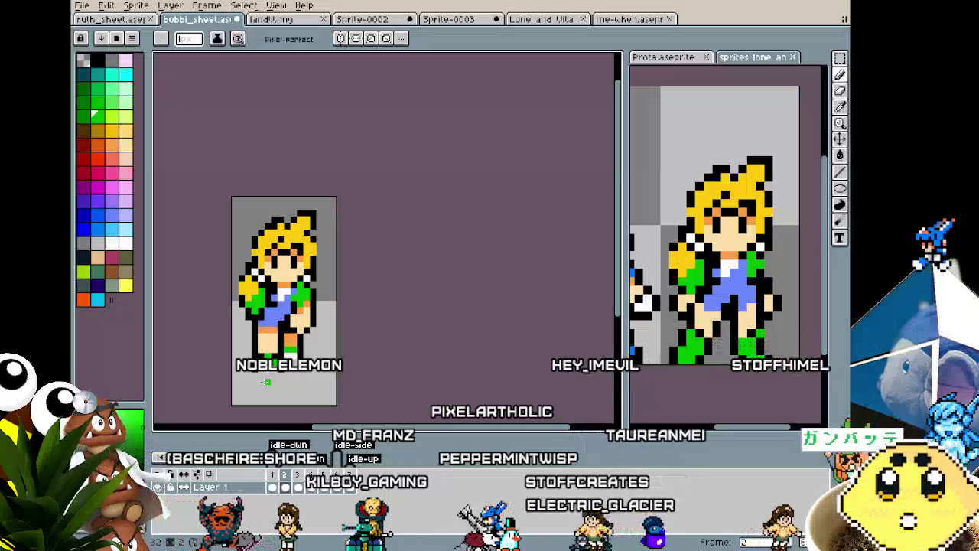
key(Right)
key(Right)
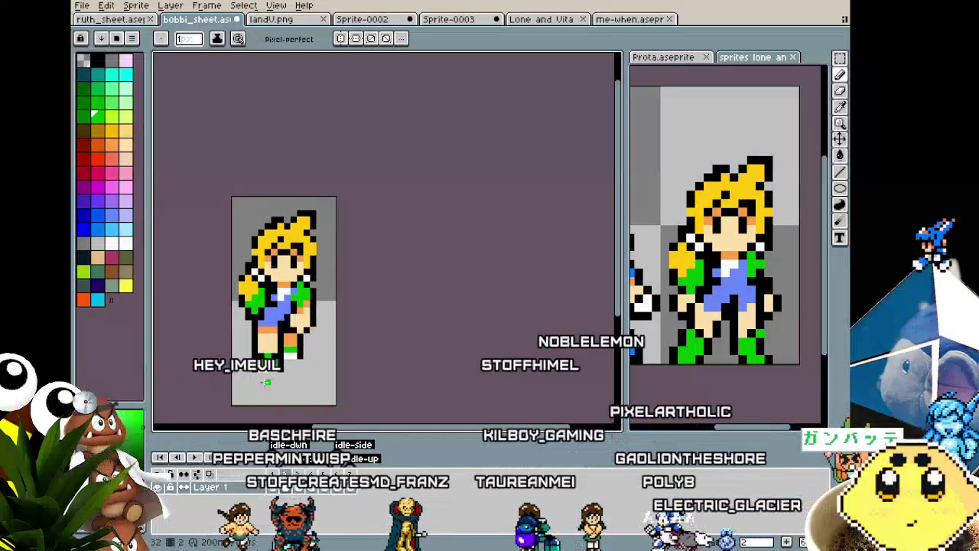
scroll(267, 381, up, 5)
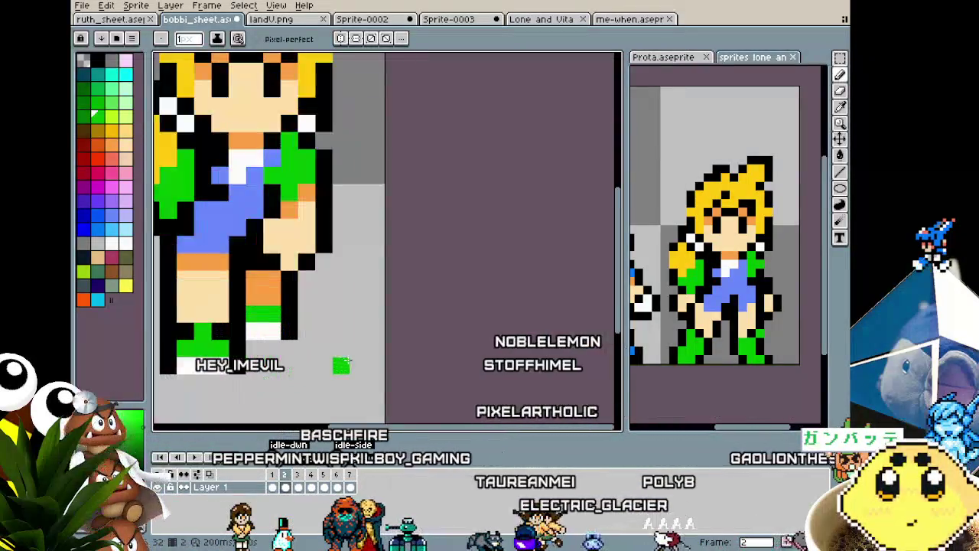
scroll(267, 181, down, 3)
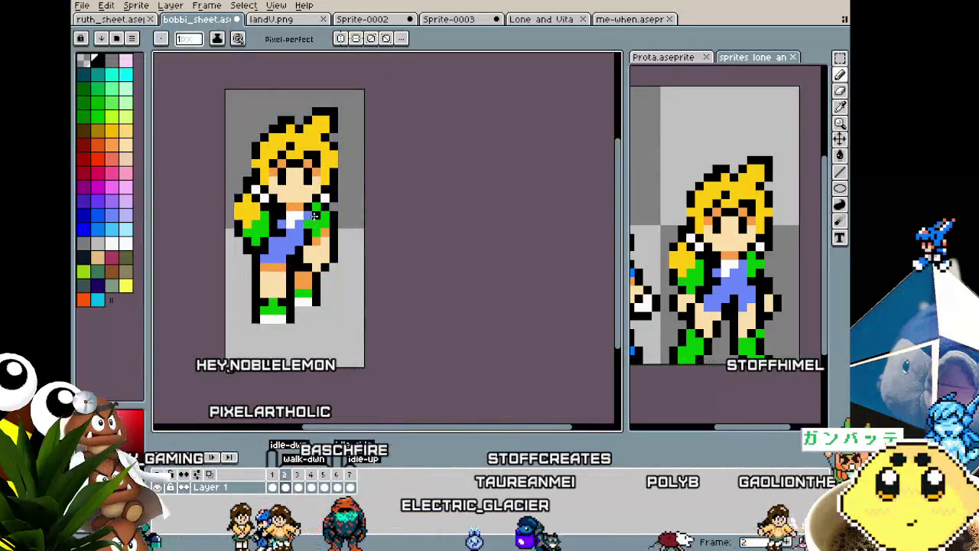
Switch to the Move tool, then play the walk cycle with Enter to watch the girl walk.
scroll(275, 357, down, 2)
scroll(274, 357, down, 1)
key(ctrl)
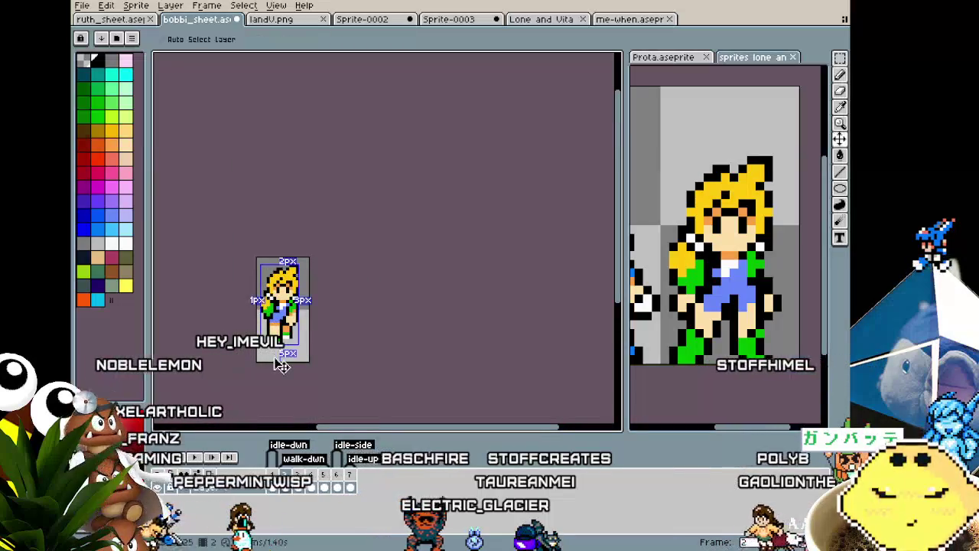
scroll(281, 331, up, 1)
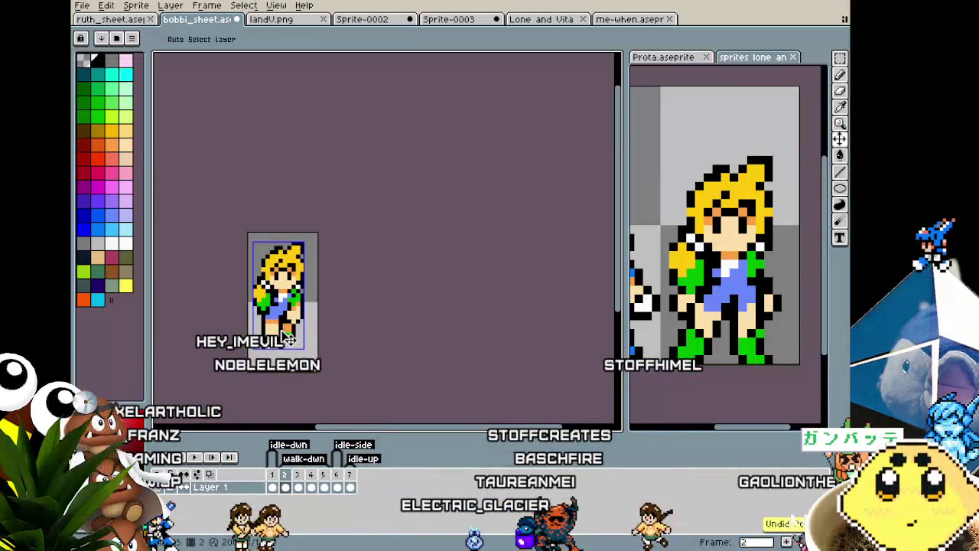
scroll(281, 330, up, 2)
scroll(281, 330, down, 1)
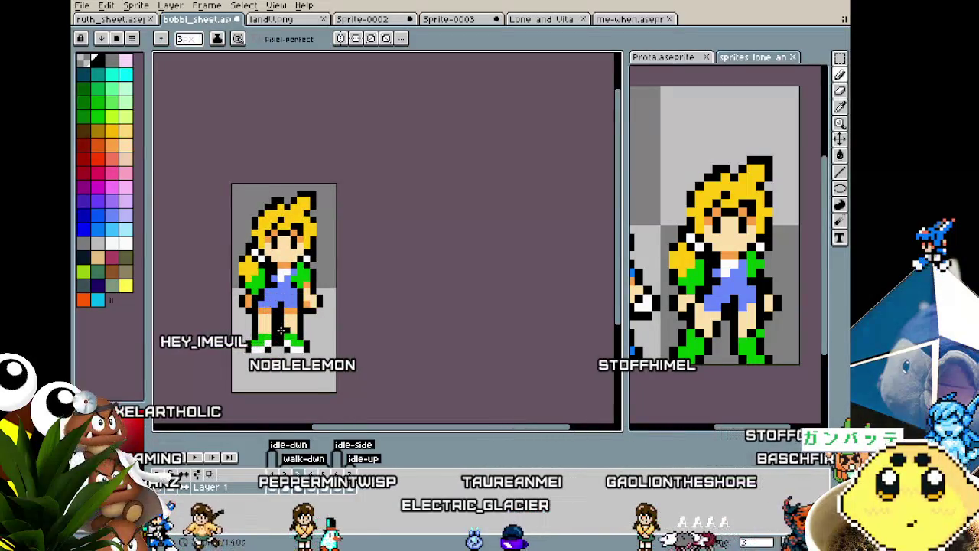
scroll(282, 330, down, 1)
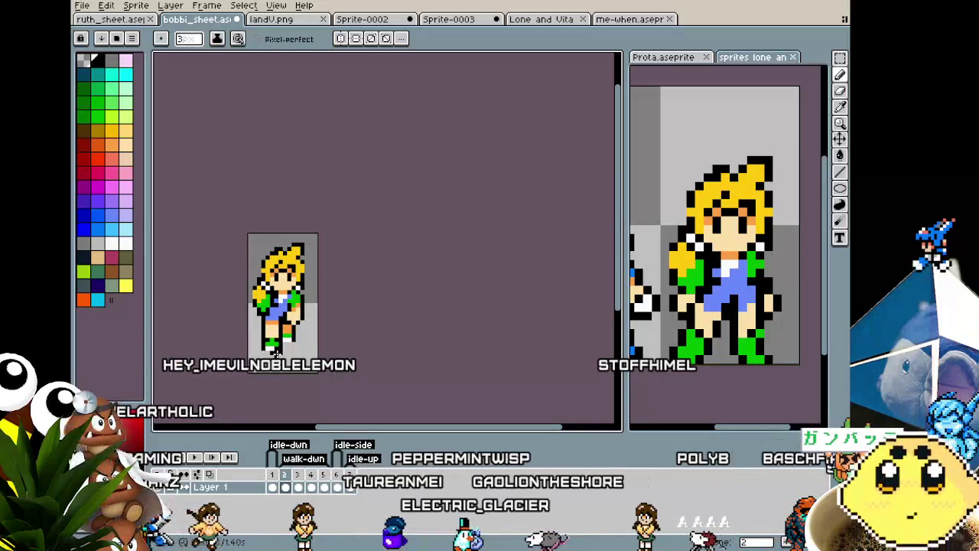
scroll(277, 353, up, 1)
scroll(276, 352, up, 1)
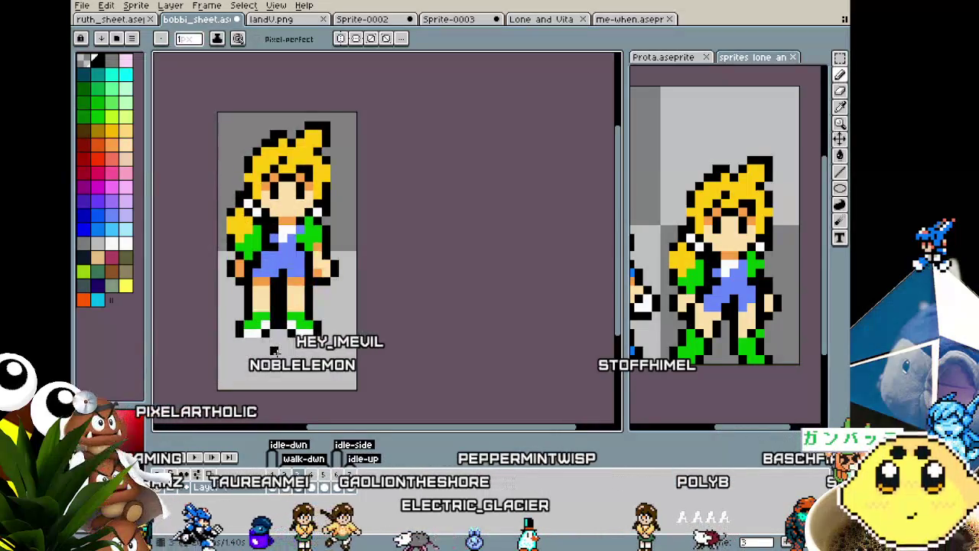
key(Return)
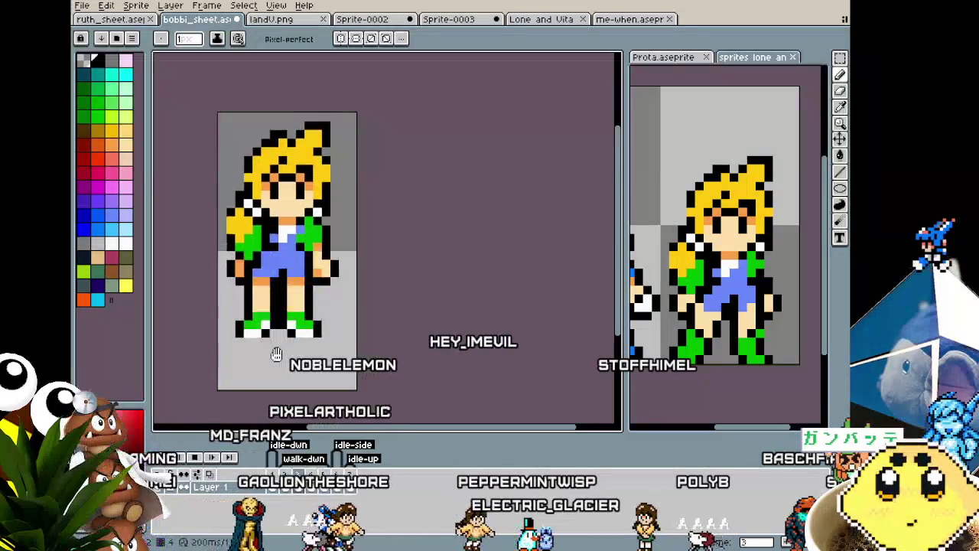
scroll(274, 351, down, 1)
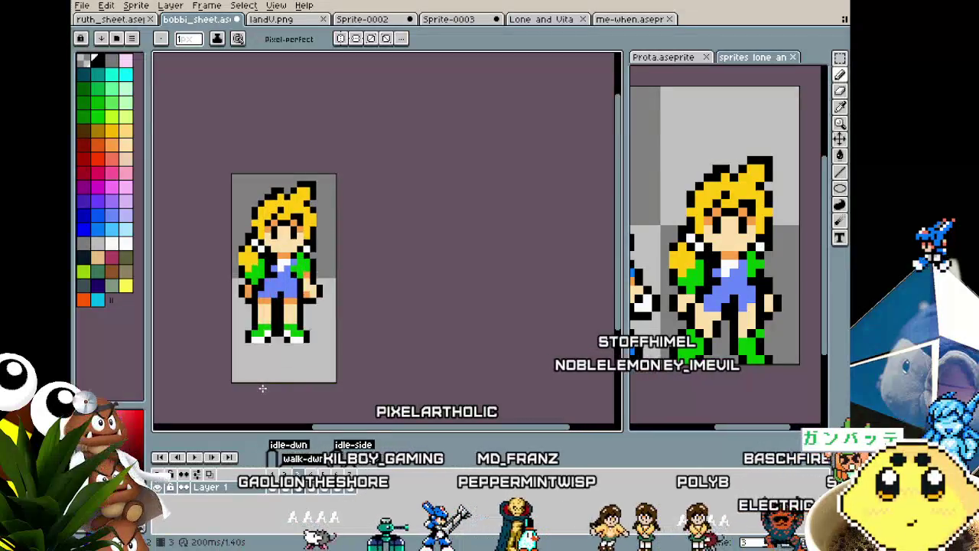
scroll(299, 290, up, 1)
scroll(319, 277, up, 2)
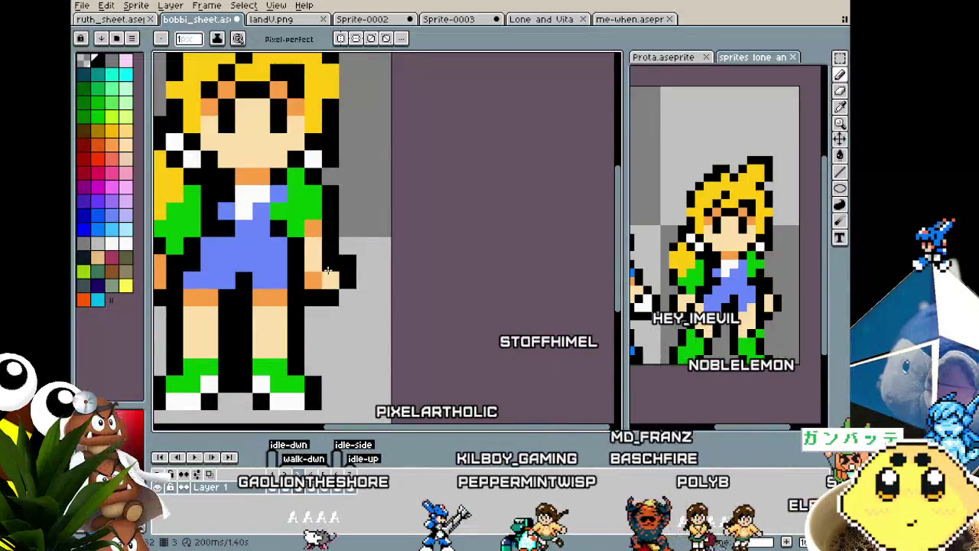
scroll(309, 341, down, 2)
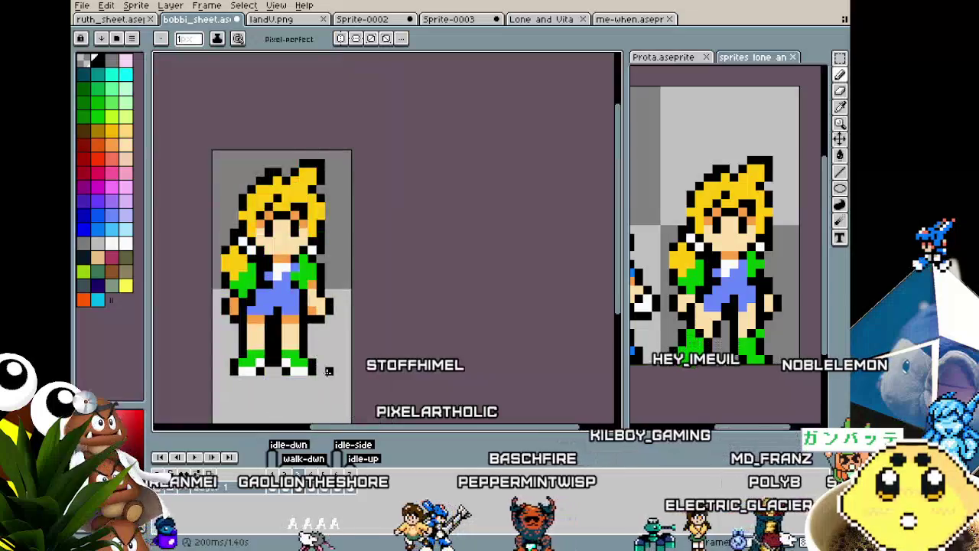
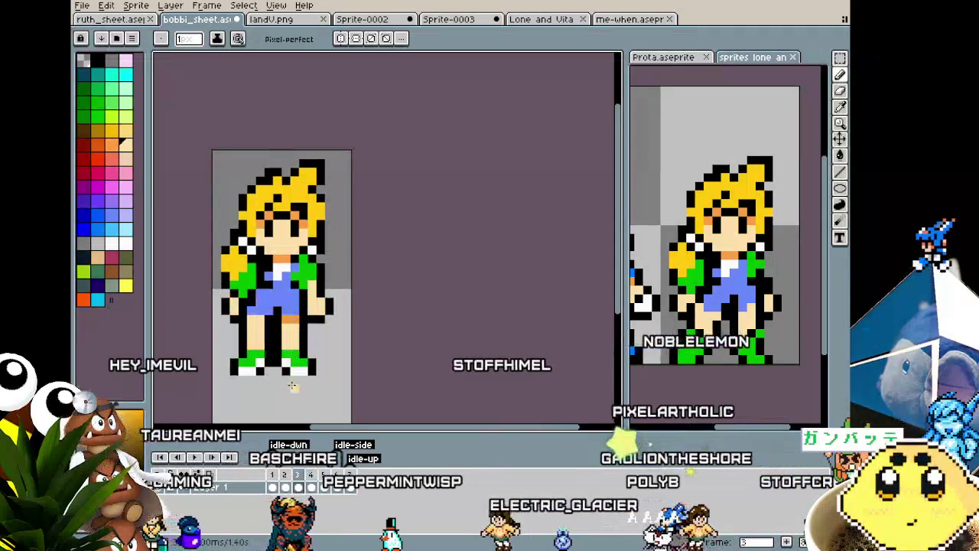
Step back and forth through the walk frames, then play the walk-cycle animation preview.
scroll(286, 388, down, 1)
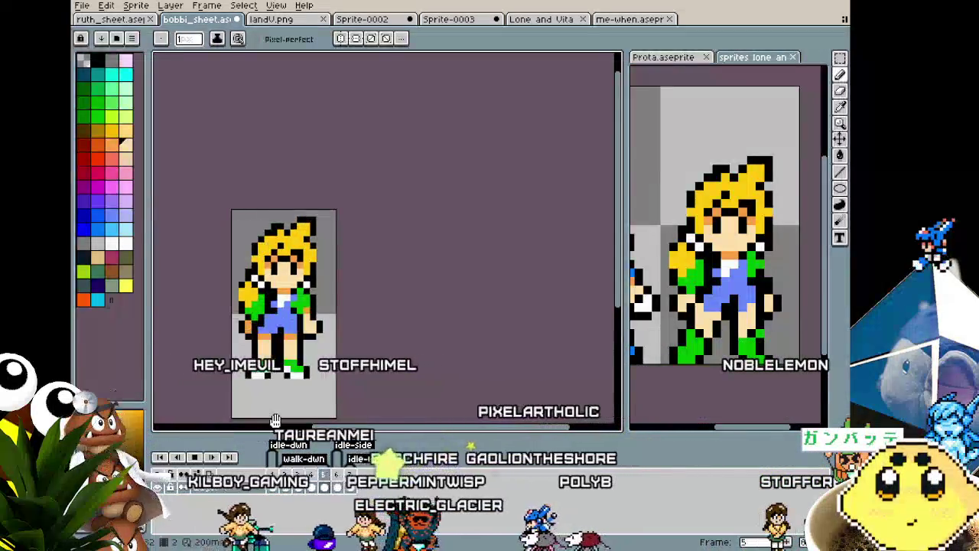
key(v)
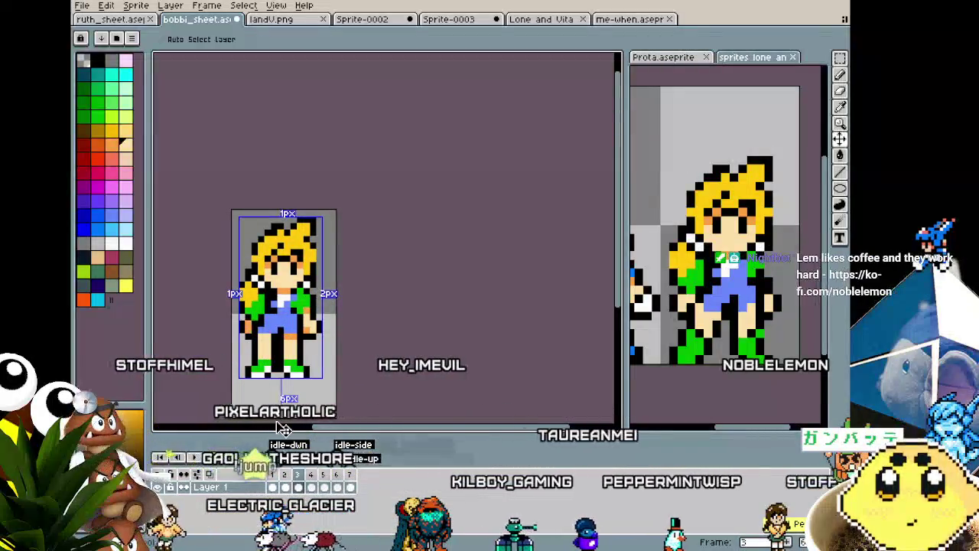
key(Left)
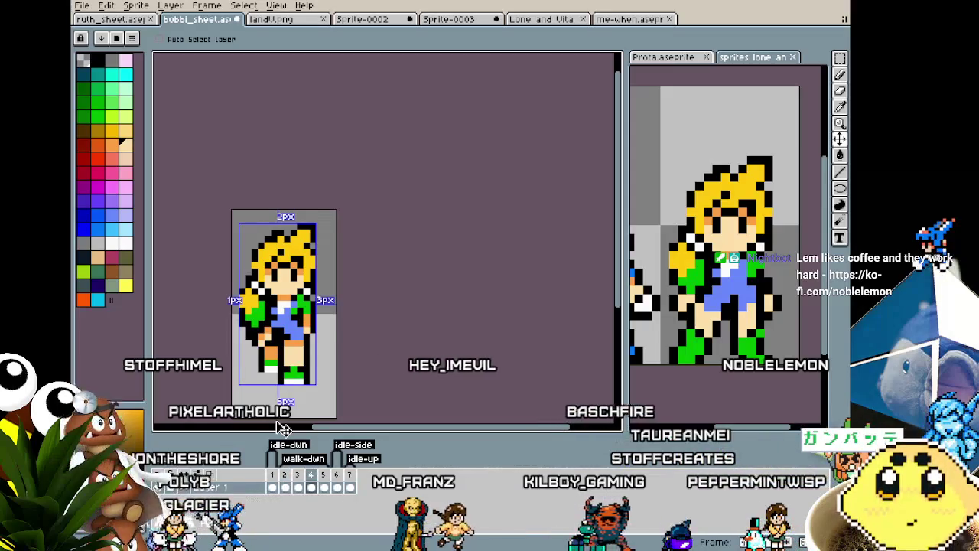
key(Right)
key(Right)
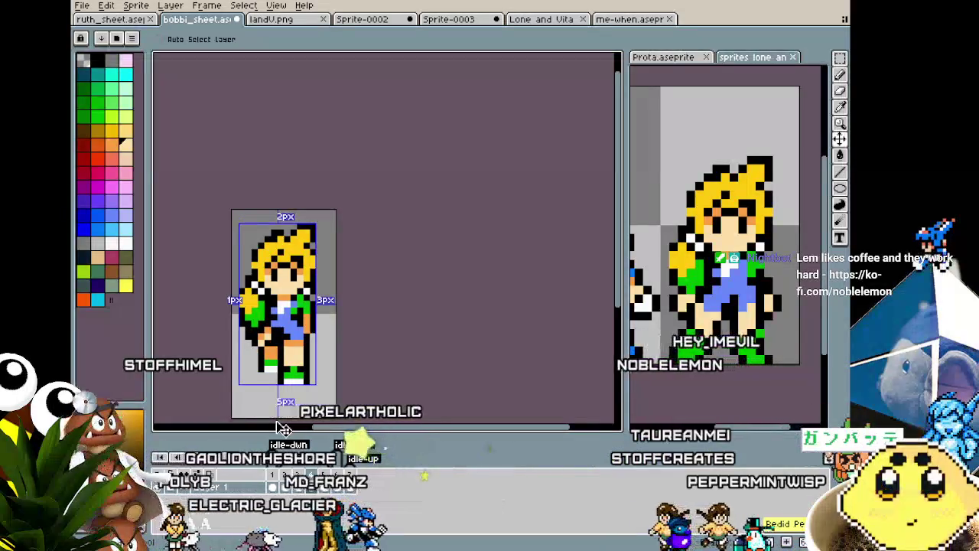
key(b)
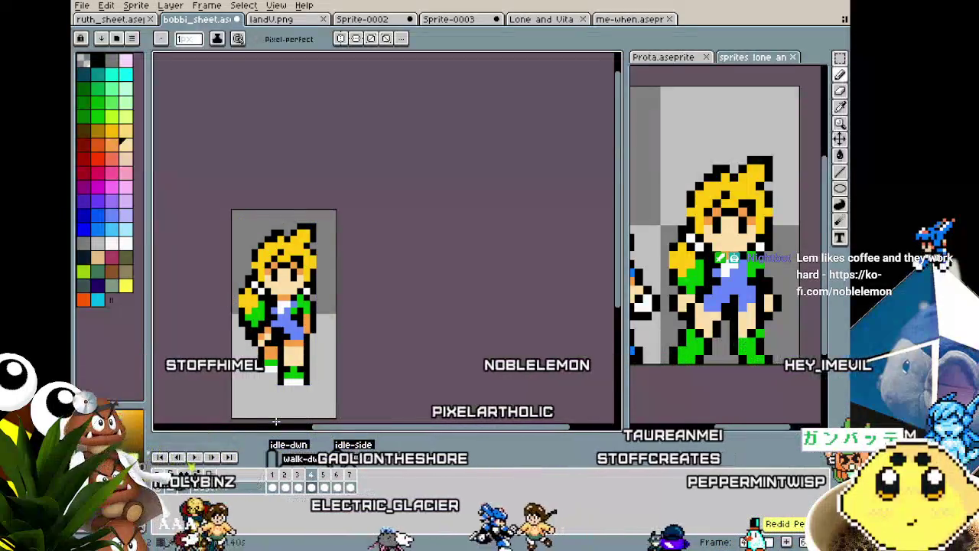
key(Return)
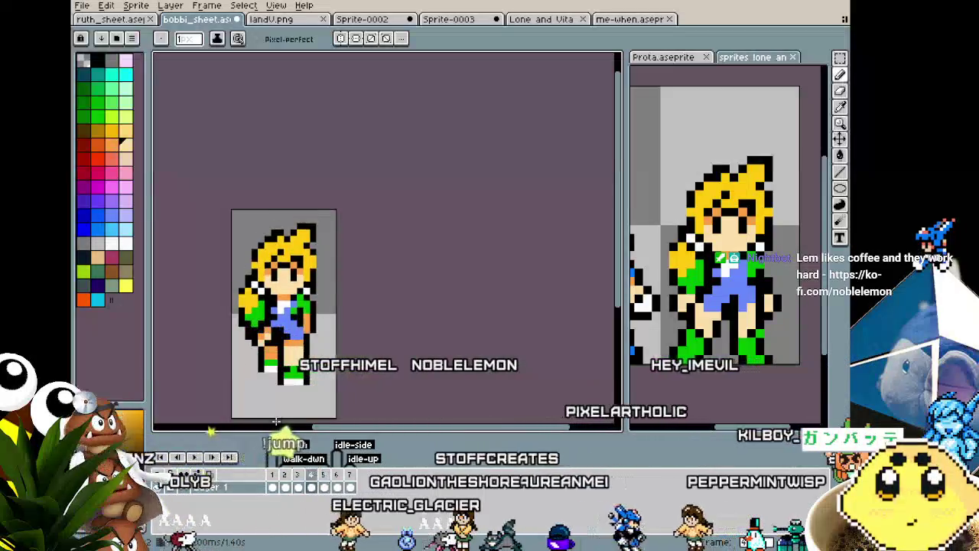
Add two orange pixels to the girl's hand on the standing frame, zooming to check.
scroll(321, 343, up, 1)
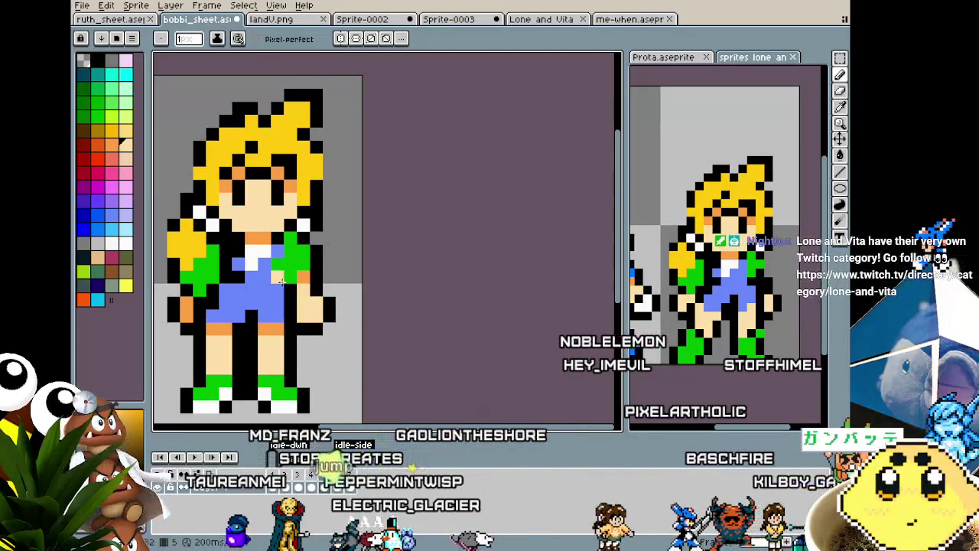
alt+click(310, 329)
click(302, 309)
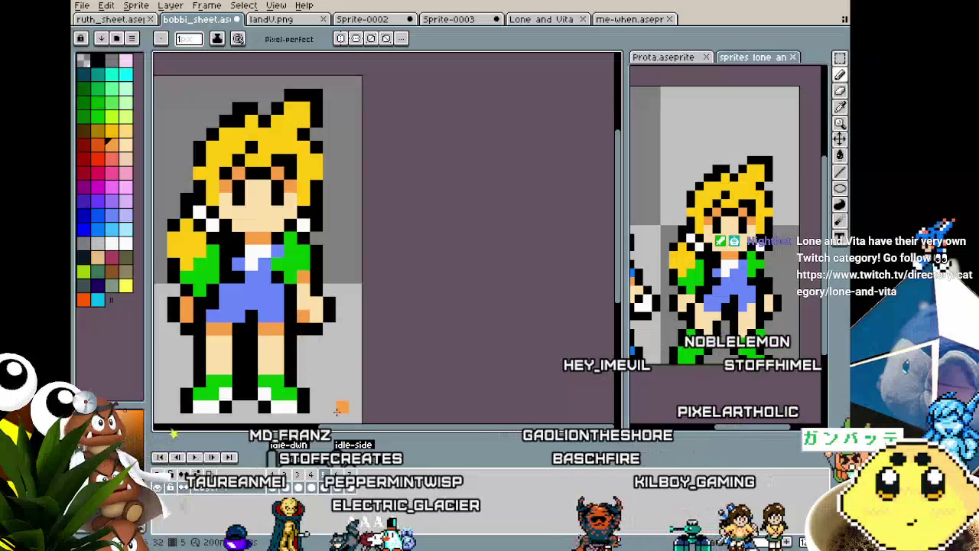
scroll(337, 410, down, 2)
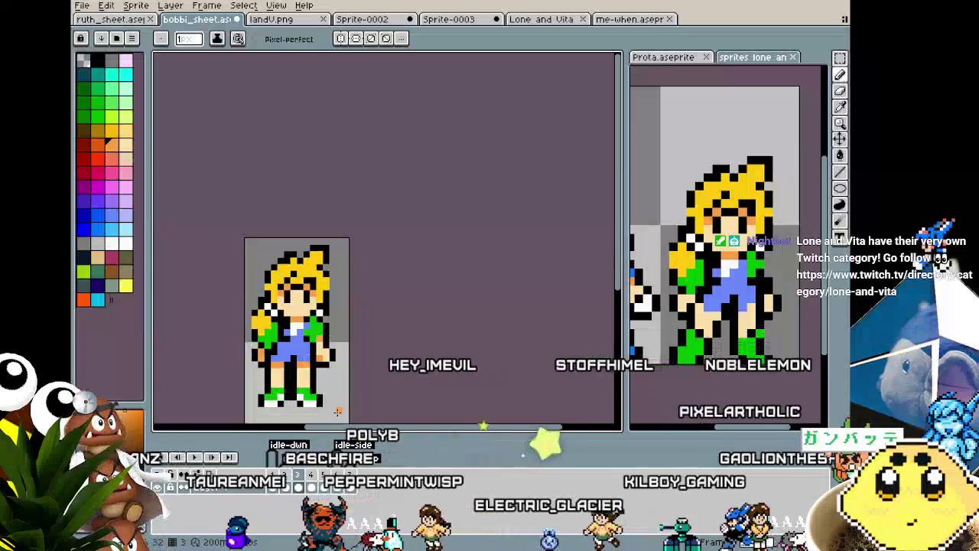
scroll(337, 410, up, 1)
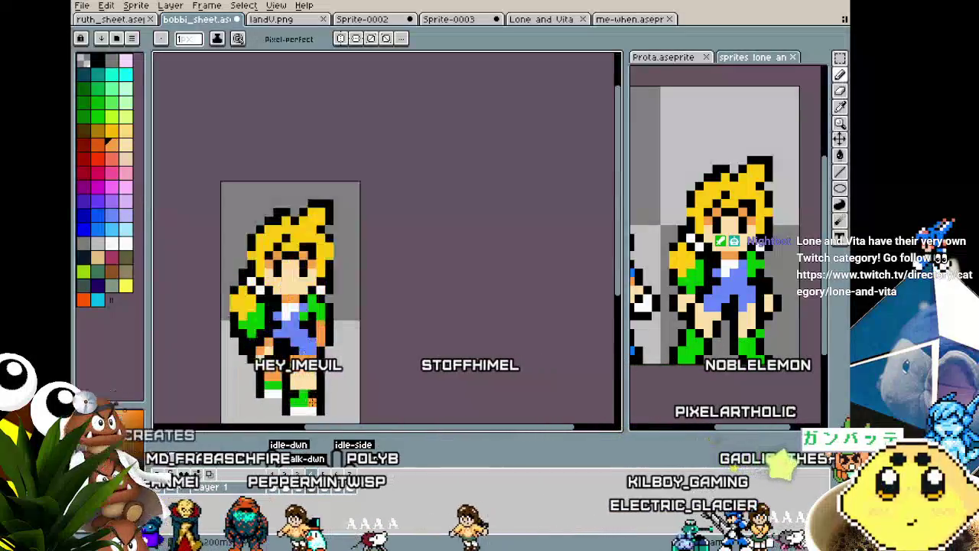
scroll(311, 402, up, 1)
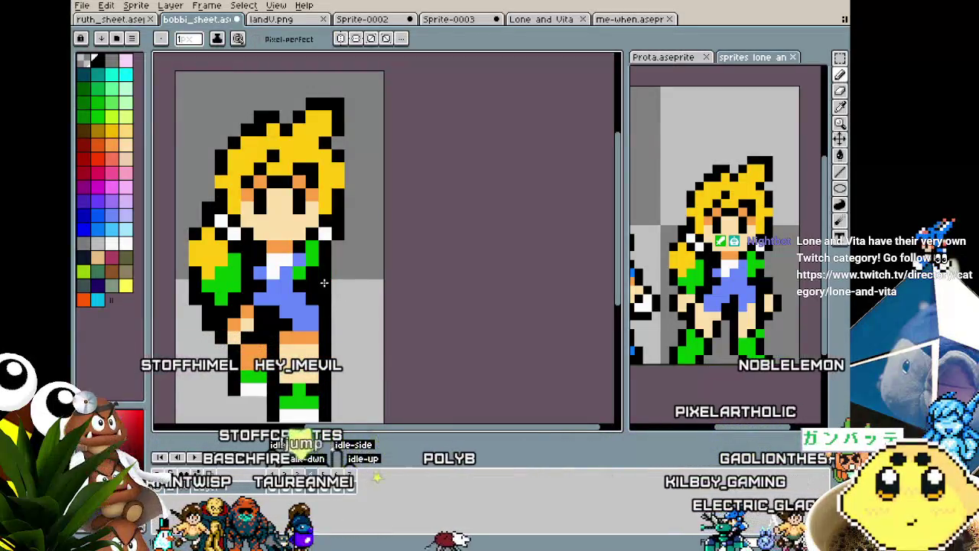
scroll(323, 329, down, 4)
scroll(324, 356, up, 3)
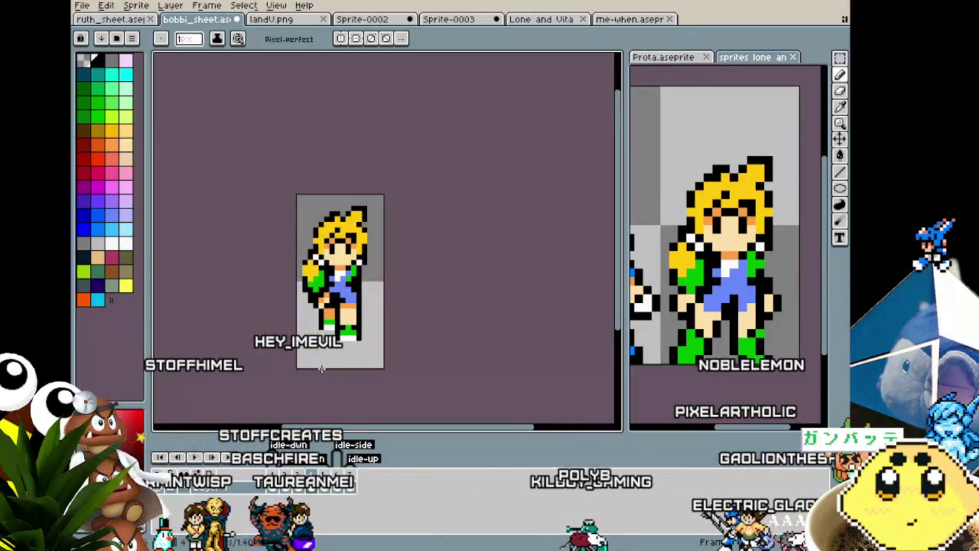
scroll(340, 348, up, 1)
scroll(349, 341, up, 1)
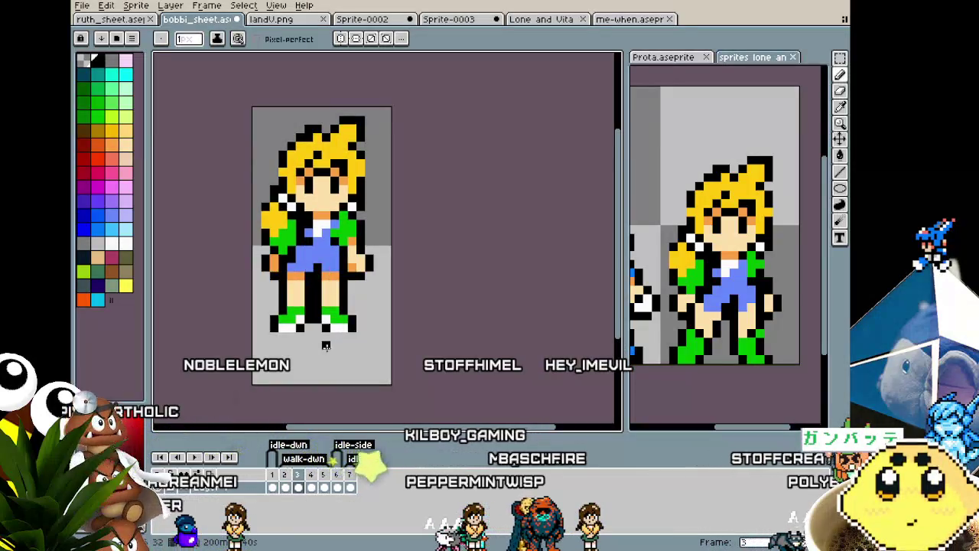
scroll(351, 268, up, 1)
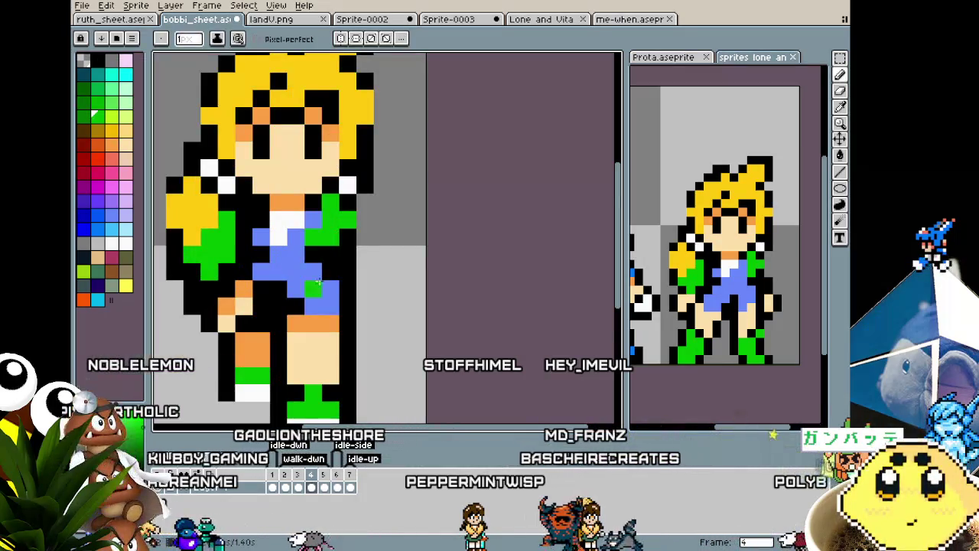
scroll(335, 231, down, 3)
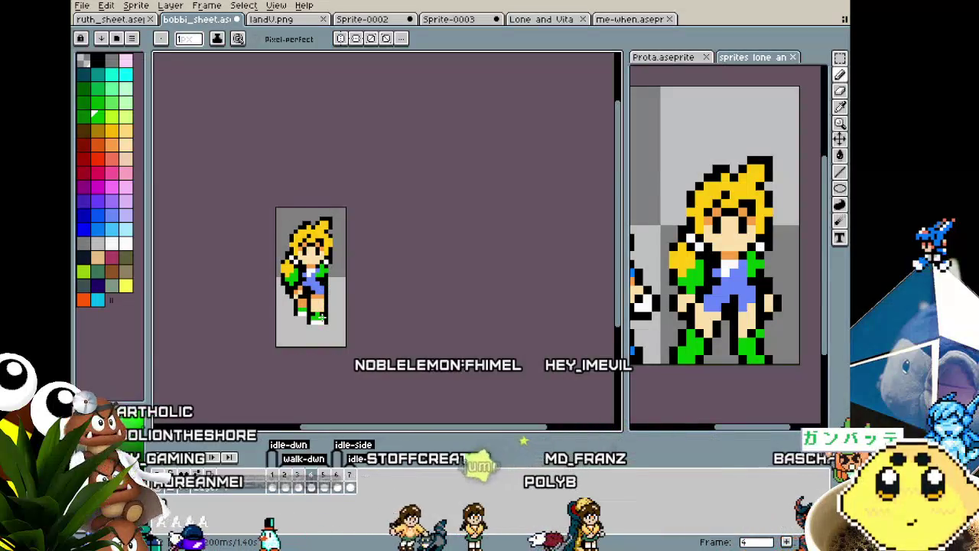
Flip between standing frame 3 and walking frames 2 and 4 to compare the poses.
key(i)
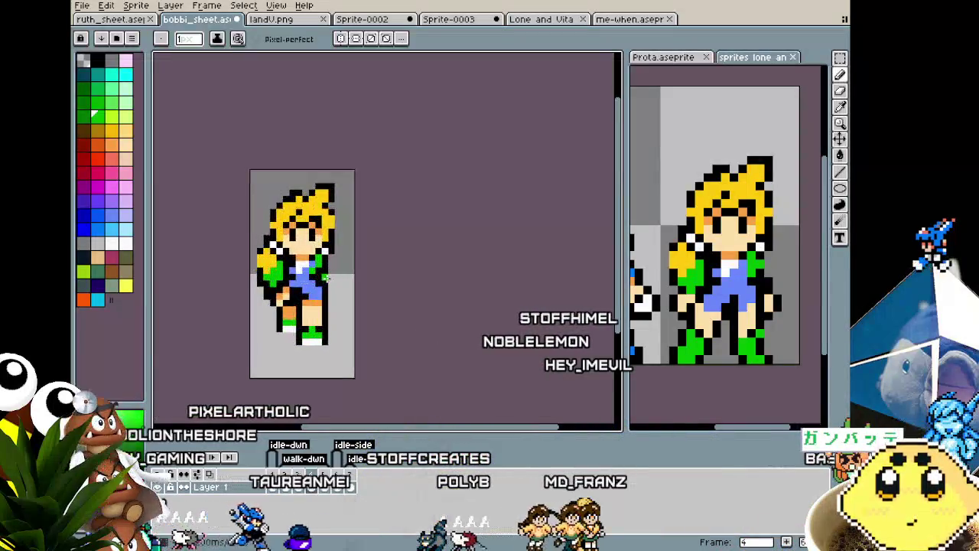
scroll(328, 321, up, 2)
key(b)
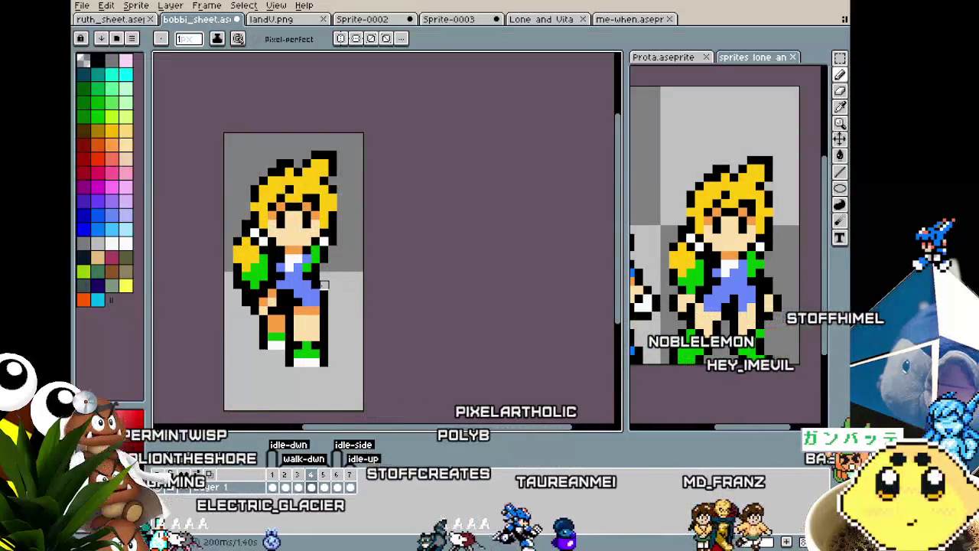
key(Left)
key(Right)
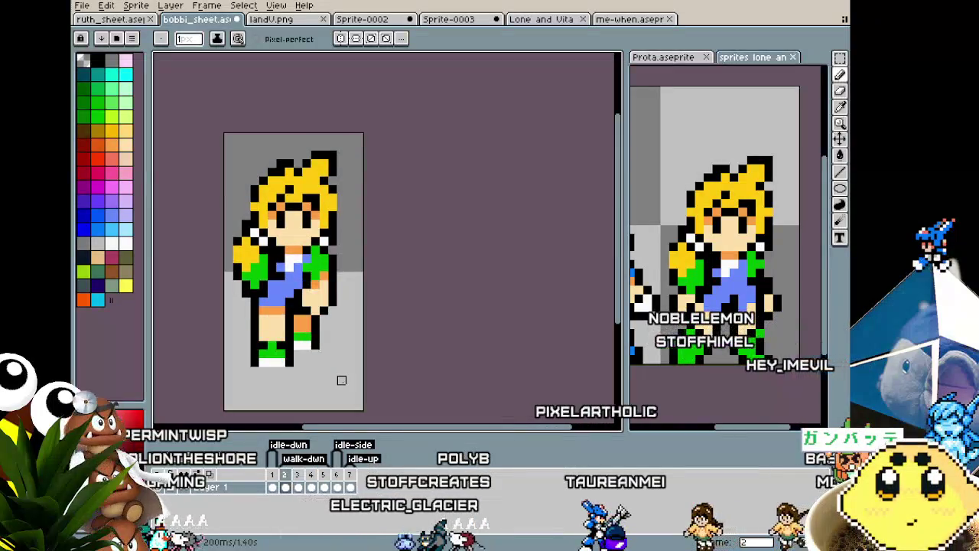
key(Left)
key(Right)
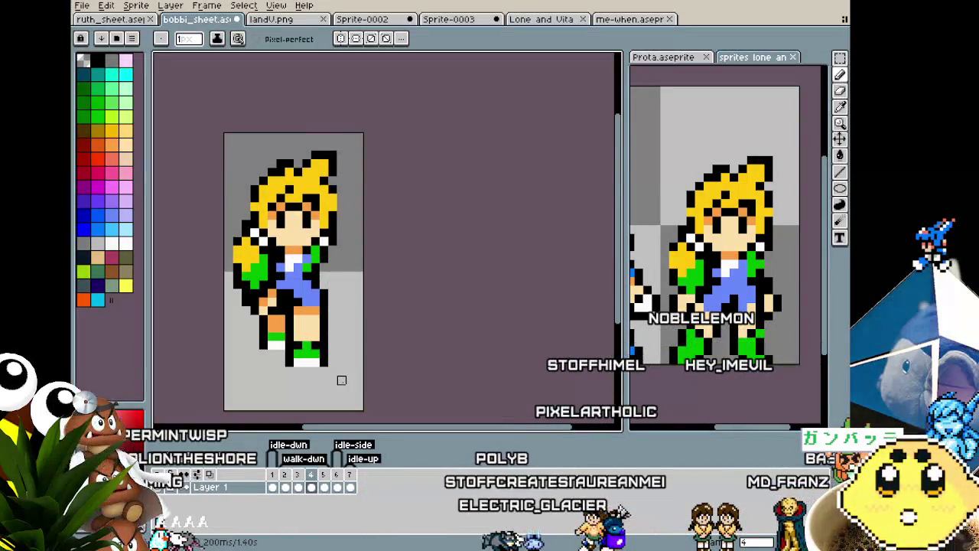
key(Left)
key(Right)
key(Left)
key(Right)
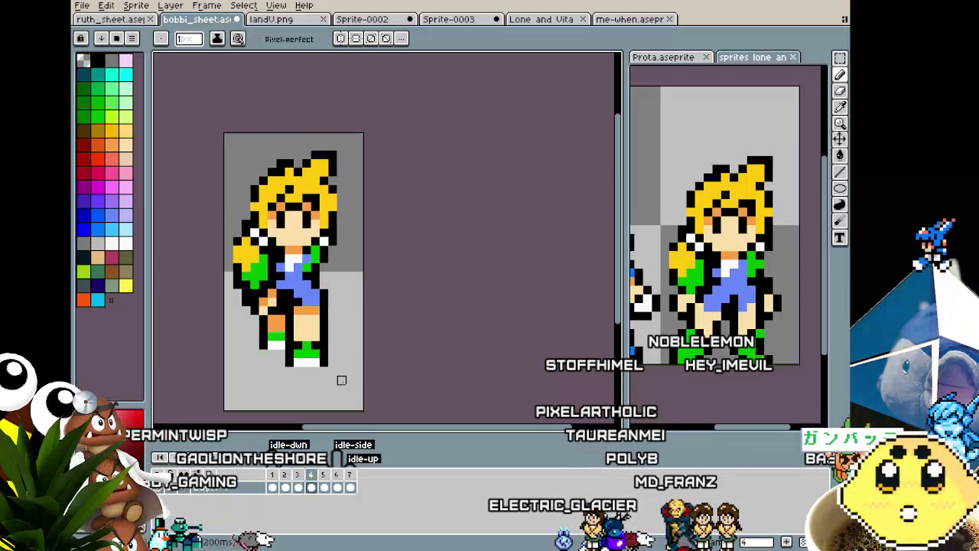
key(Left)
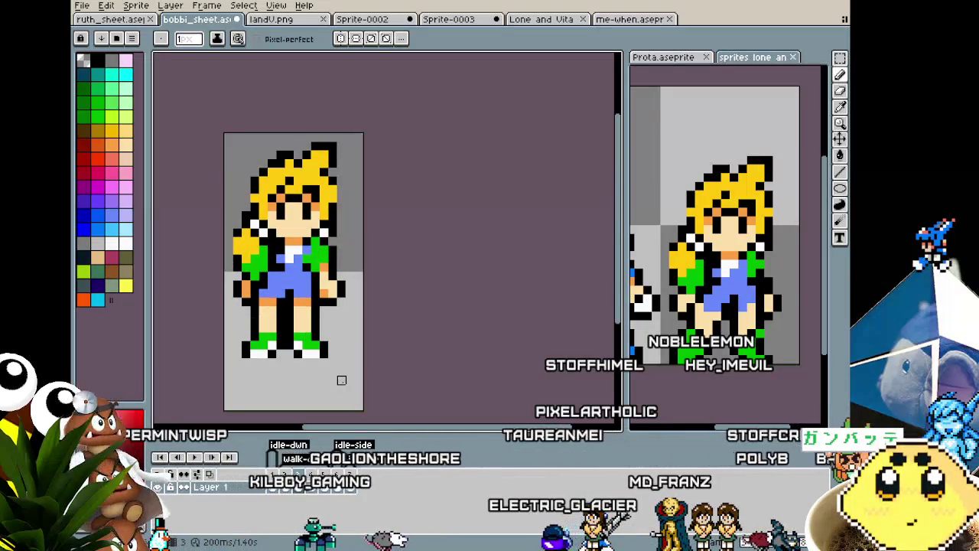
key(Left)
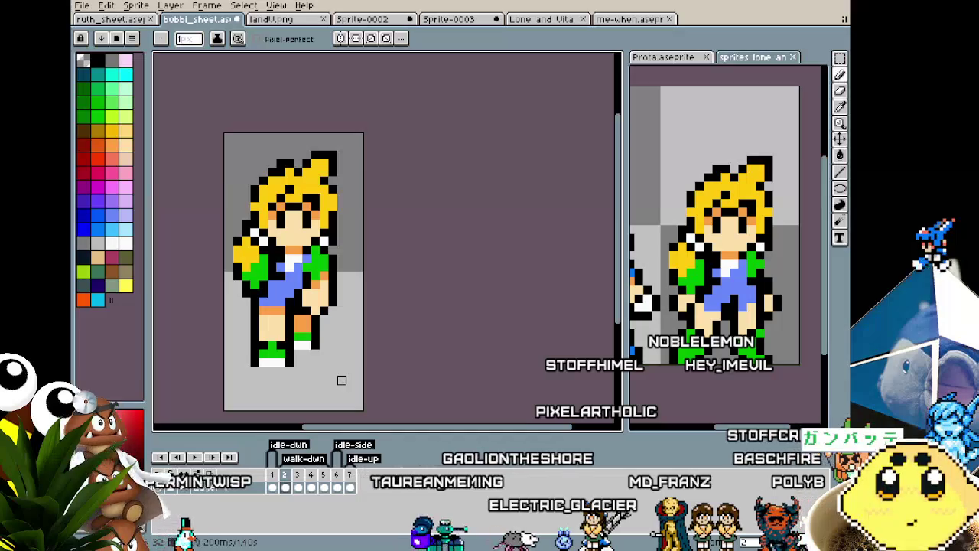
key(Left)
key(Right)
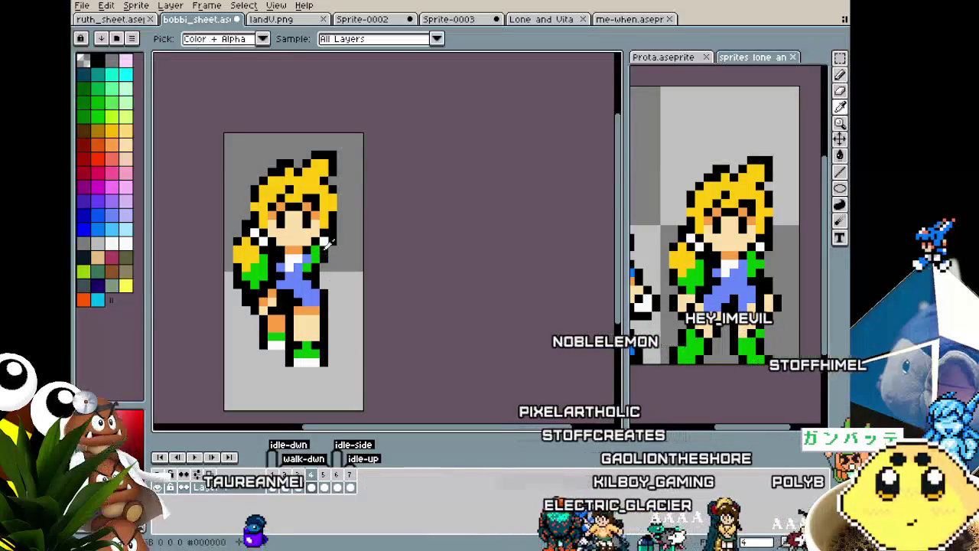
Keep cycling through the walk frames up close, ending zoomed in on walking frame 4.
scroll(315, 302, down, 1)
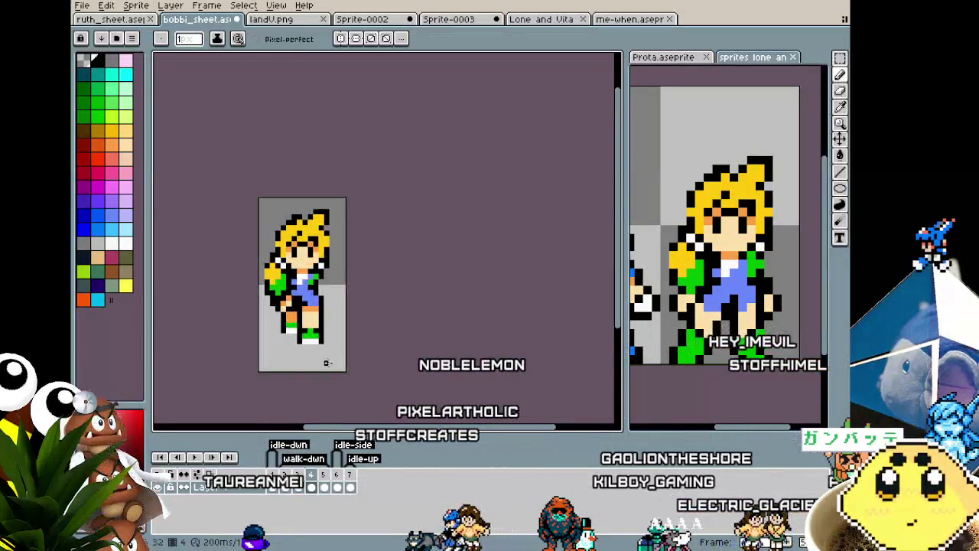
key(Left)
key(Right)
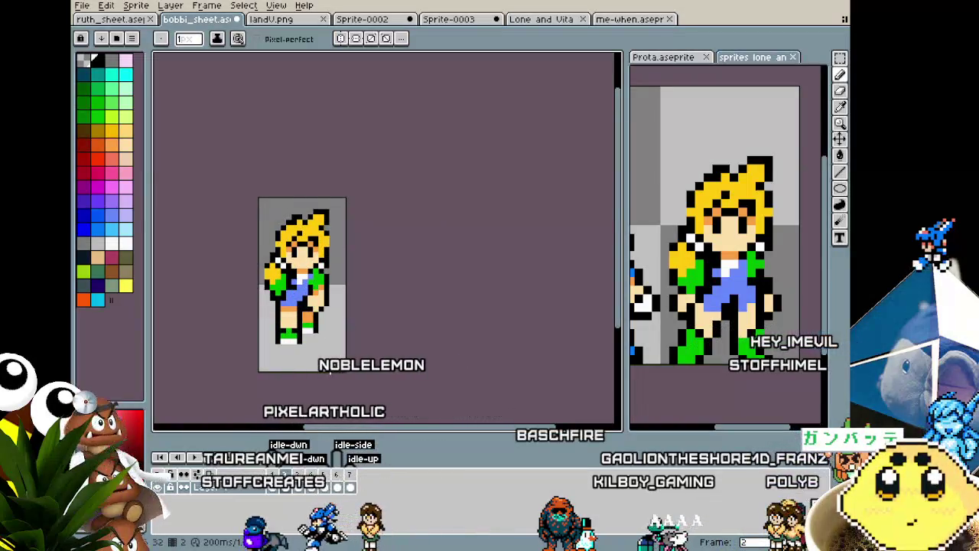
key(Right)
key(Left)
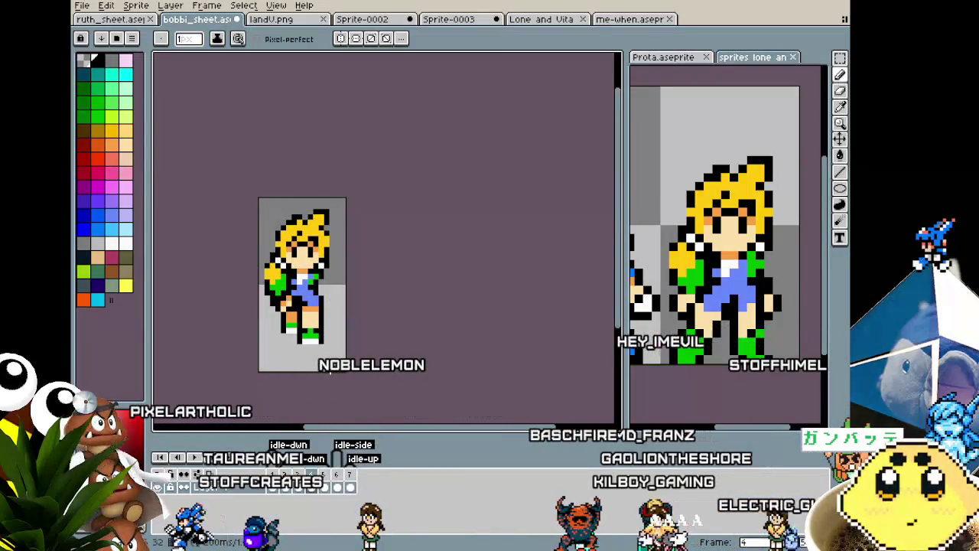
scroll(323, 282, up, 1)
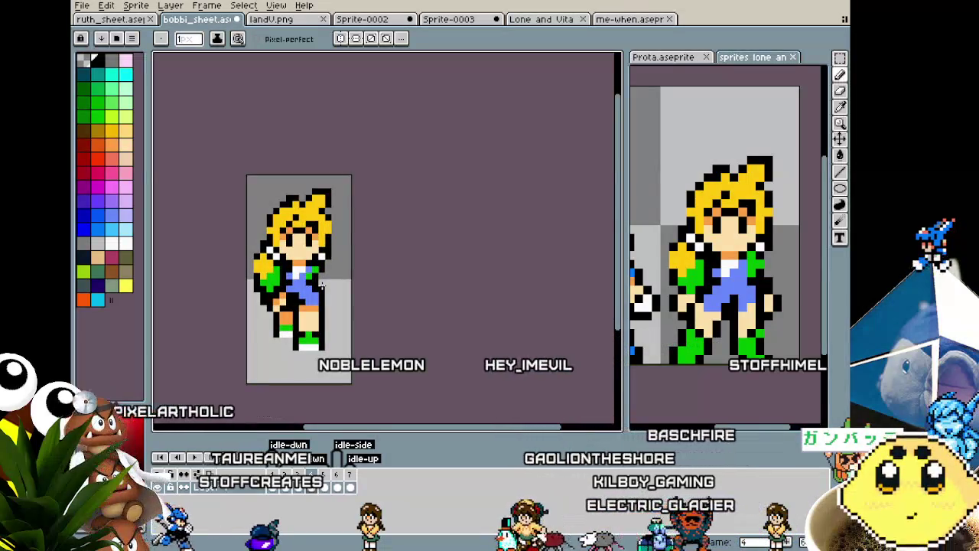
key(Left)
key(Left)
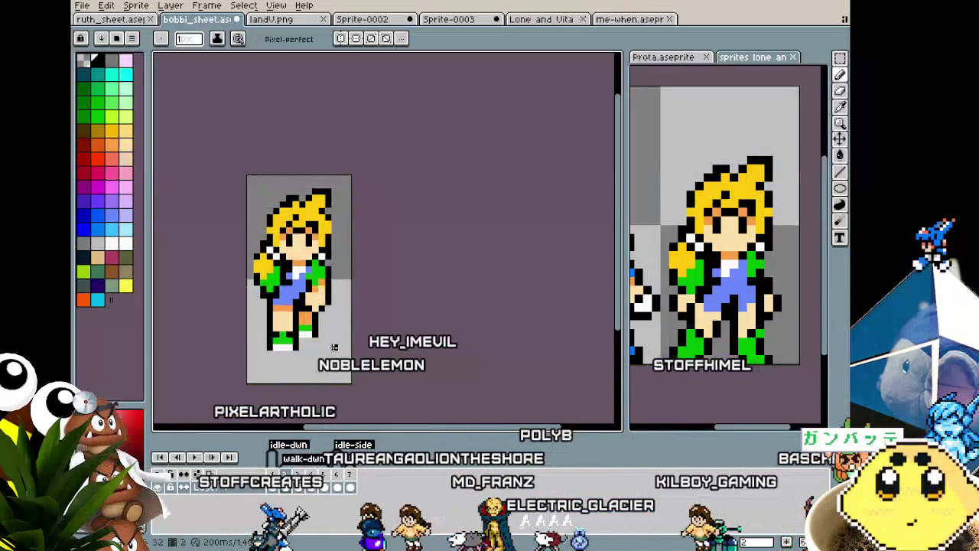
key(Right)
key(Right)
key(Left)
key(Left)
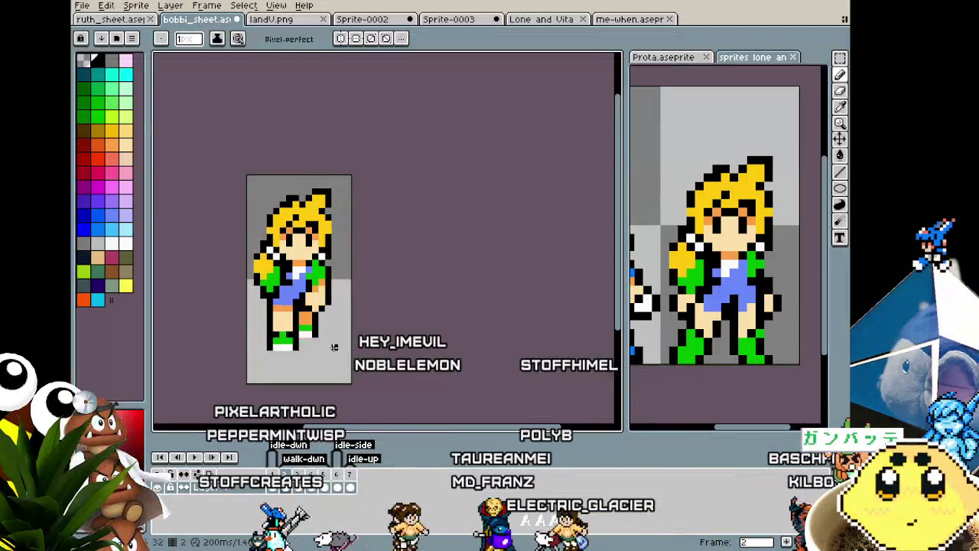
key(Right)
key(Right)
key(Left)
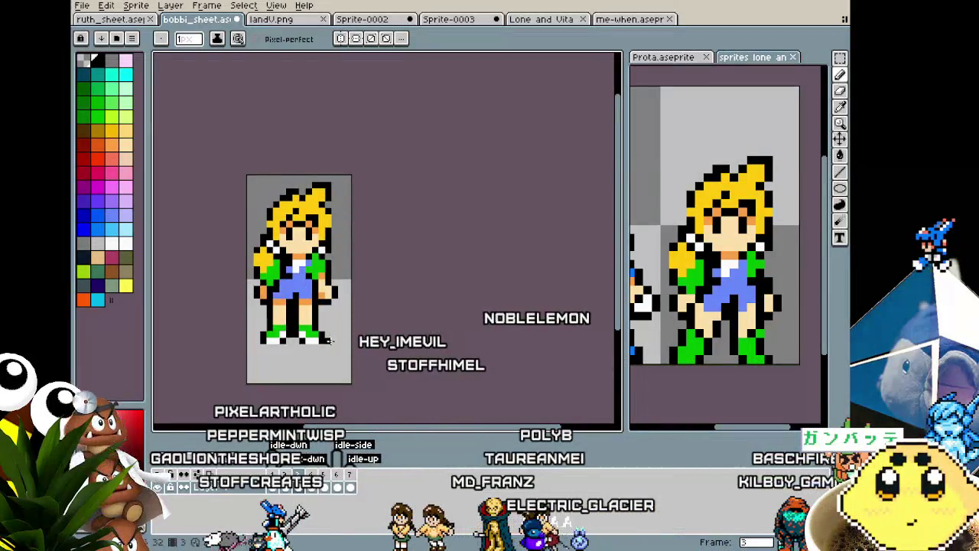
key(Left)
key(Right)
key(Right)
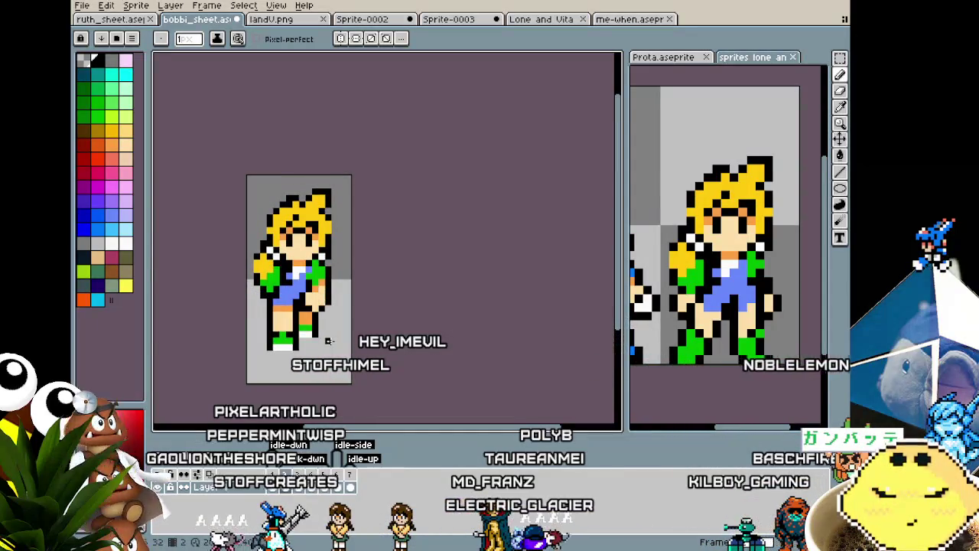
key(Right)
key(Right)
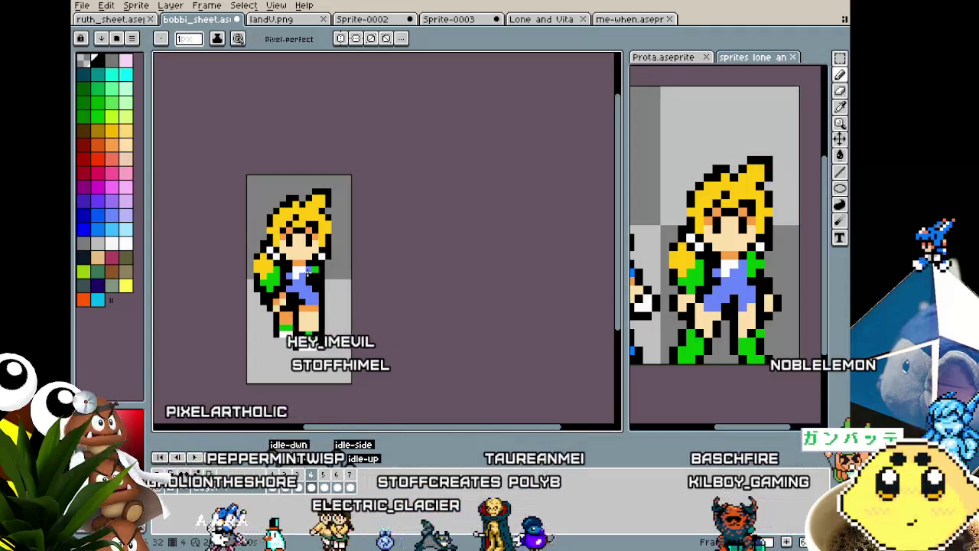
scroll(308, 272, up, 5)
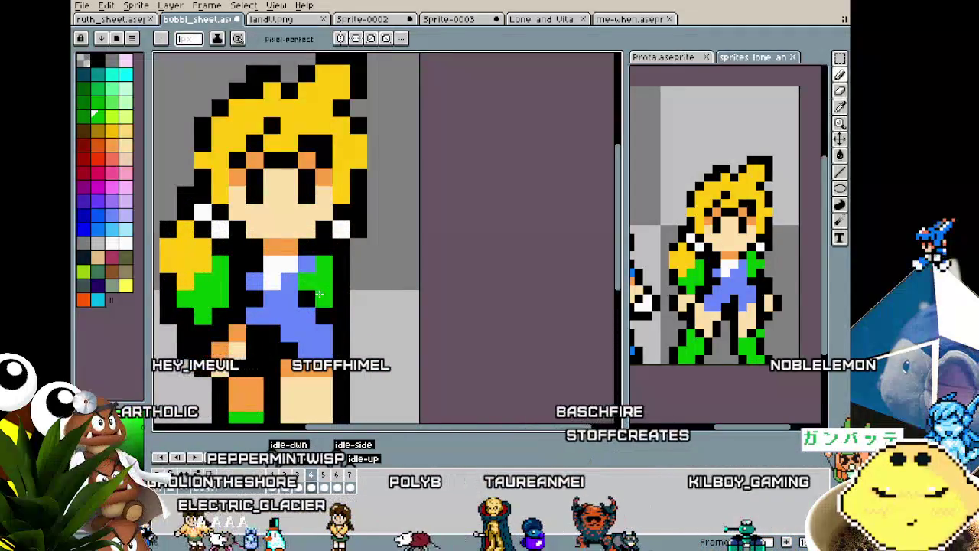
Select the green jacket pixels on the girl's right side and nudge them one pixel right and up.
scroll(330, 305, down, 5)
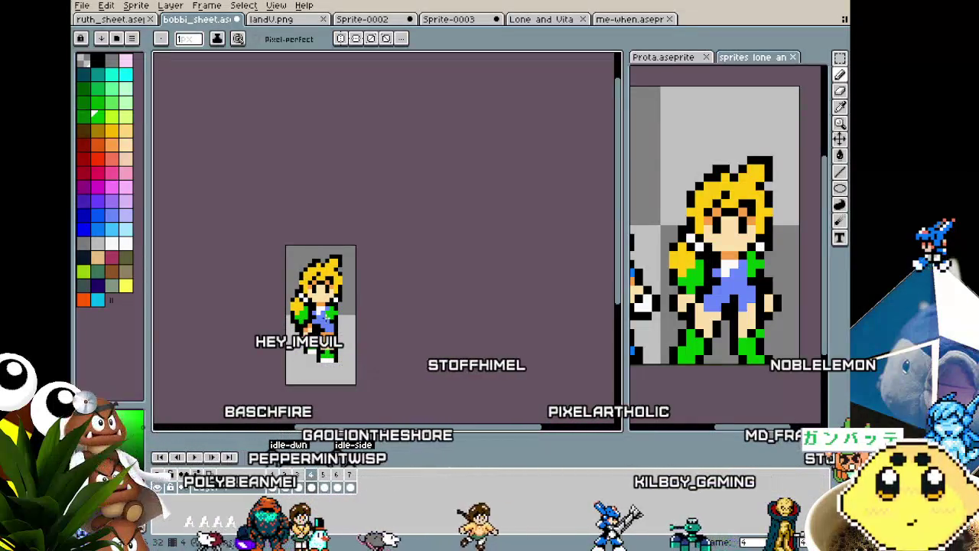
scroll(329, 317, up, 1)
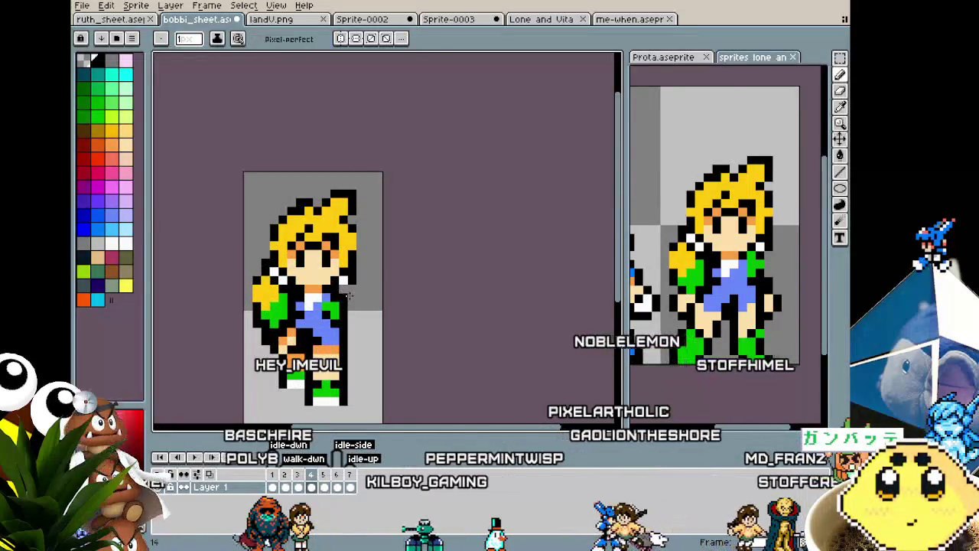
scroll(368, 366, down, 2)
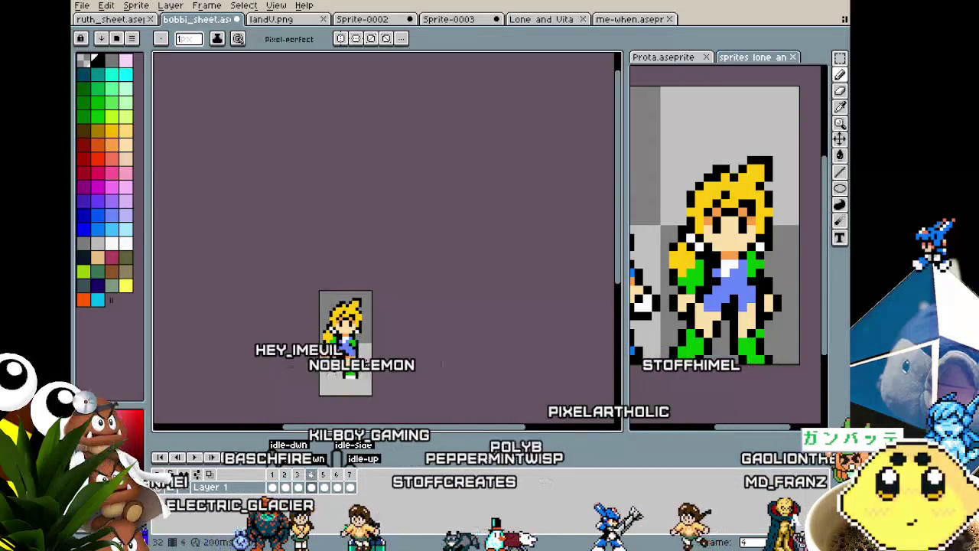
scroll(367, 364, up, 1)
scroll(356, 344, up, 2)
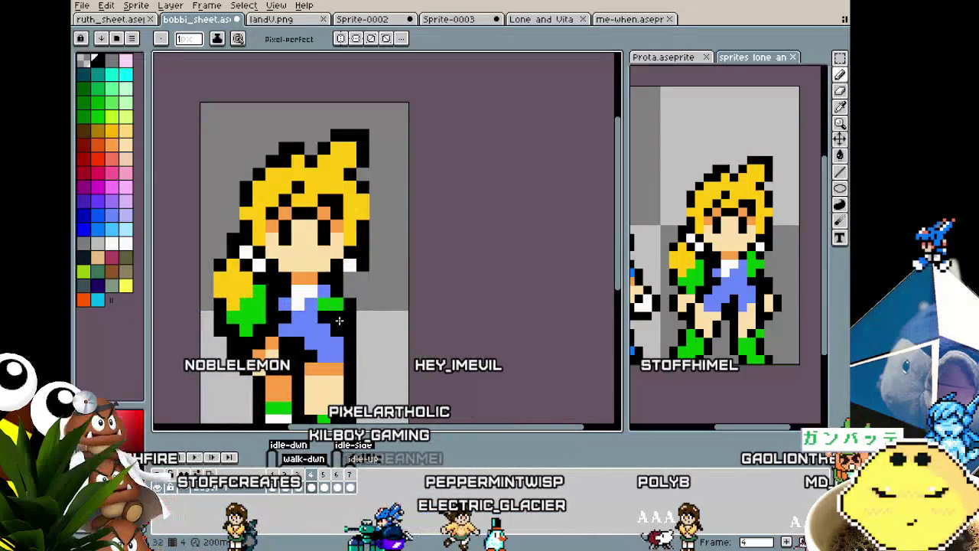
key(m)
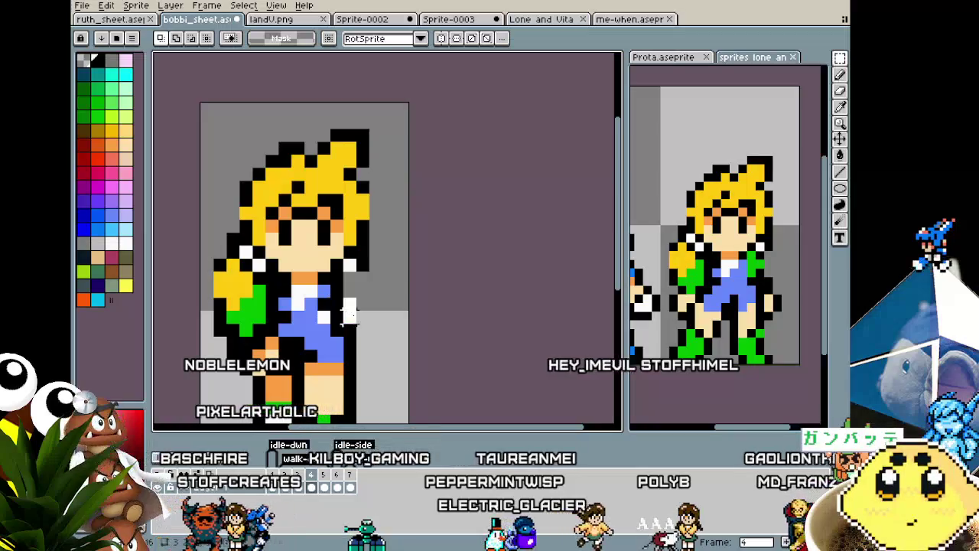
key(Right)
key(Up)
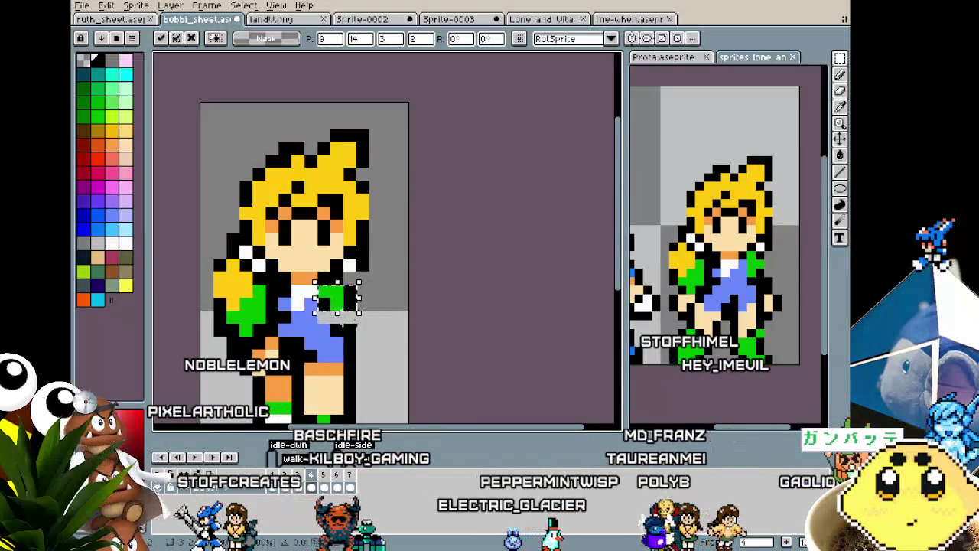
key(ctrl+d)
key(b)
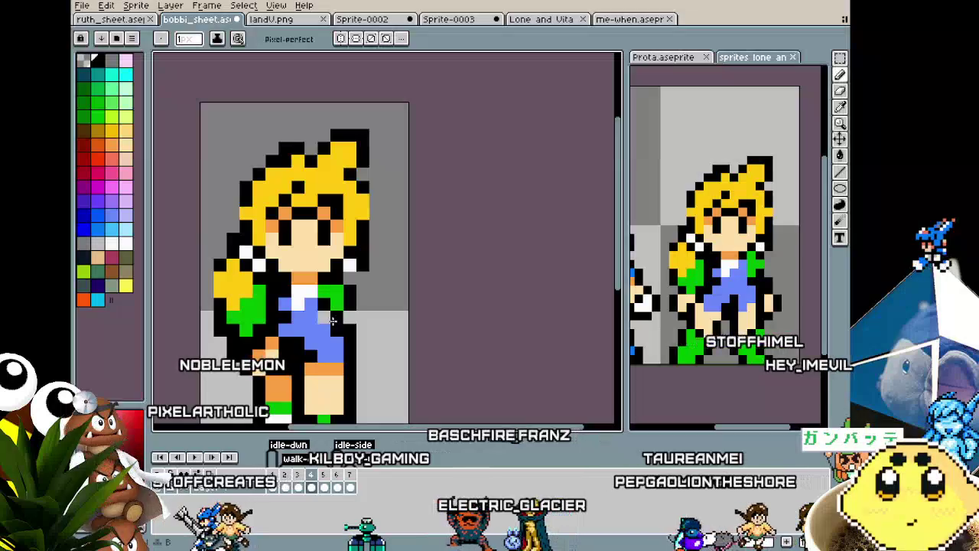
key(i)
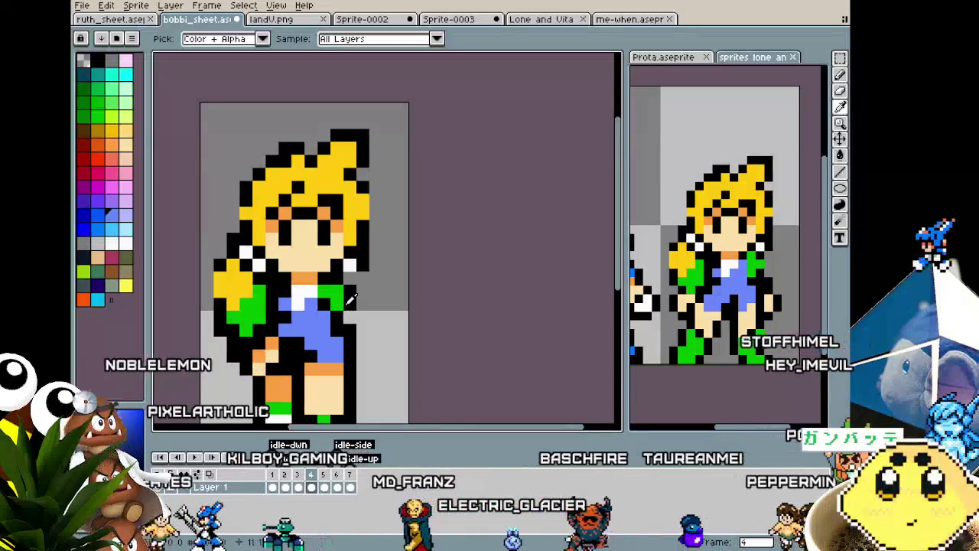
key(b)
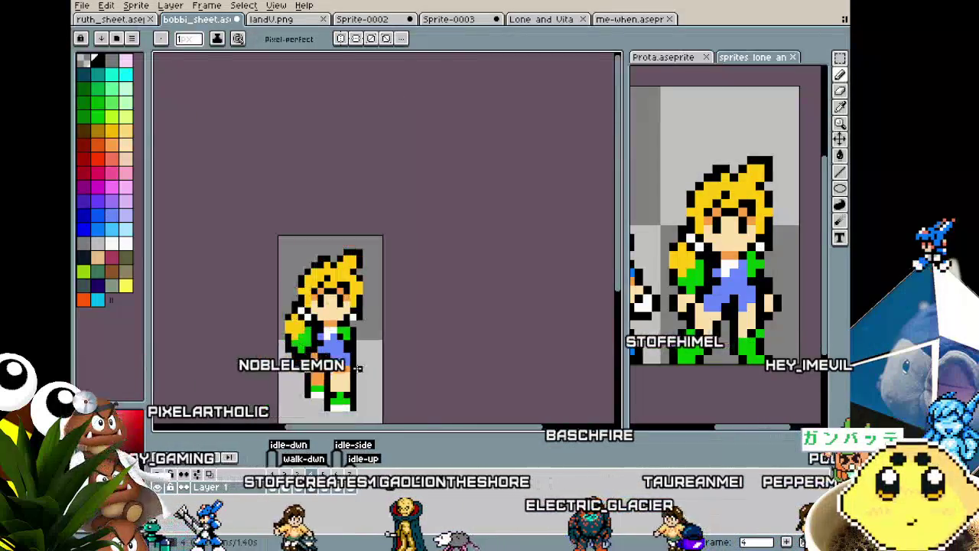
scroll(355, 368, down, 2)
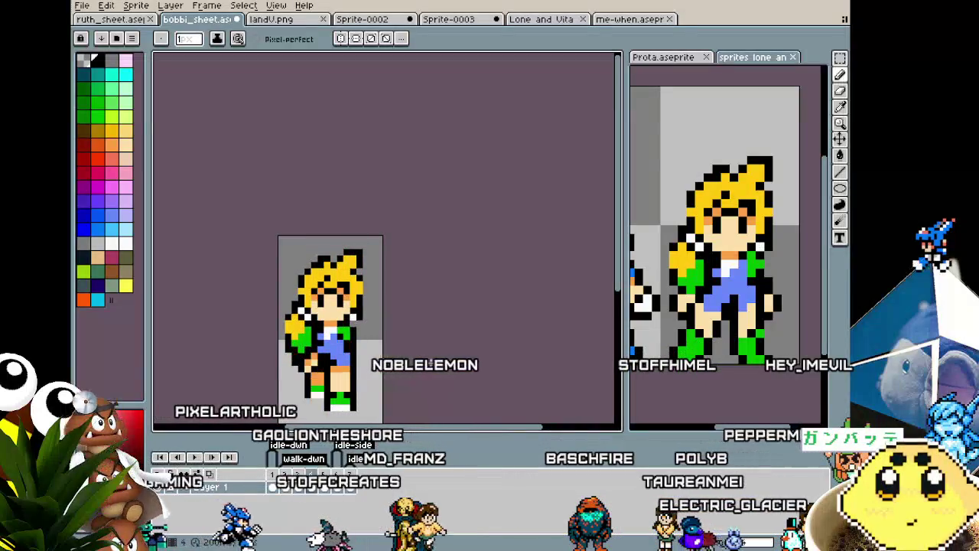
scroll(431, 363, down, 1)
scroll(431, 364, down, 1)
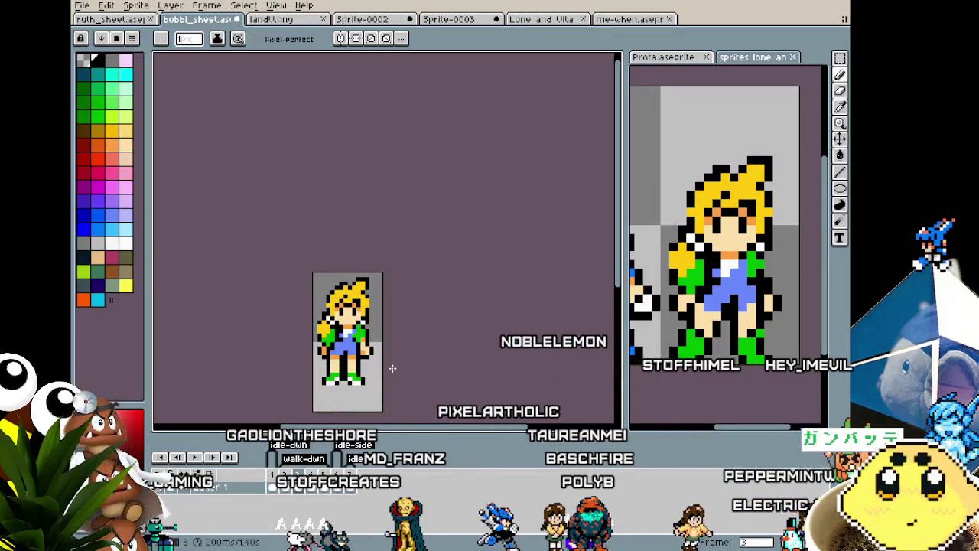
scroll(378, 366, up, 1)
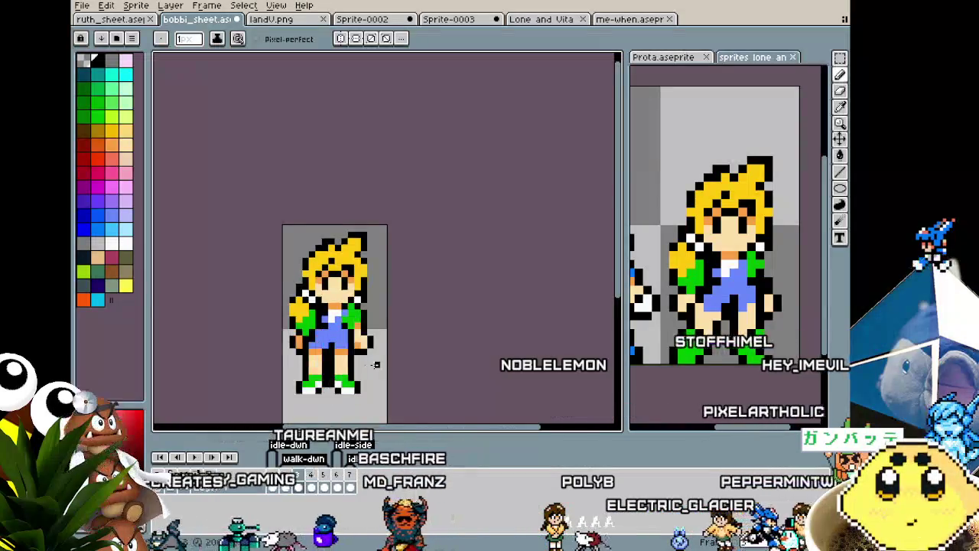
scroll(364, 351, up, 2)
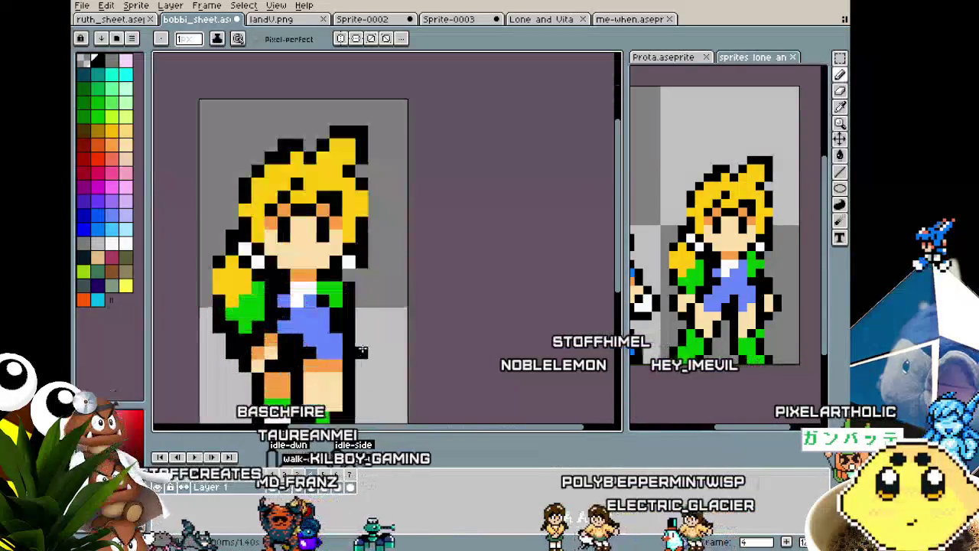
scroll(362, 351, down, 3)
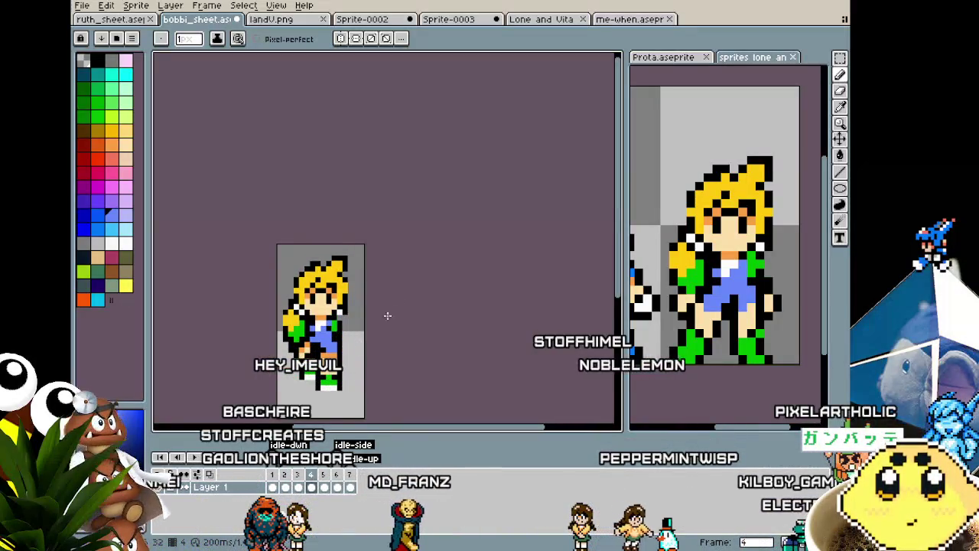
scroll(329, 359, up, 2)
scroll(304, 372, up, 1)
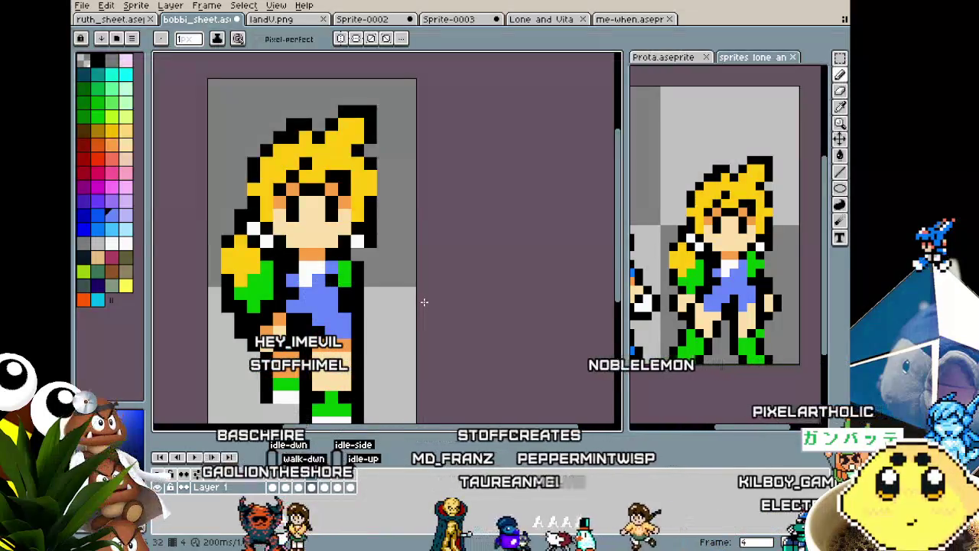
scroll(420, 283, down, 1)
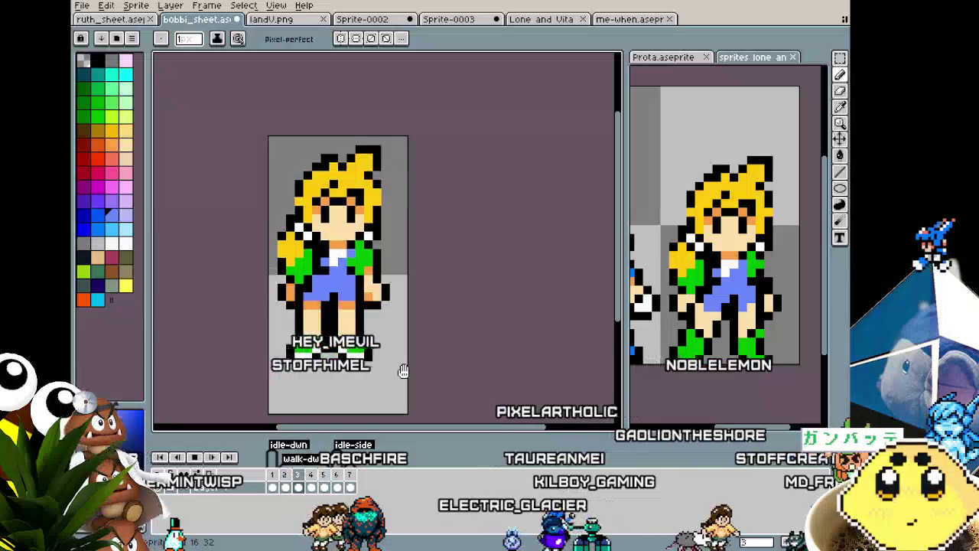
scroll(403, 370, down, 1)
drag(403, 370, 402, 331)
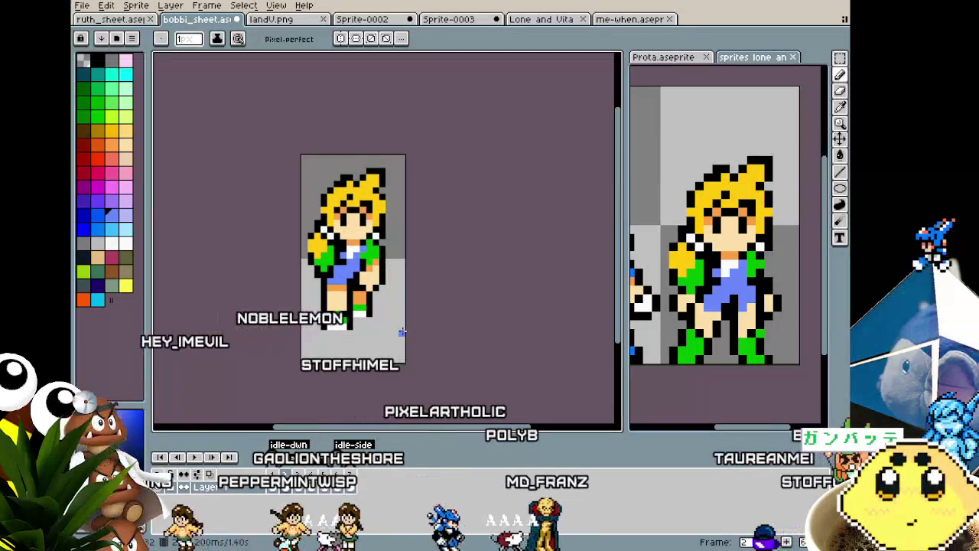
Sample the orange skin tone from the girl's leg as the drawing colour.
scroll(402, 331, up, 1)
key(i)
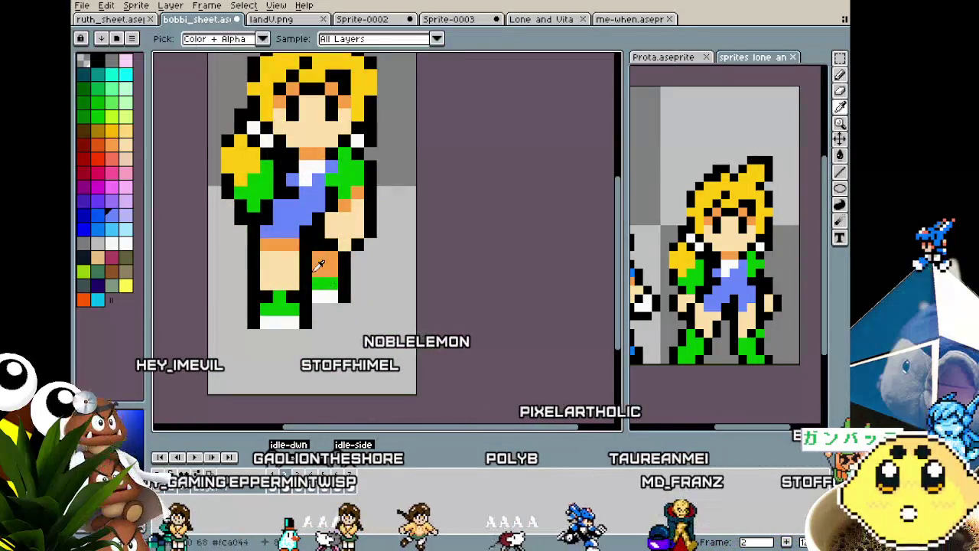
click(314, 269)
key(b)
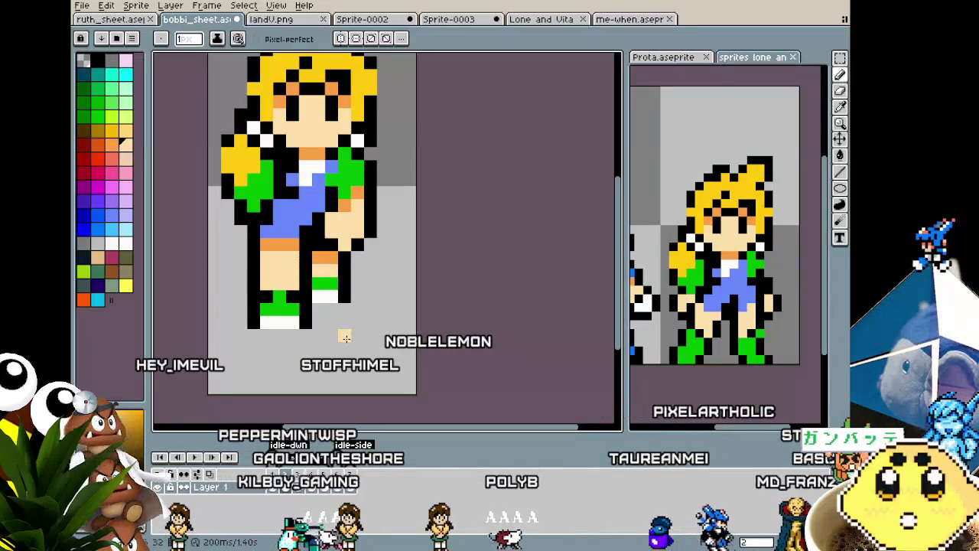
Step to walk frame 4 and play the walk-down animation, recentring the sprite.
key(Return)
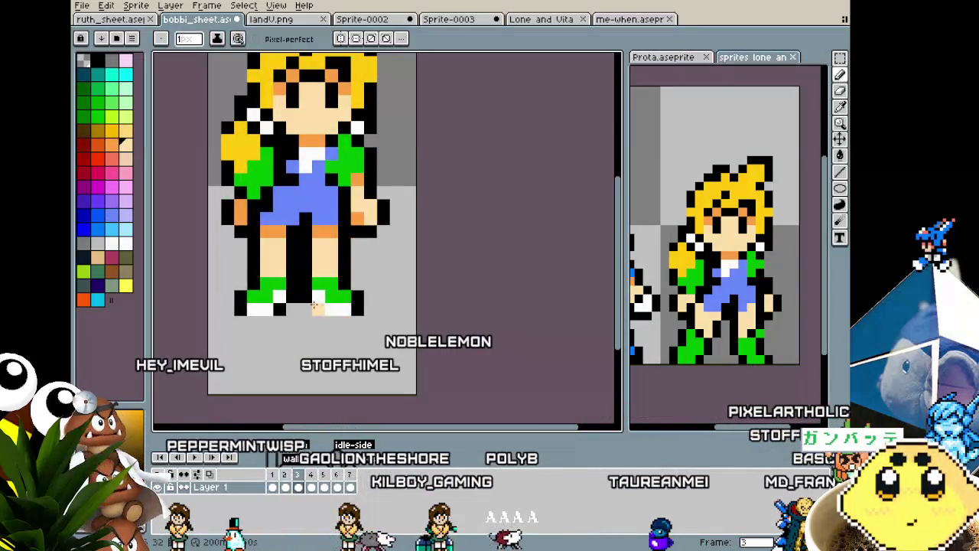
key(period)
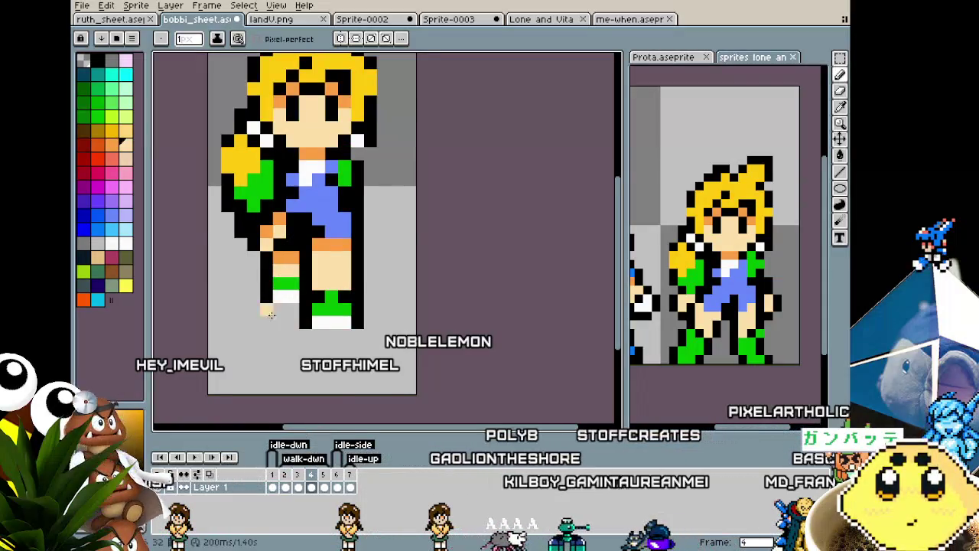
scroll(270, 314, down, 1)
key(Return)
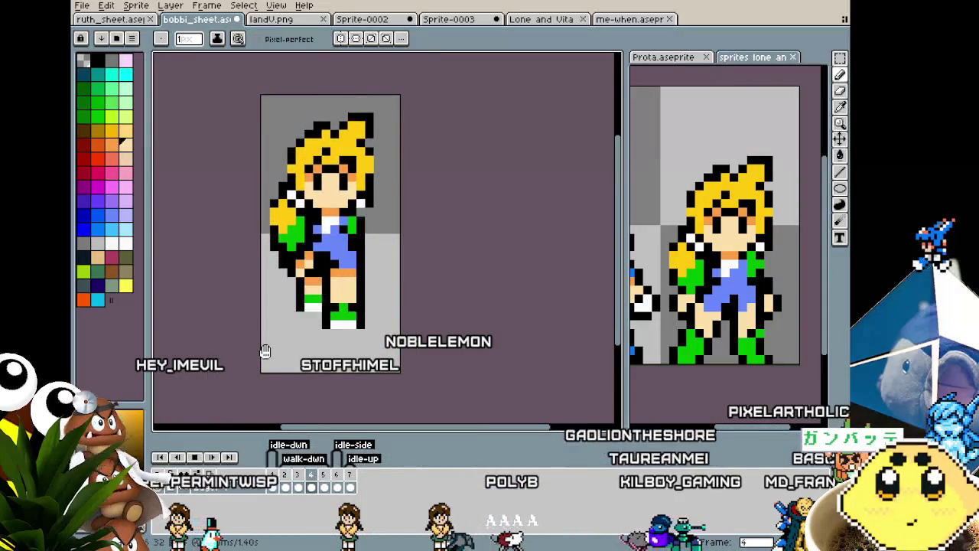
scroll(265, 351, down, 1)
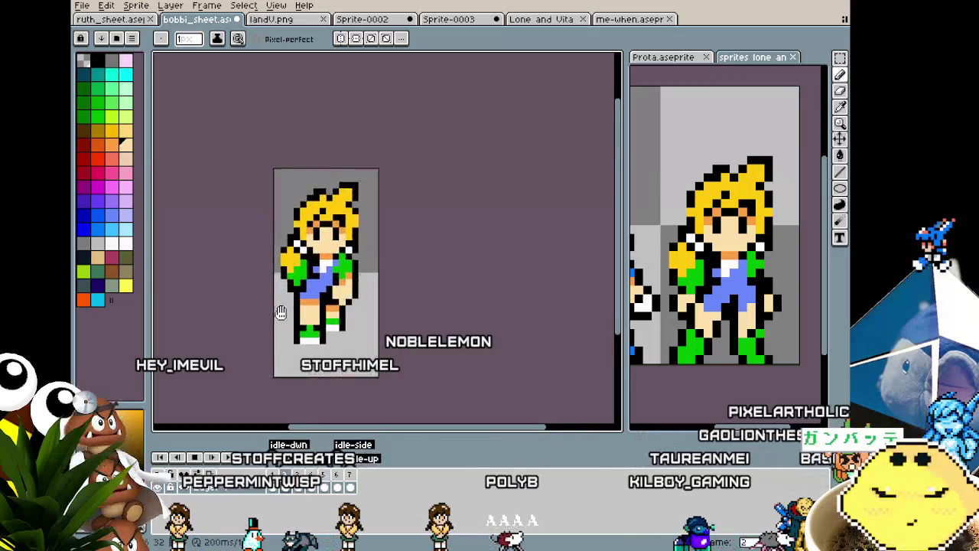
drag(281, 312, 290, 325)
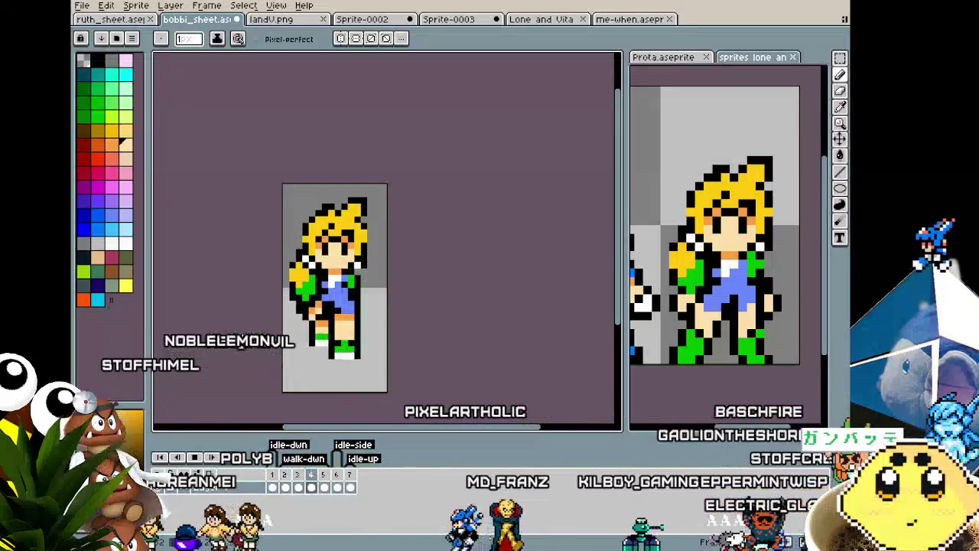
Save bobbi_sheet and bring up the side-facing frame 6 of the girl.
drag(241, 341, 292, 323)
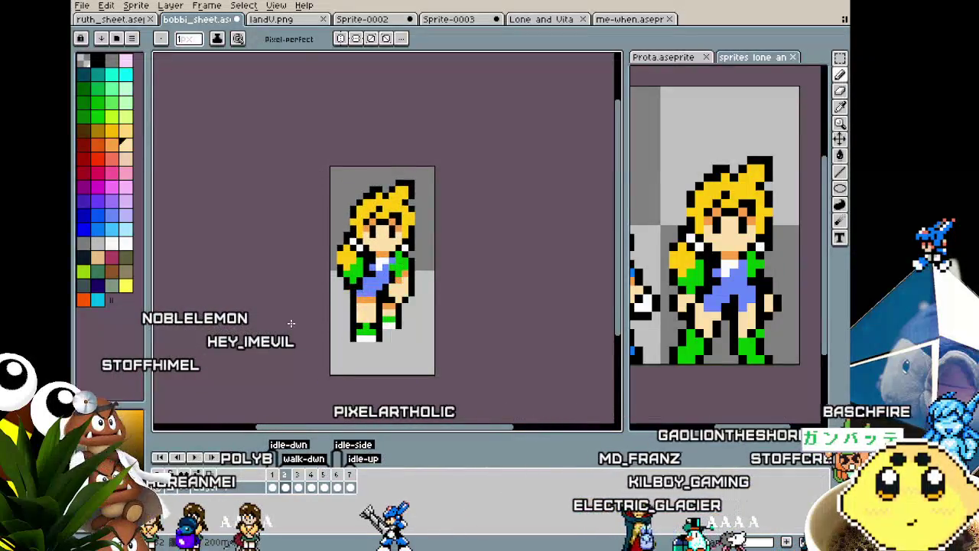
key(ctrl+s)
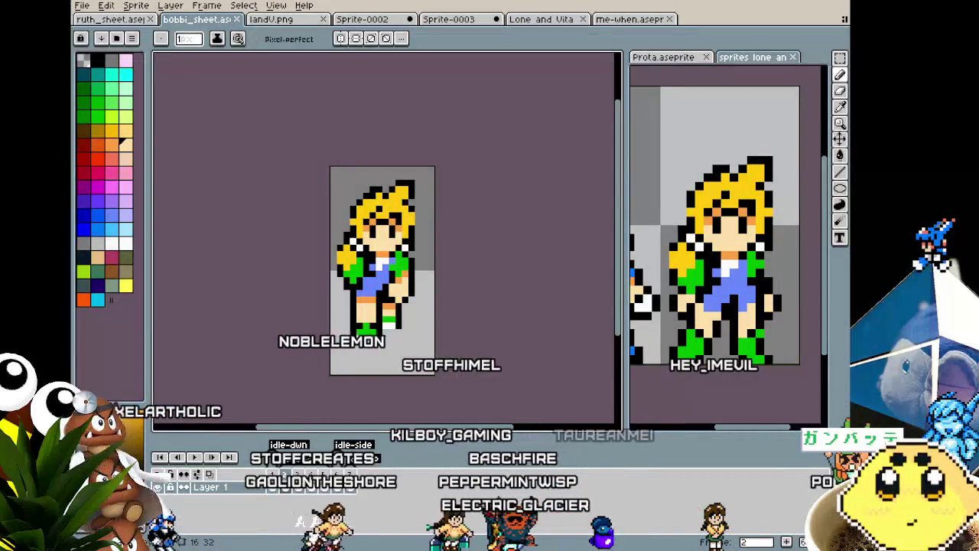
key(ctrl+z)
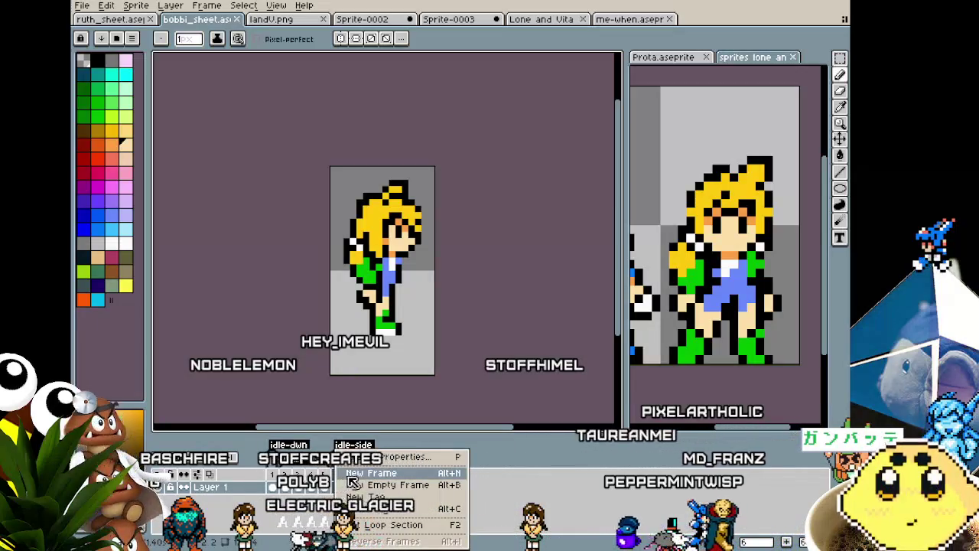
Add a new frame, erase the old legs and feet, and turn on onion skin.
click(349, 475)
scroll(346, 356, up, 2)
drag(347, 357, 279, 382)
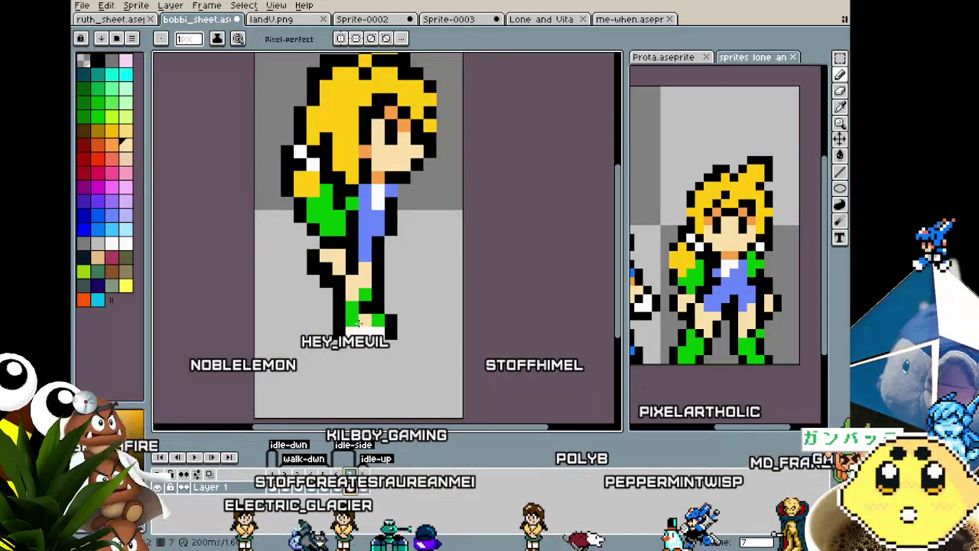
drag(358, 322, 364, 313)
key(Delete)
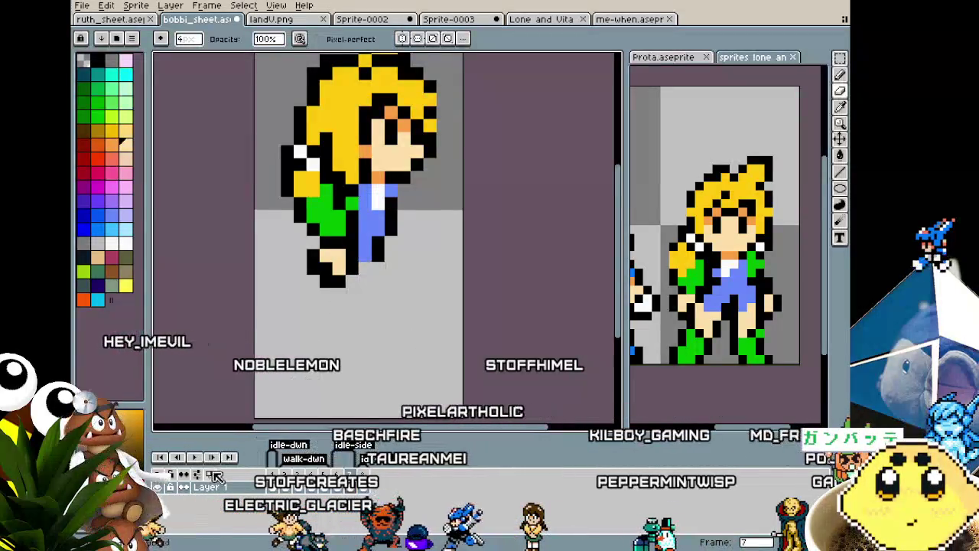
key(F3)
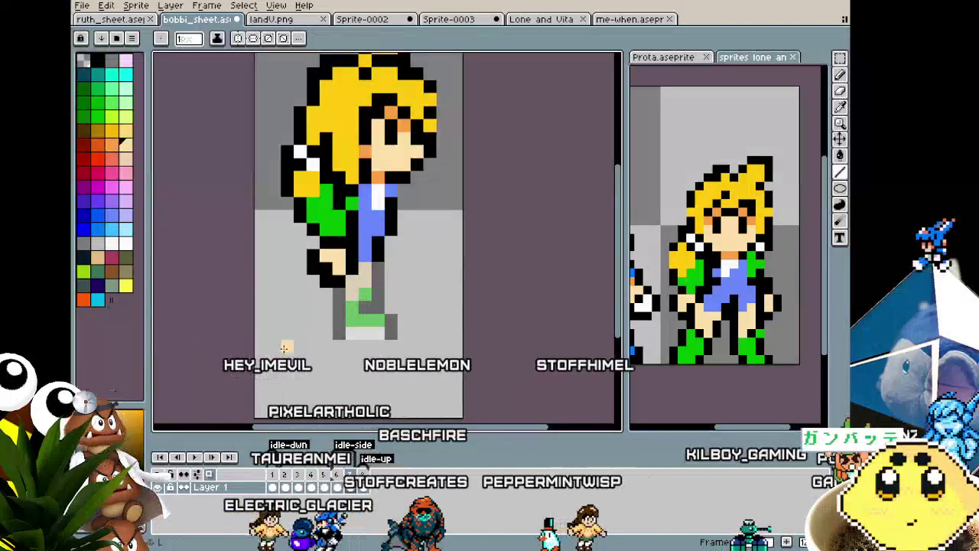
Draw dark outlines for the two striding legs from the hips down.
key(m)
drag(377, 254, 429, 324)
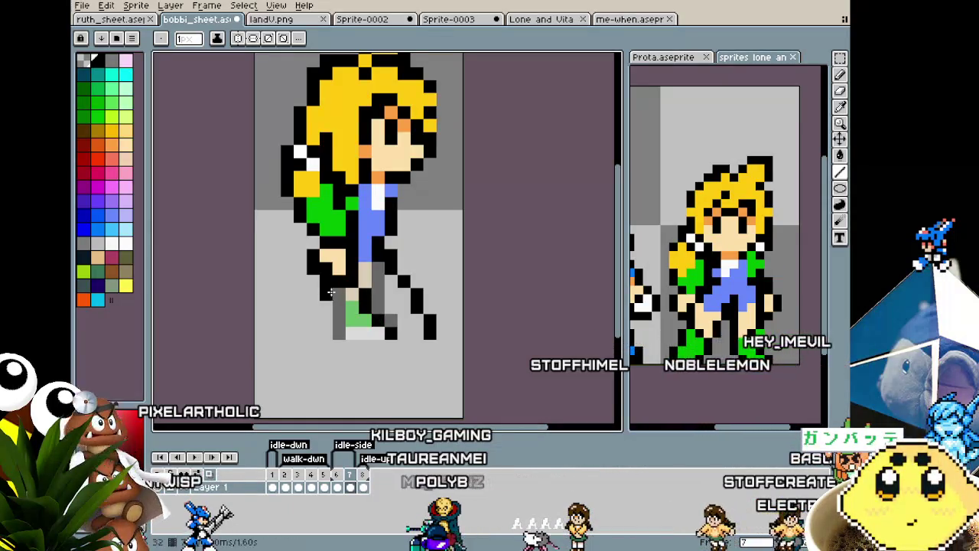
drag(324, 260, 334, 286)
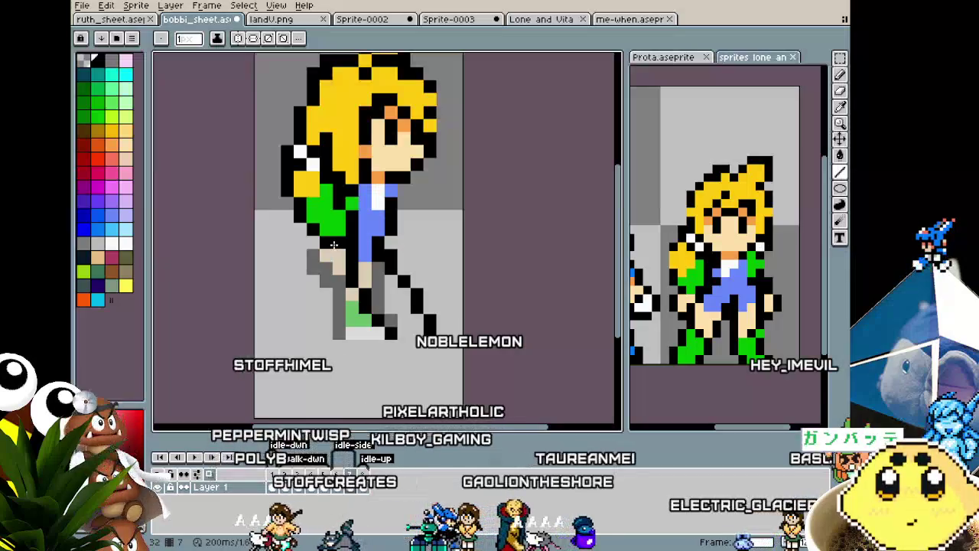
mouse_move(327, 277)
mouse_down()
mouse_move(299, 320)
mouse_move(313, 332)
mouse_up()
click(337, 333)
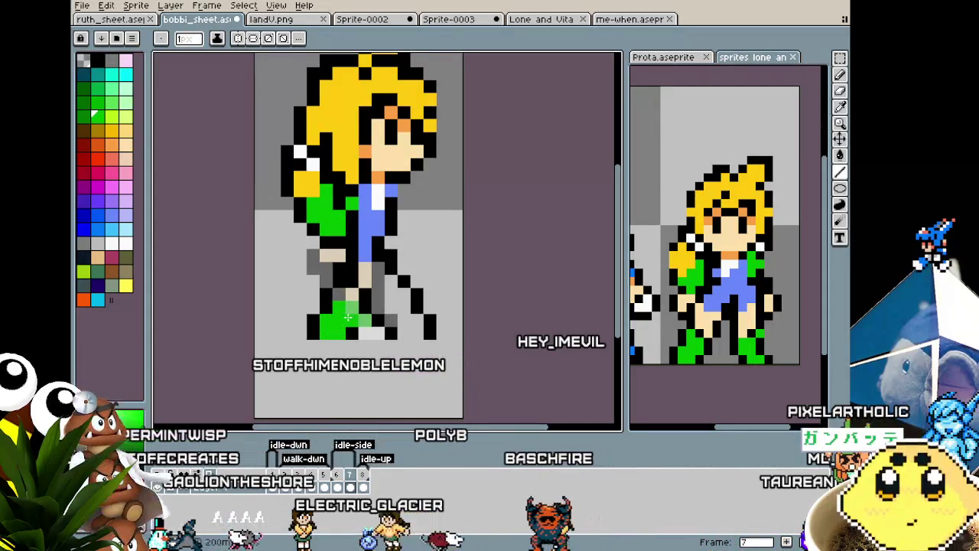
Paint light grey along the feet and white soles under the shoes.
key(i)
click(374, 342)
key(b)
drag(382, 332, 319, 323)
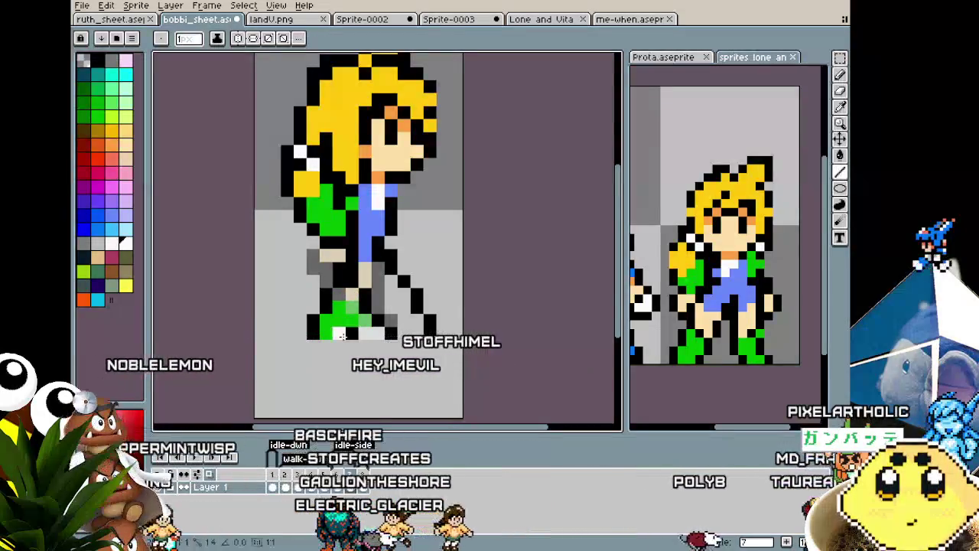
click(314, 321)
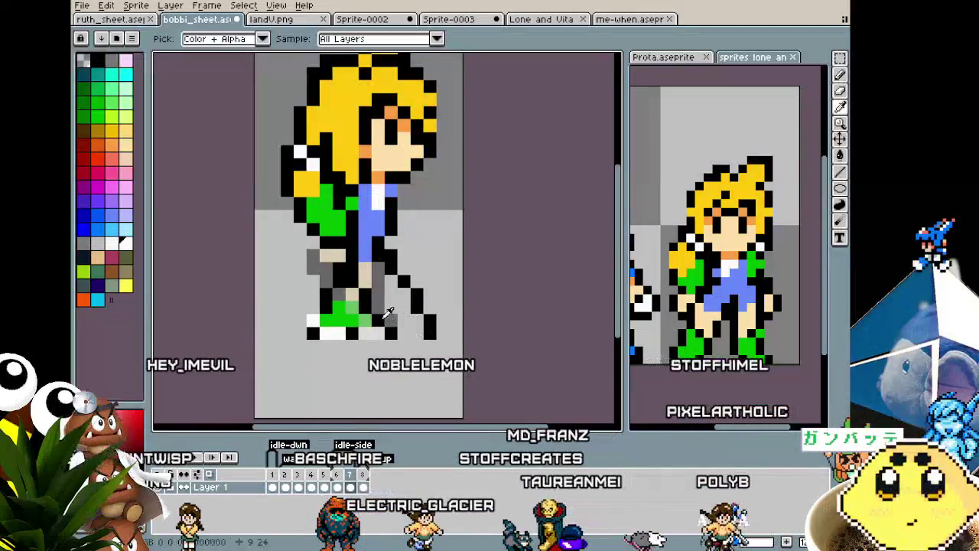
alt+click(356, 320)
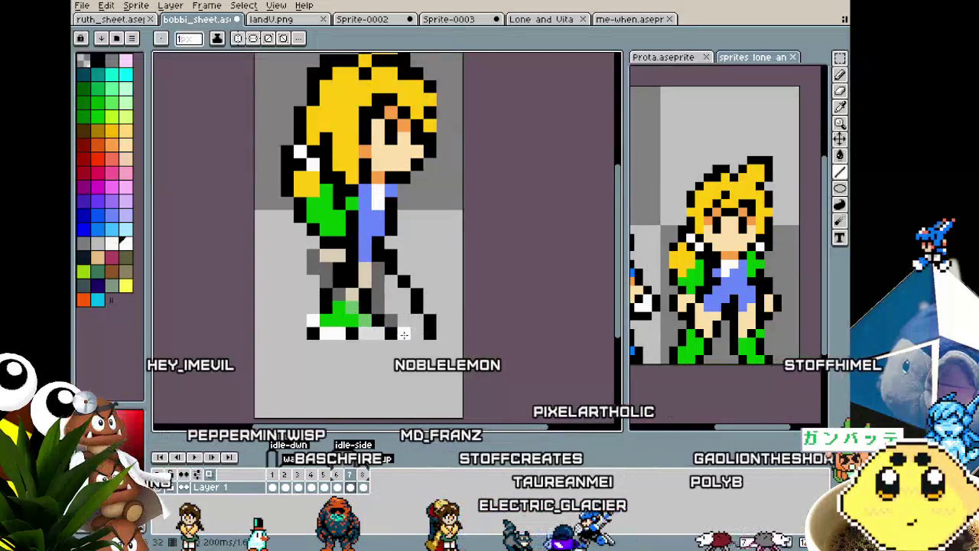
alt+click(421, 333)
drag(426, 334, 399, 321)
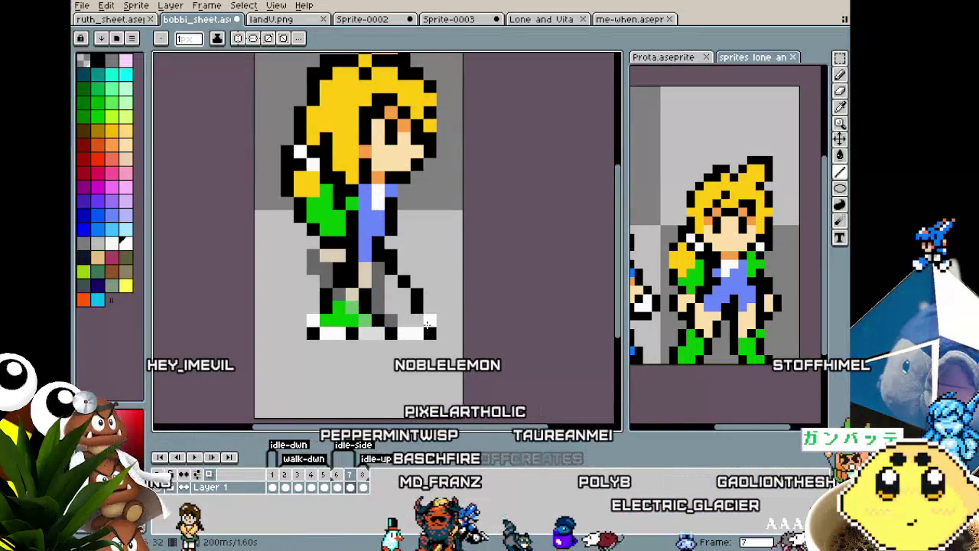
alt+click(372, 317)
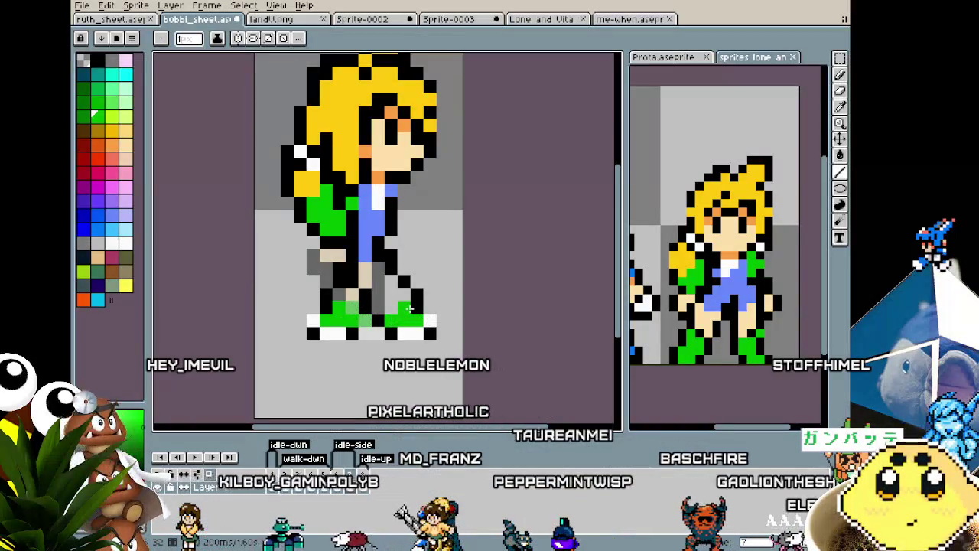
Fill the legs with skin tone and check the new stride without onion skin.
click(300, 269)
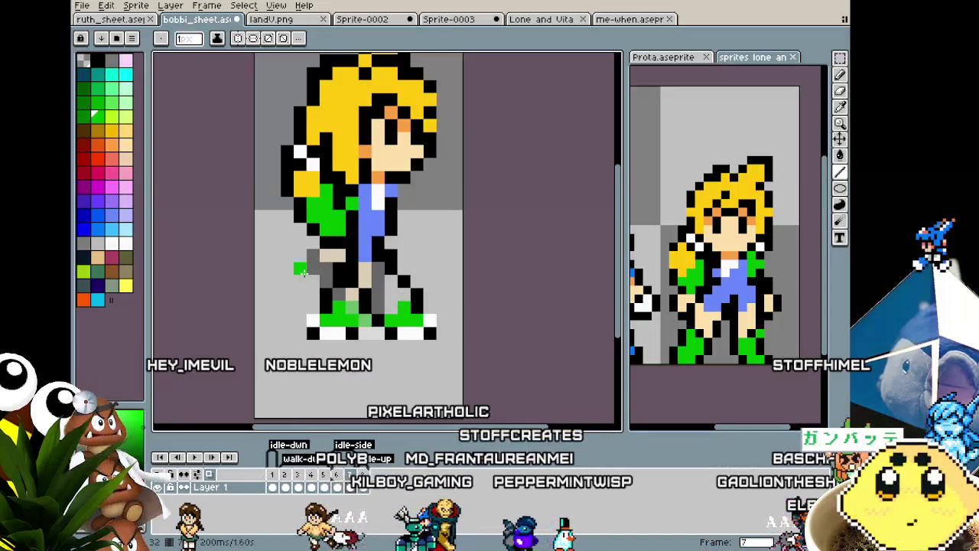
alt+click(375, 153)
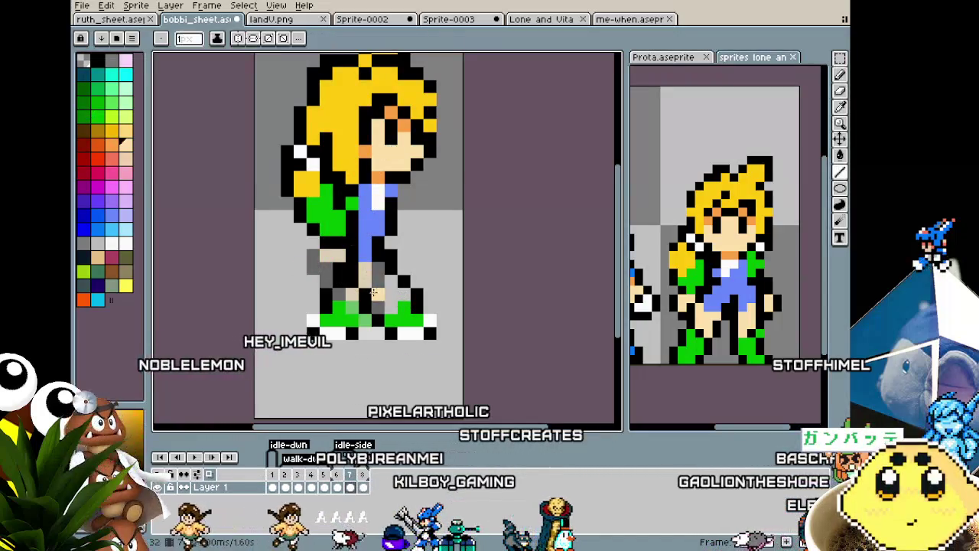
click(359, 297)
key(ctrl+z)
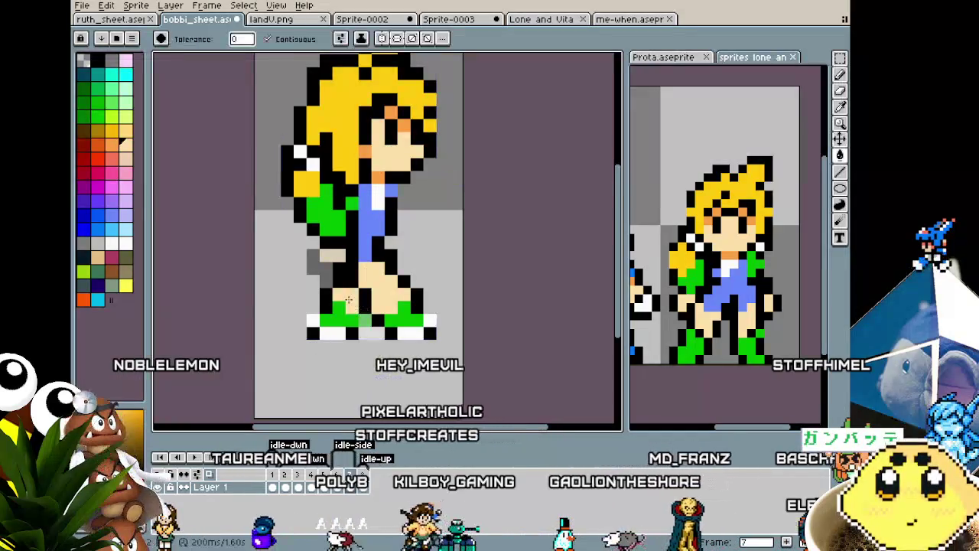
scroll(262, 392, down, 2)
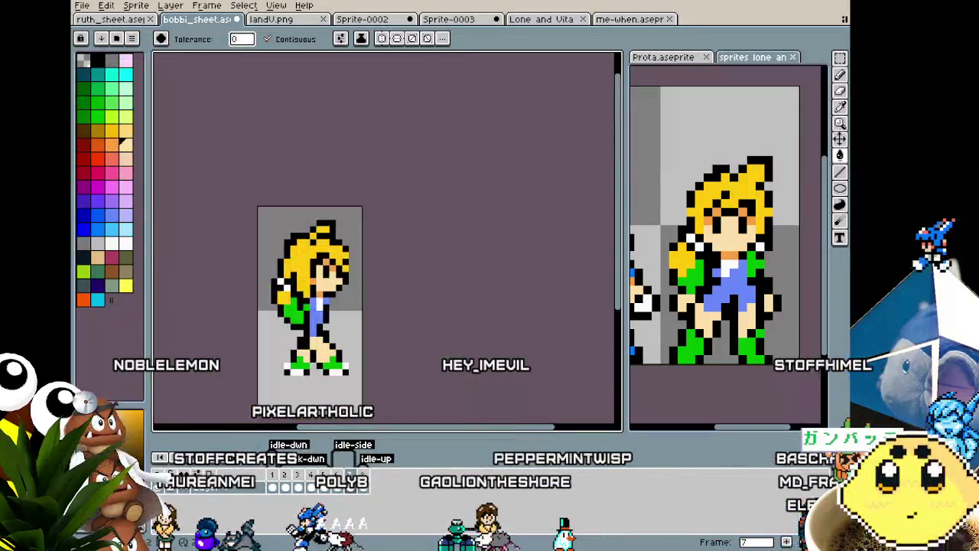
Shift the lower legs one pixel left and add a blue overall pixel on the leg.
scroll(282, 379, up, 2)
key(m)
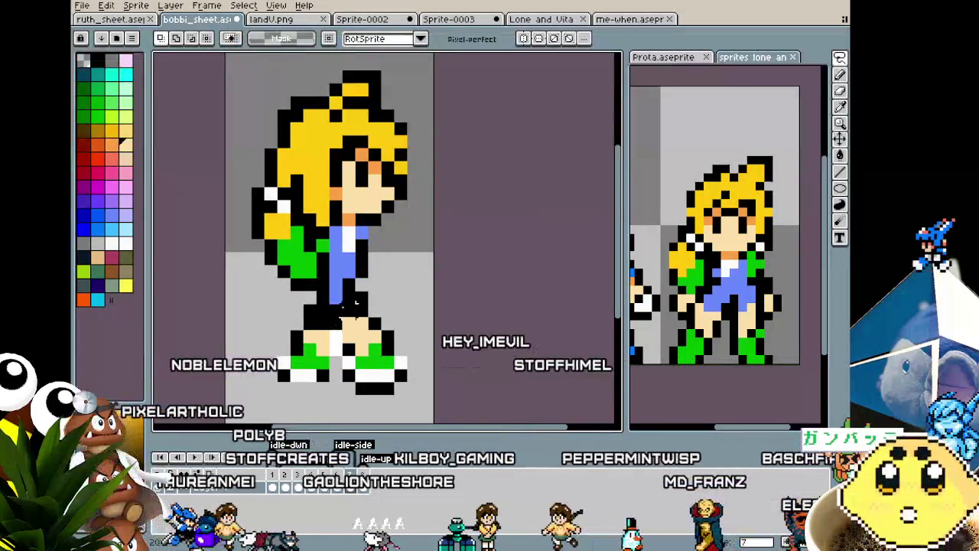
drag(351, 300, 436, 397)
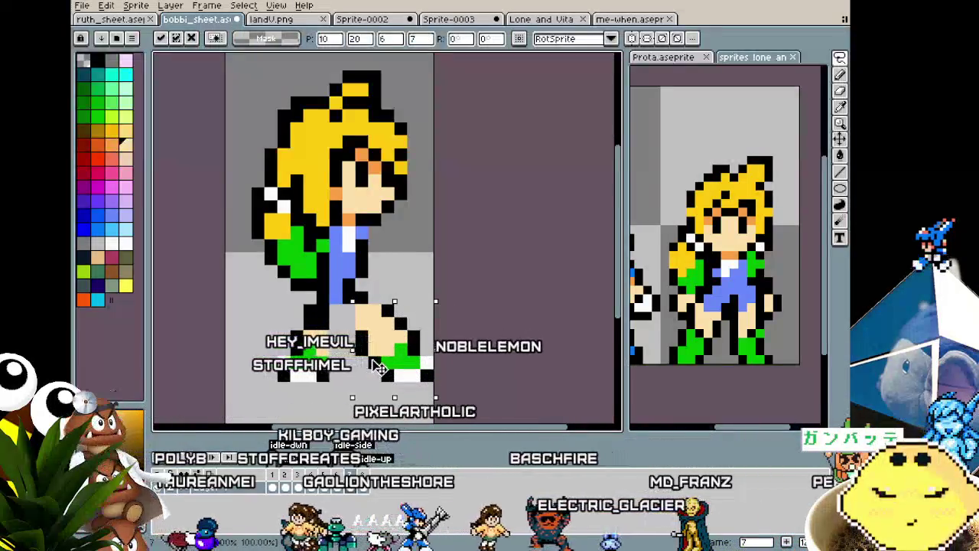
drag(384, 367, 372, 367)
key(Return)
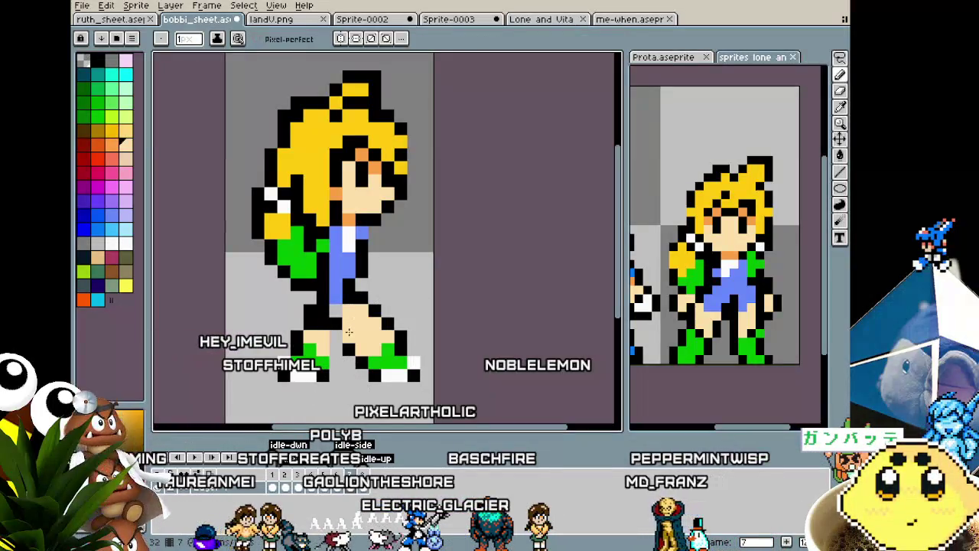
alt+click(346, 285)
click(354, 305)
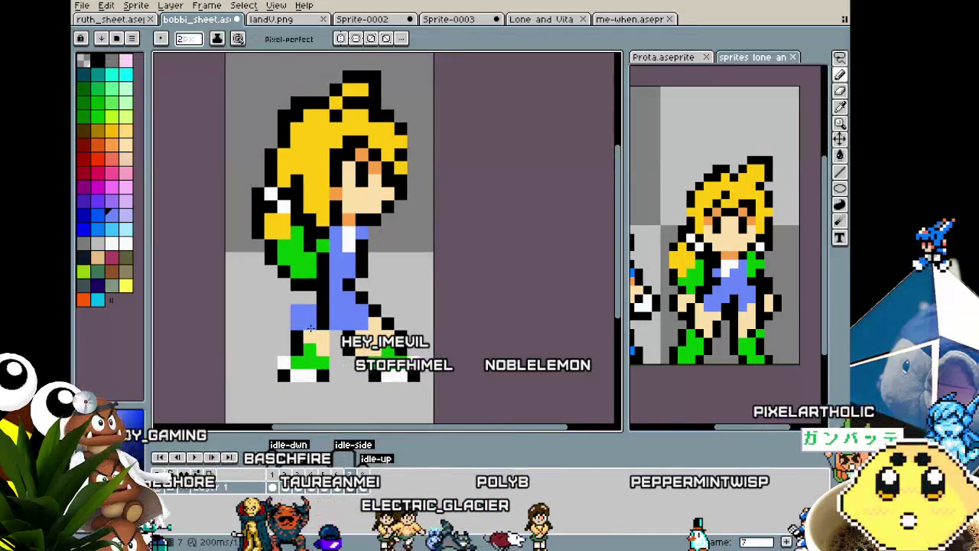
Paint the upper legs in the overalls' blue.
key(m)
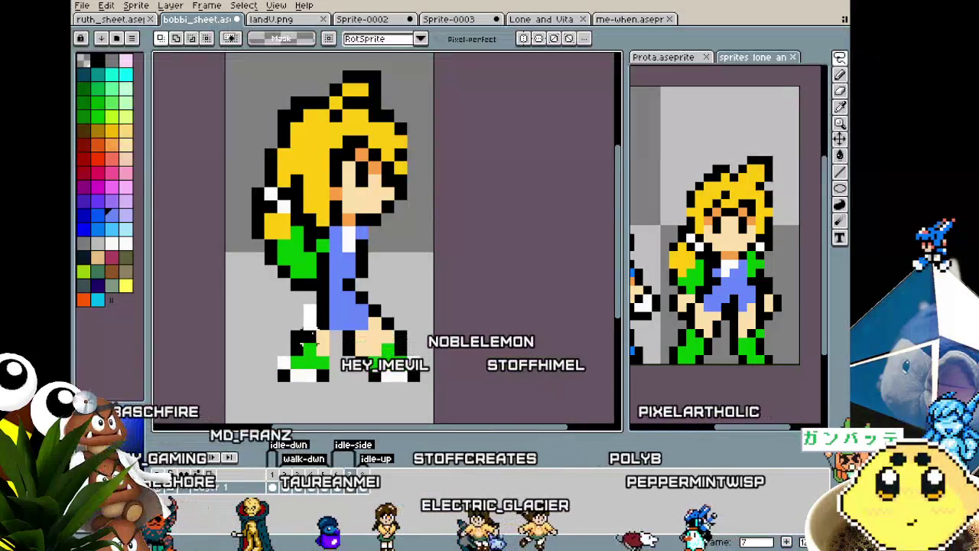
drag(261, 301, 345, 397)
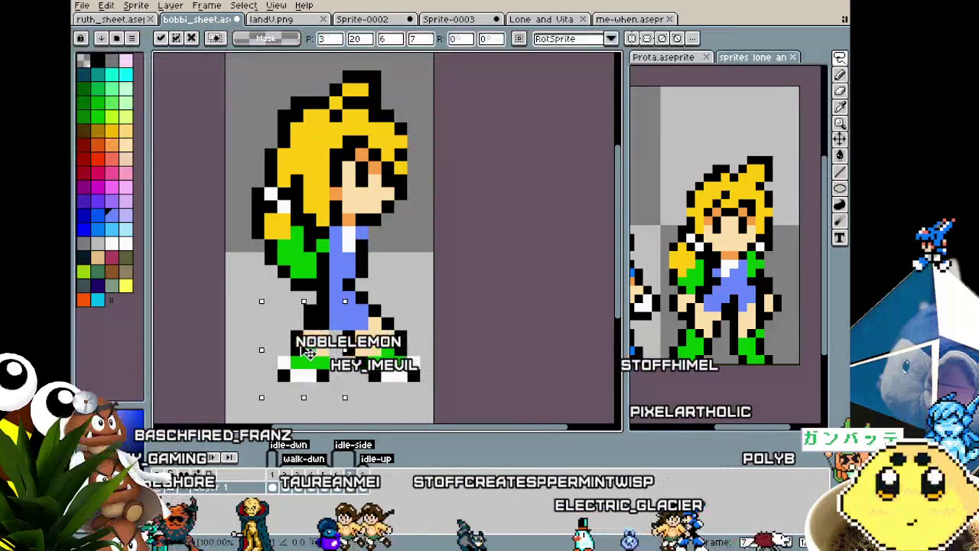
key(ctrl+z)
key(ctrl+z)
key(i)
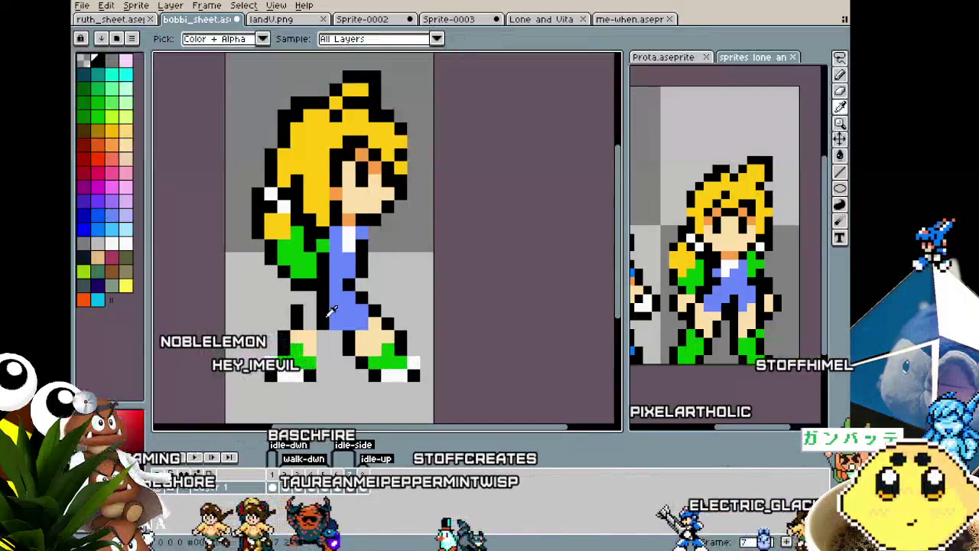
key(b)
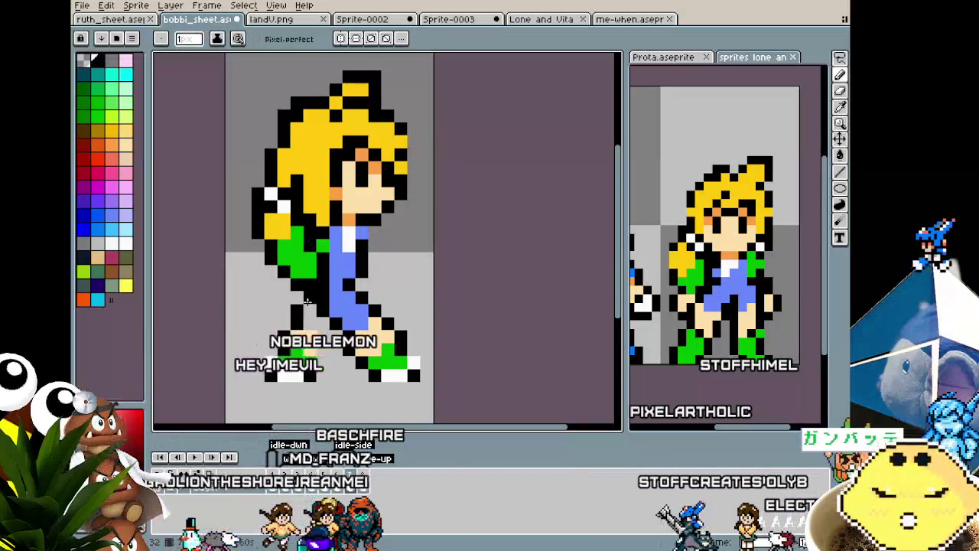
key(i)
click(339, 310)
key(b)
drag(359, 318, 323, 322)
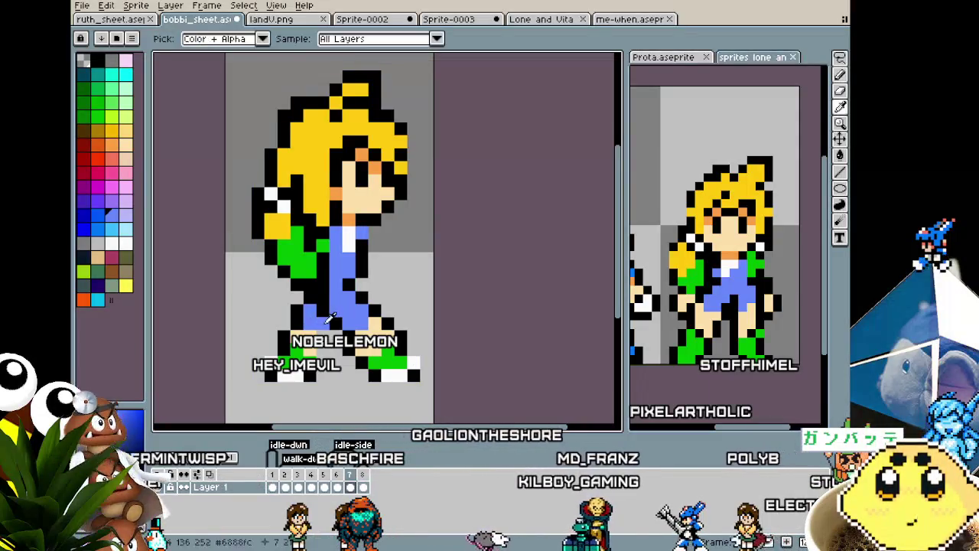
key(b)
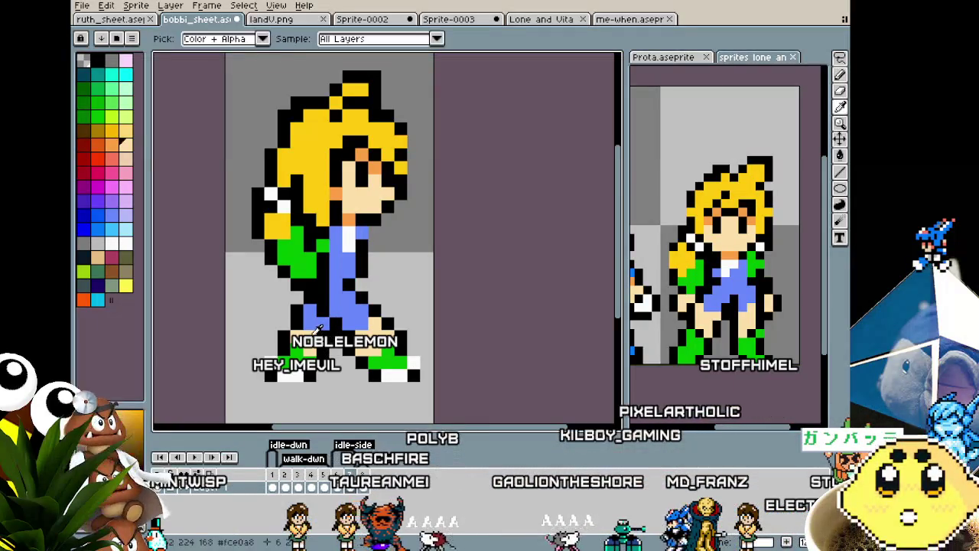
Pick white from the shoe sole and paint the front shoe's bottom pixel white.
scroll(295, 396, down, 4)
scroll(295, 396, down, 2)
scroll(287, 397, up, 3)
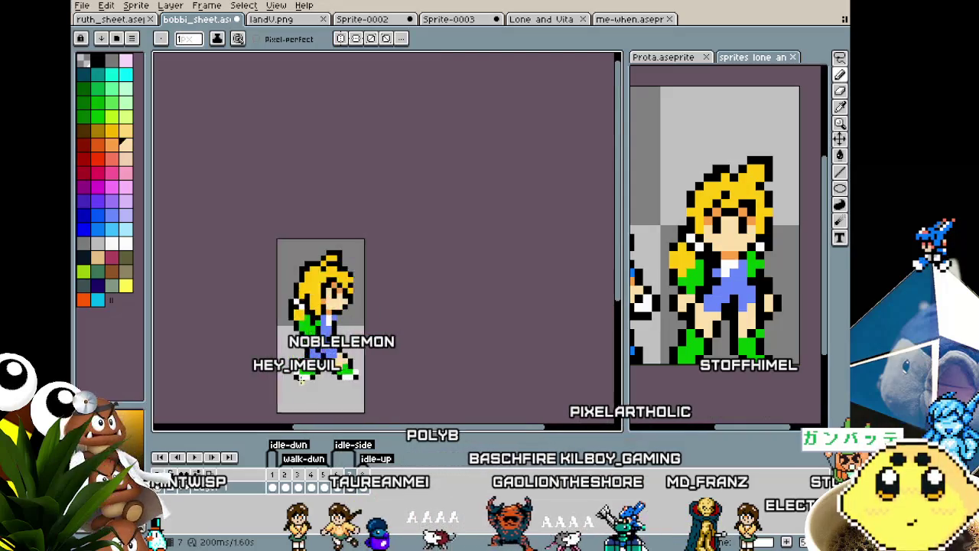
scroll(288, 397, up, 3)
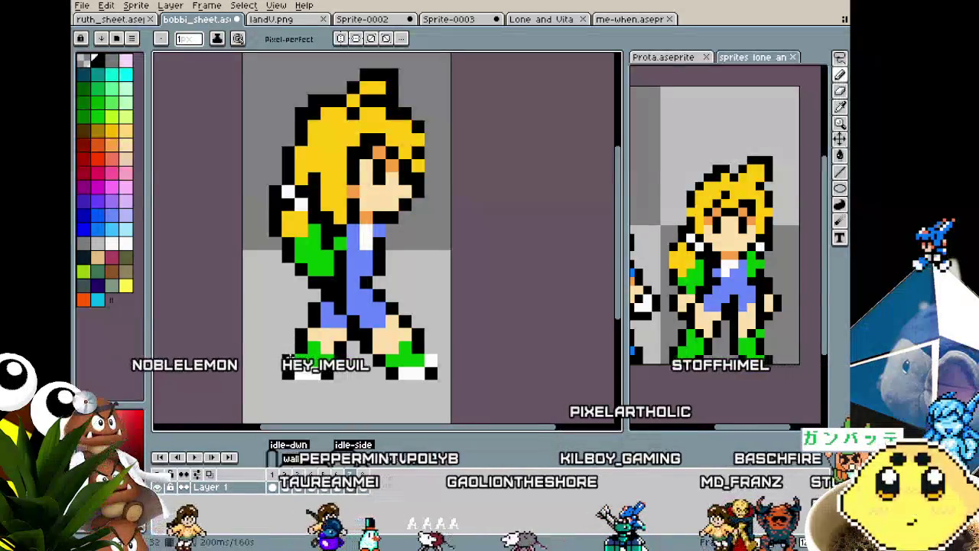
key(alt)
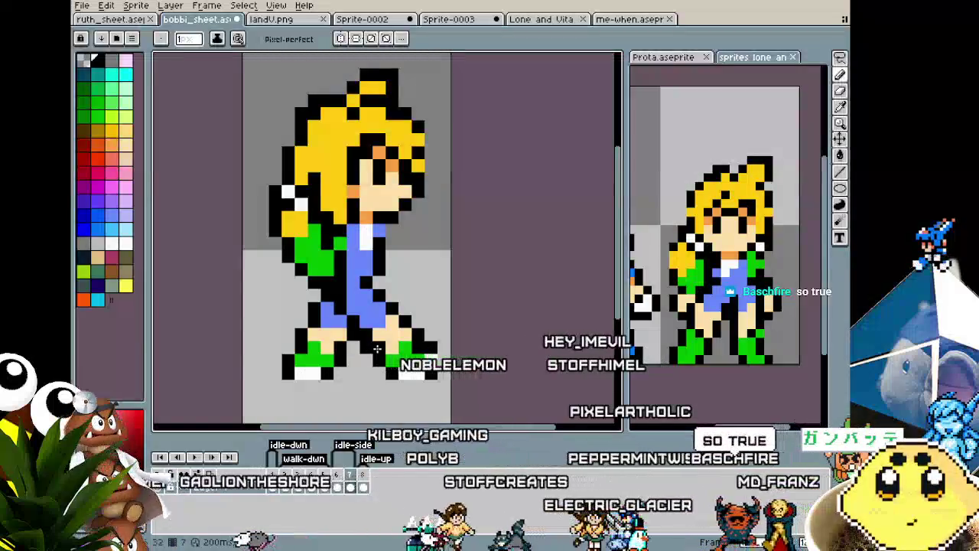
key(alt)
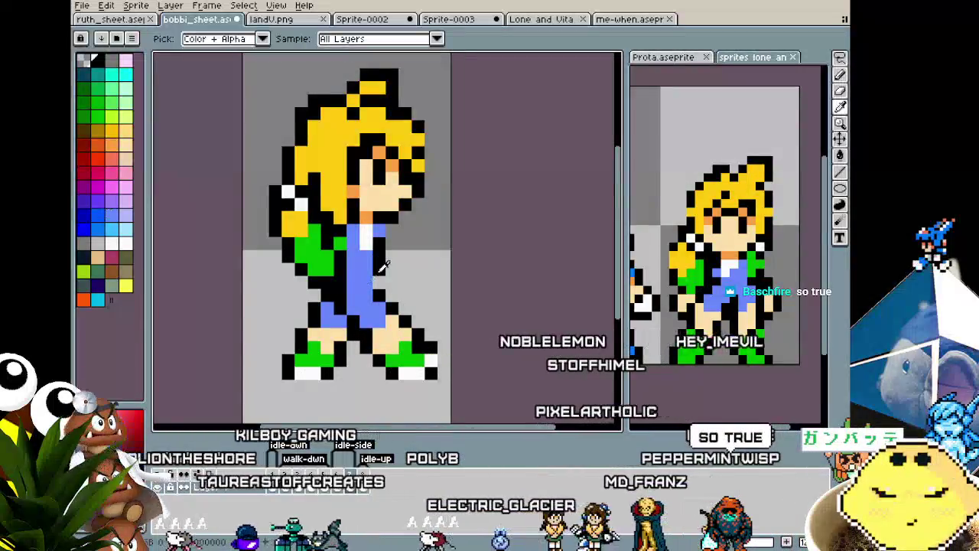
scroll(377, 277, down, 2)
scroll(378, 277, down, 2)
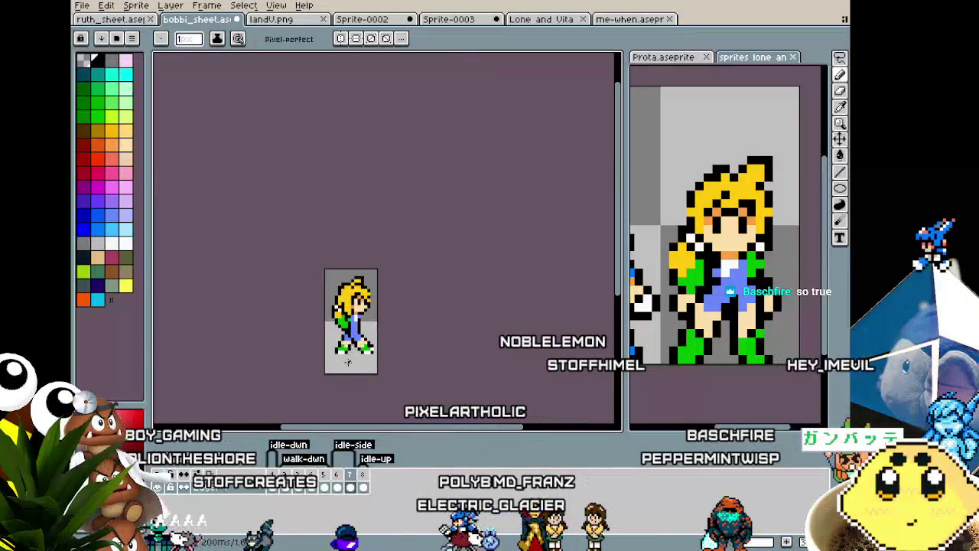
scroll(353, 360, up, 2)
scroll(352, 360, up, 3)
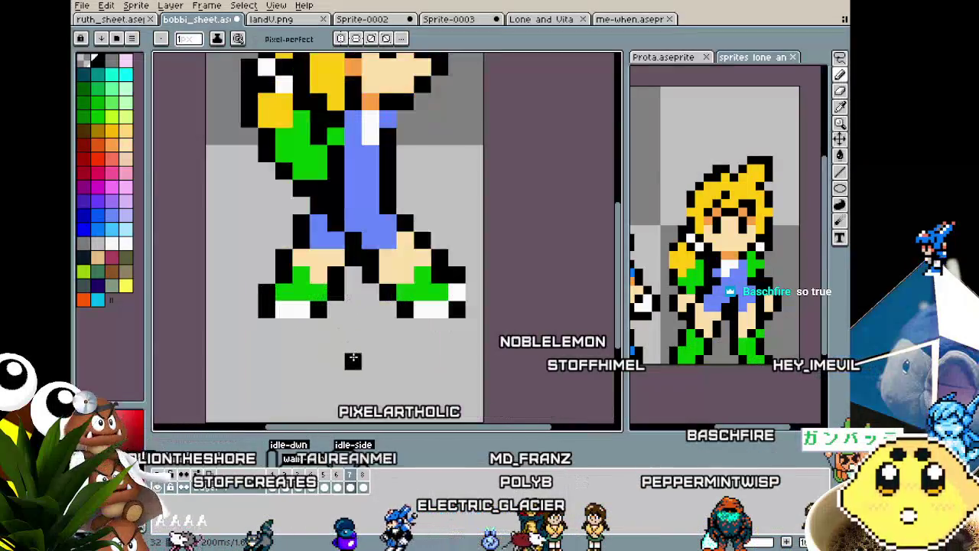
alt+click(294, 308)
click(315, 306)
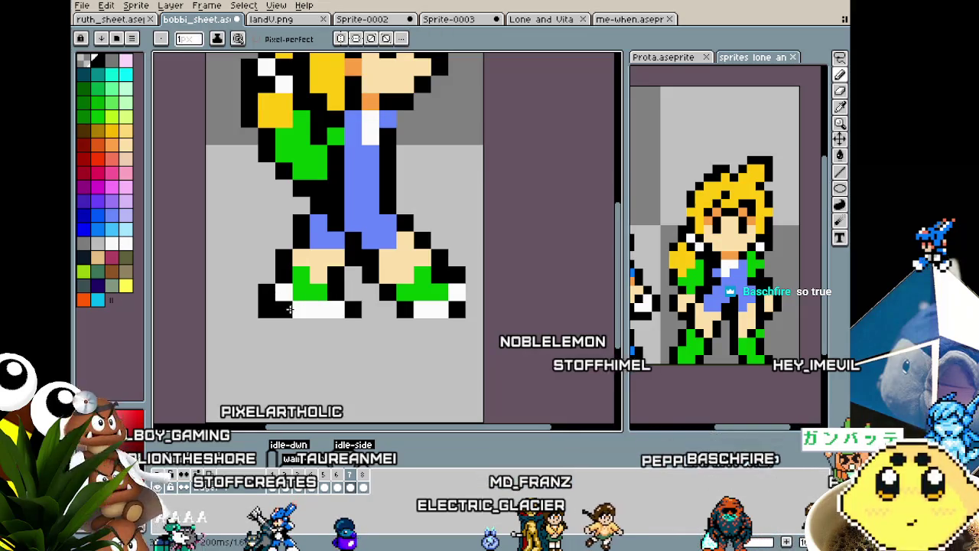
Zoom in and out to inspect the finished side-walk legs and shoes.
scroll(283, 361, down, 3)
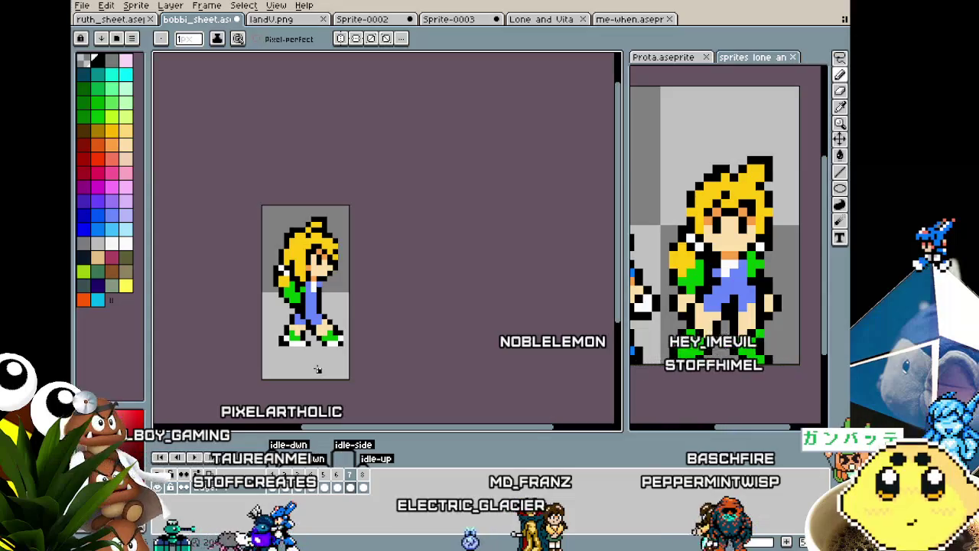
scroll(317, 370, up, 2)
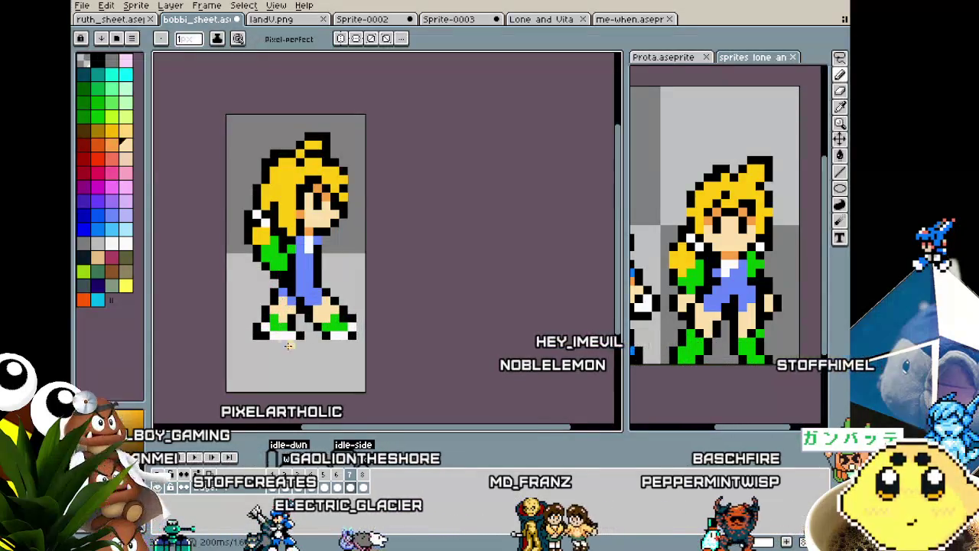
scroll(290, 345, down, 1)
scroll(294, 337, down, 3)
scroll(306, 325, up, 3)
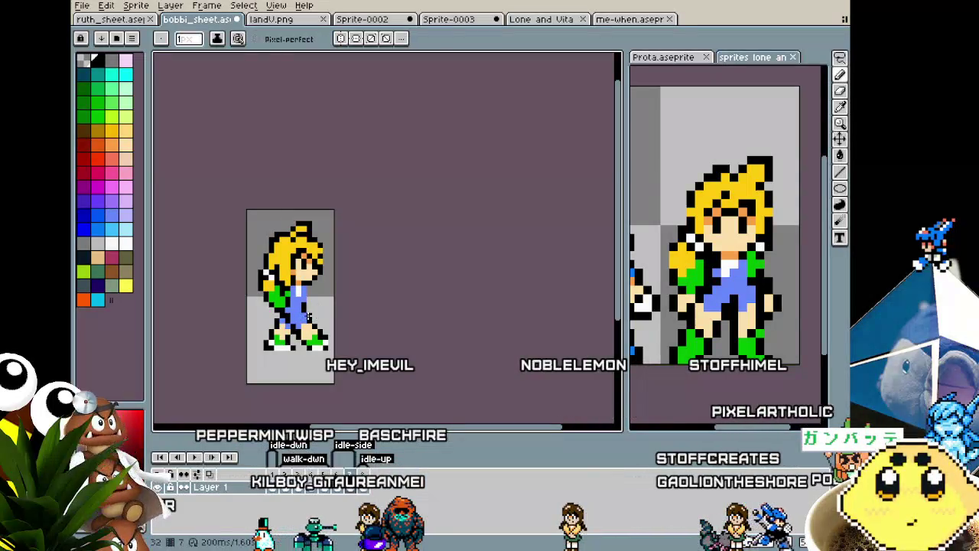
scroll(290, 374, down, 1)
scroll(291, 374, up, 4)
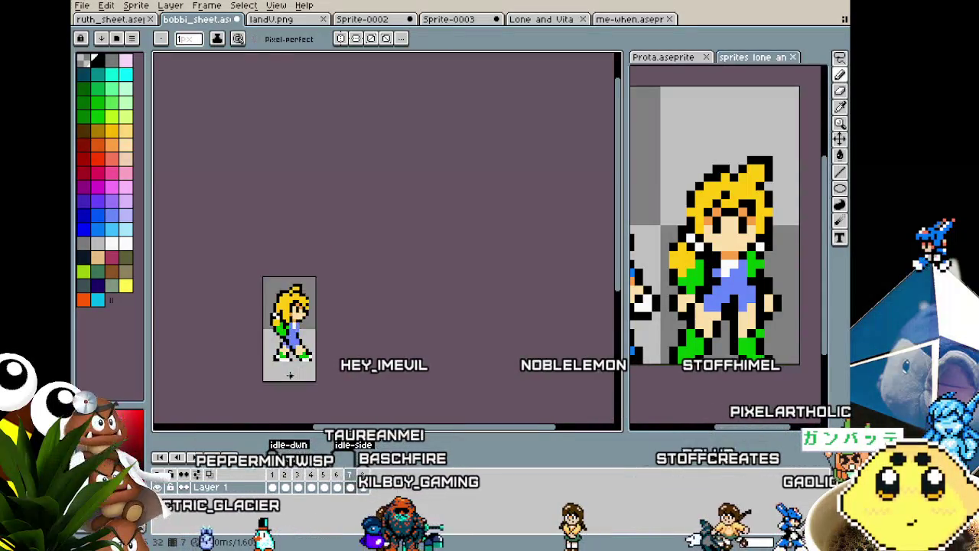
scroll(291, 374, up, 2)
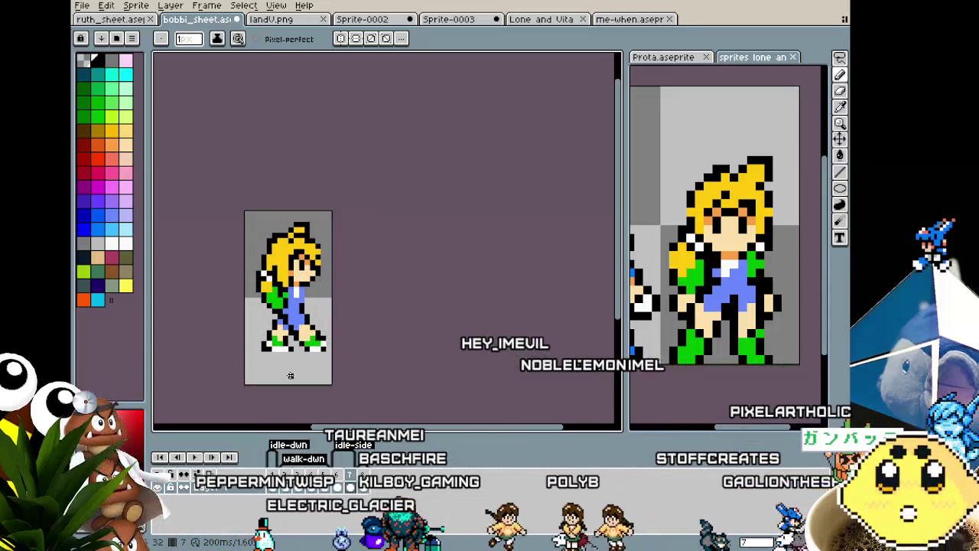
scroll(291, 375, up, 1)
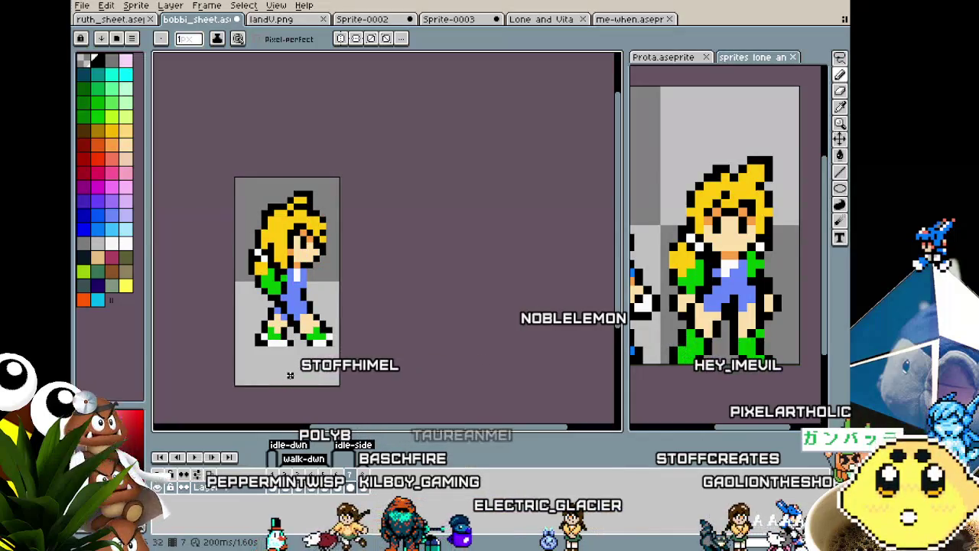
scroll(336, 284, up, 1)
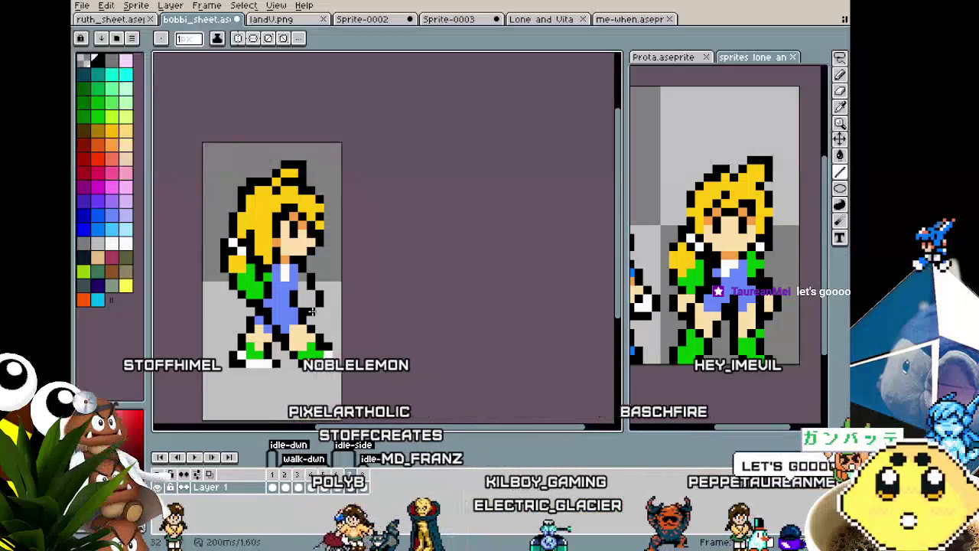
Undo the last stroke on the side-walking girl's frame and return to the pencil.
key(ctrl+z)
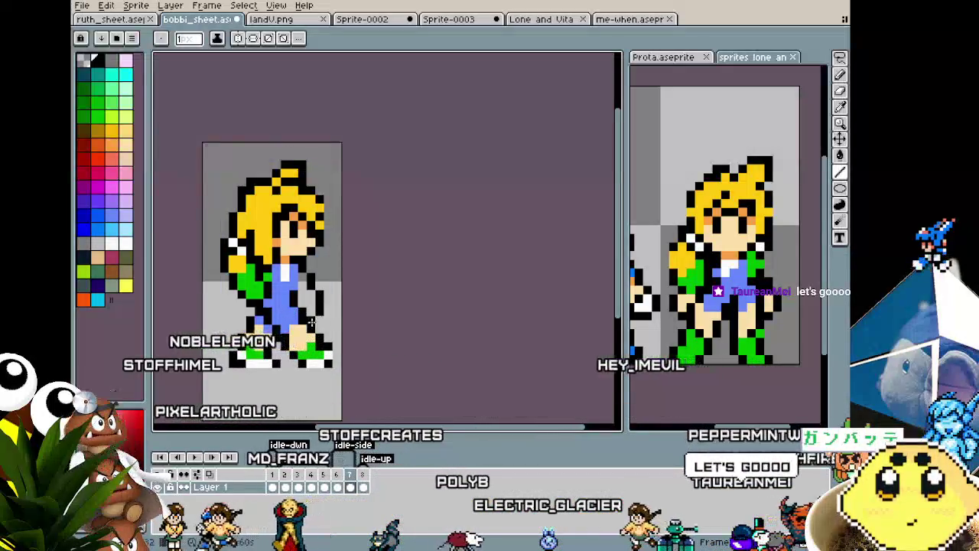
key(i)
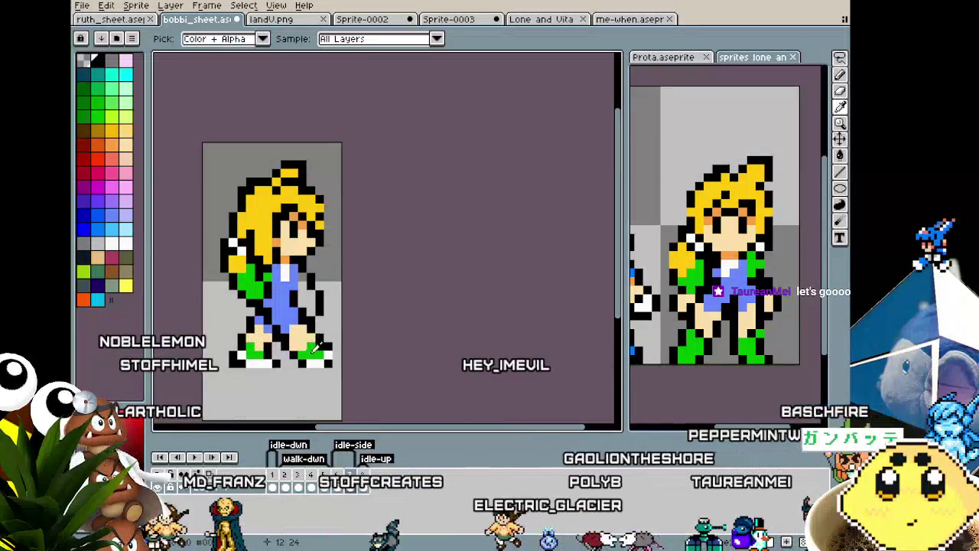
key(b)
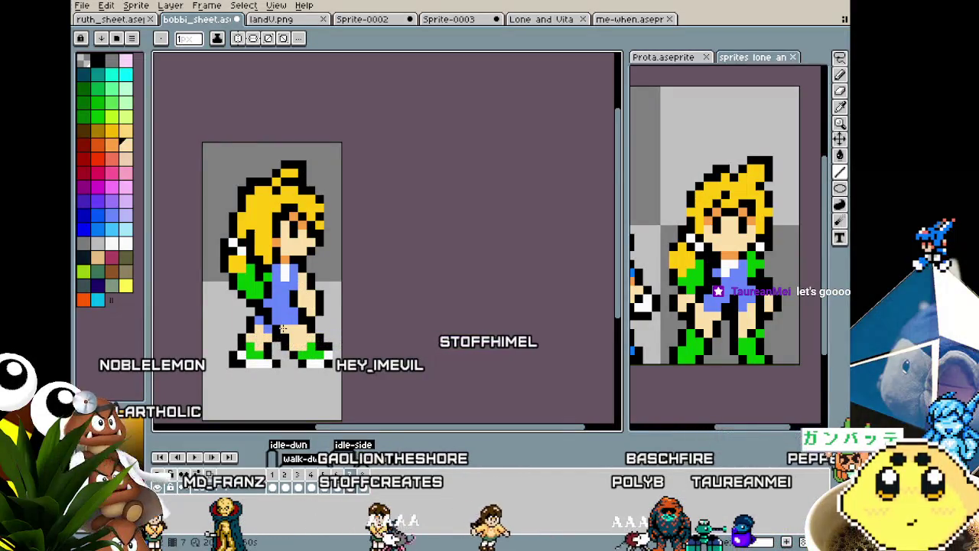
scroll(282, 328, down, 3)
scroll(283, 326, up, 3)
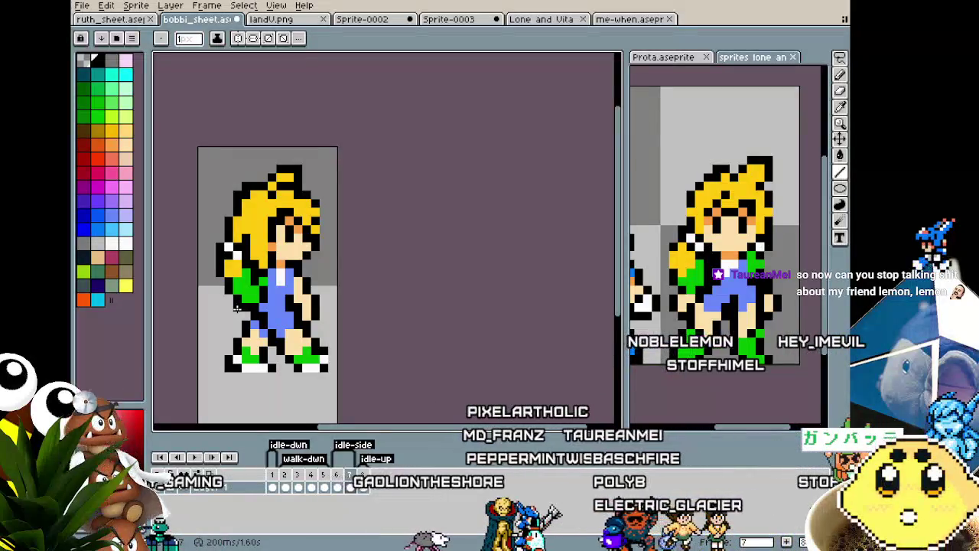
scroll(237, 309, up, 2)
scroll(237, 313, down, 2)
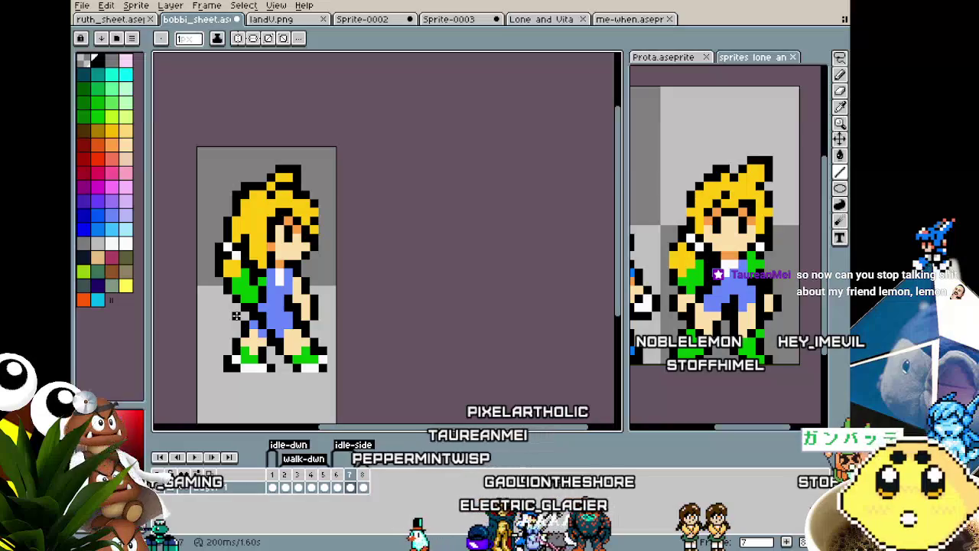
scroll(237, 316, up, 1)
Sample the skin colour from the sprite and paint it over the front leg.
key(i)
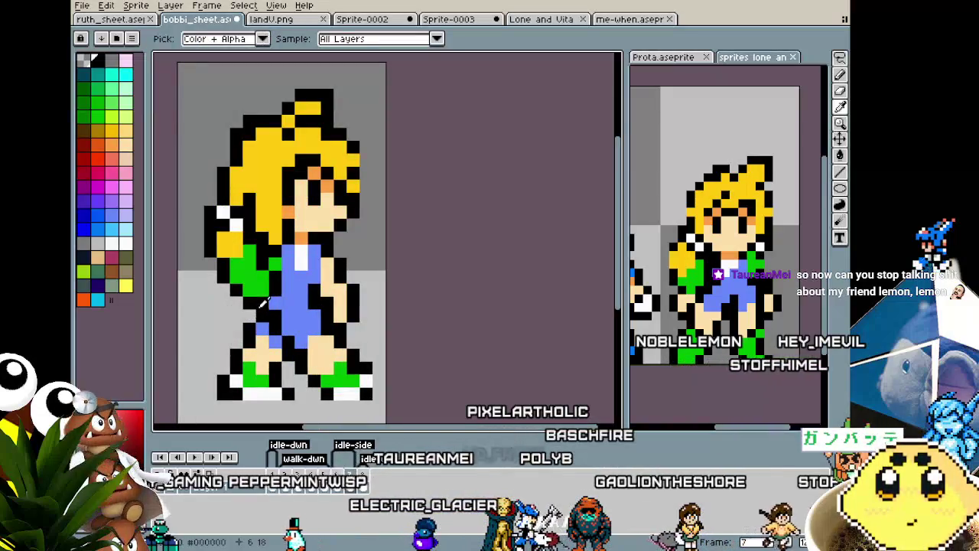
click(319, 288)
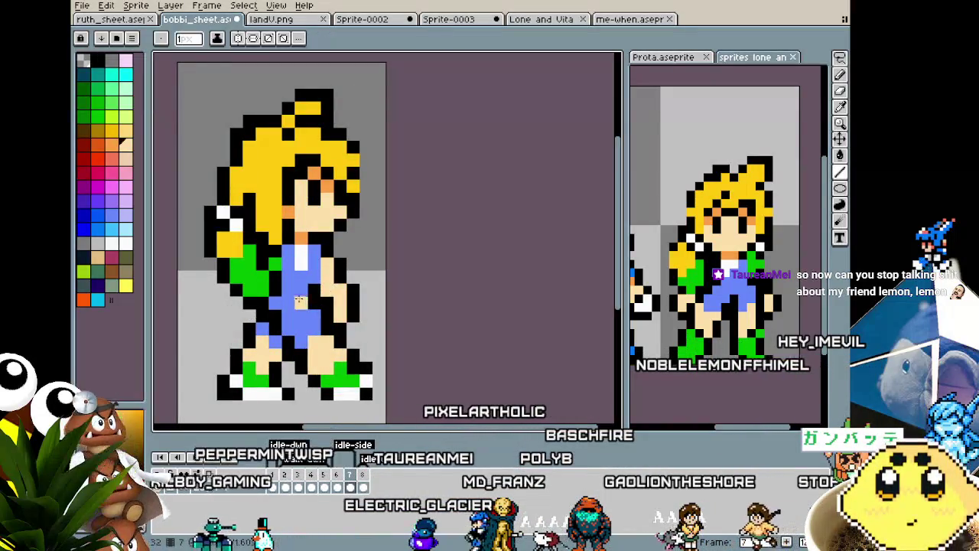
mouse_move(262, 315)
mouse_down()
mouse_move(261, 295)
mouse_move(250, 301)
mouse_up()
Shrink the brush to 1 pixel and choose the light skin colour for drawing.
key(minus)
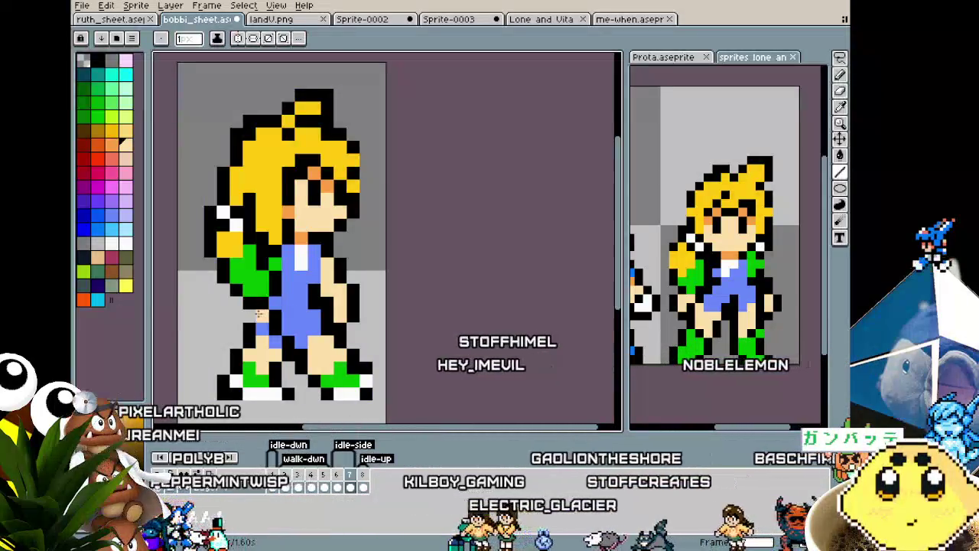
alt+click(248, 313)
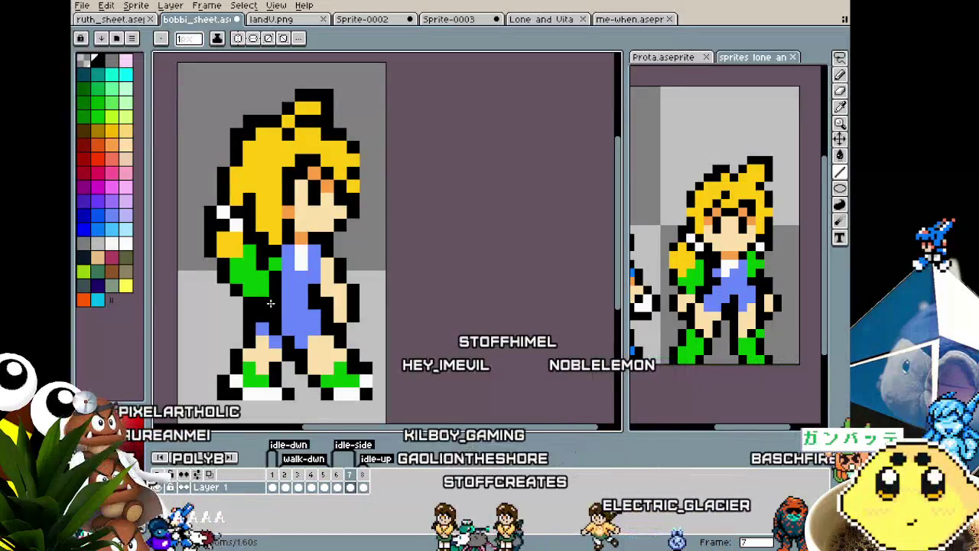
scroll(274, 300, down, 2)
scroll(274, 300, down, 4)
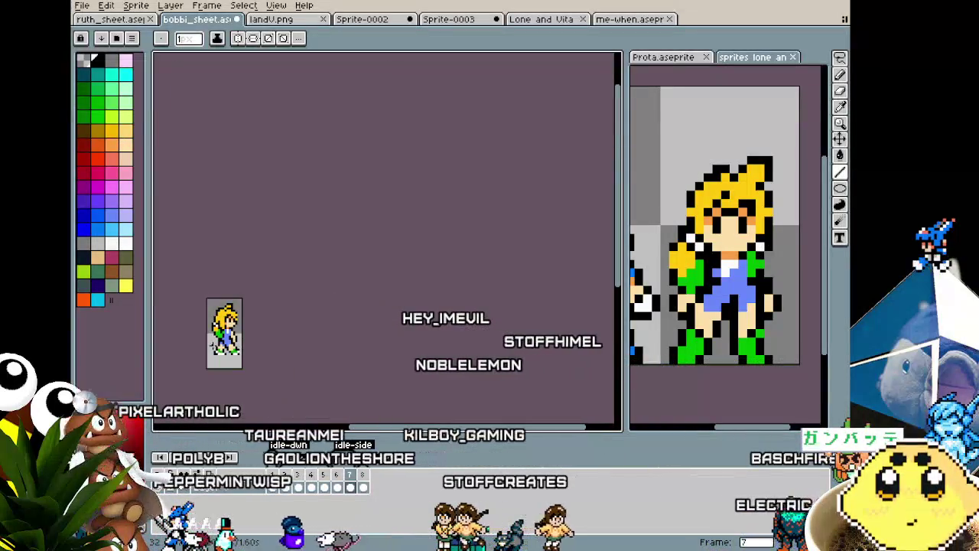
scroll(226, 338, up, 3)
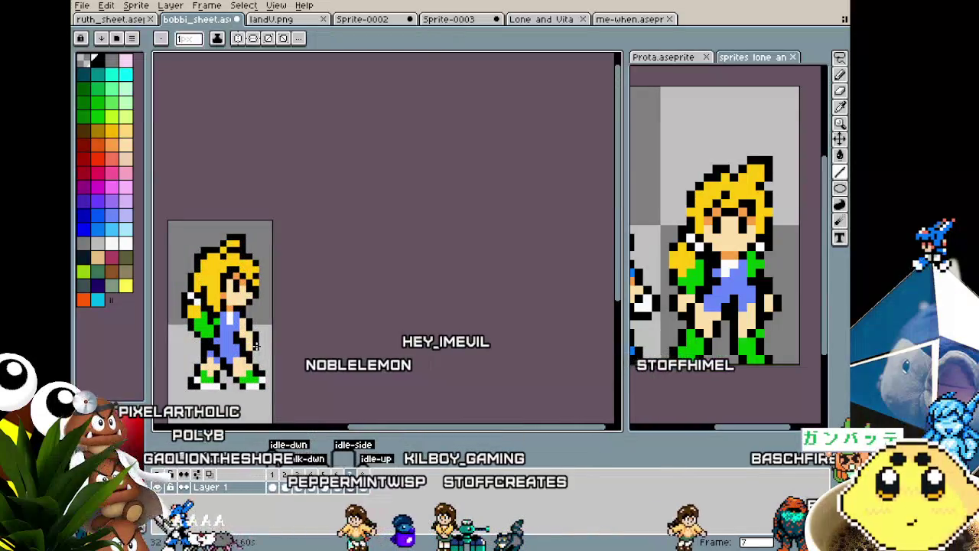
alt+click(250, 341)
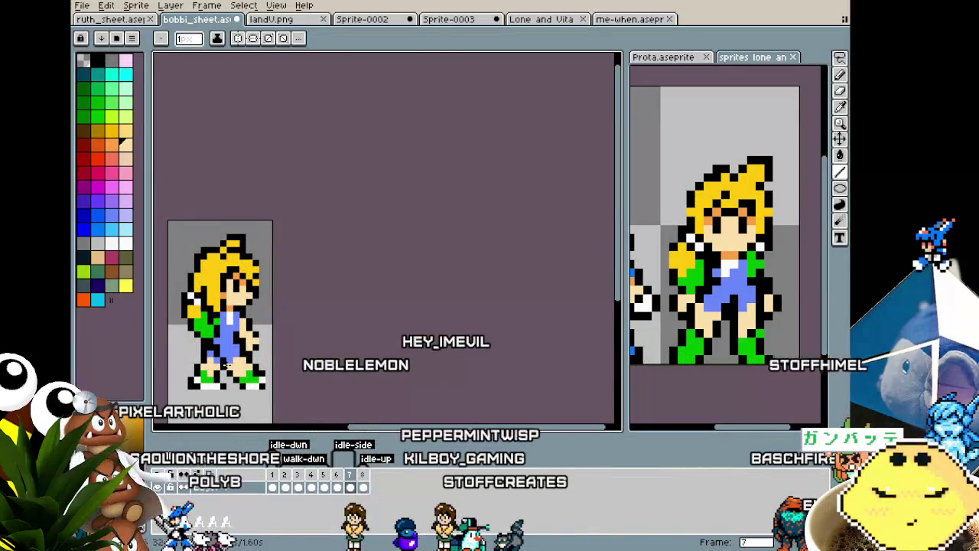
scroll(224, 365, down, 1)
scroll(224, 365, up, 1)
scroll(230, 356, up, 2)
scroll(239, 336, up, 1)
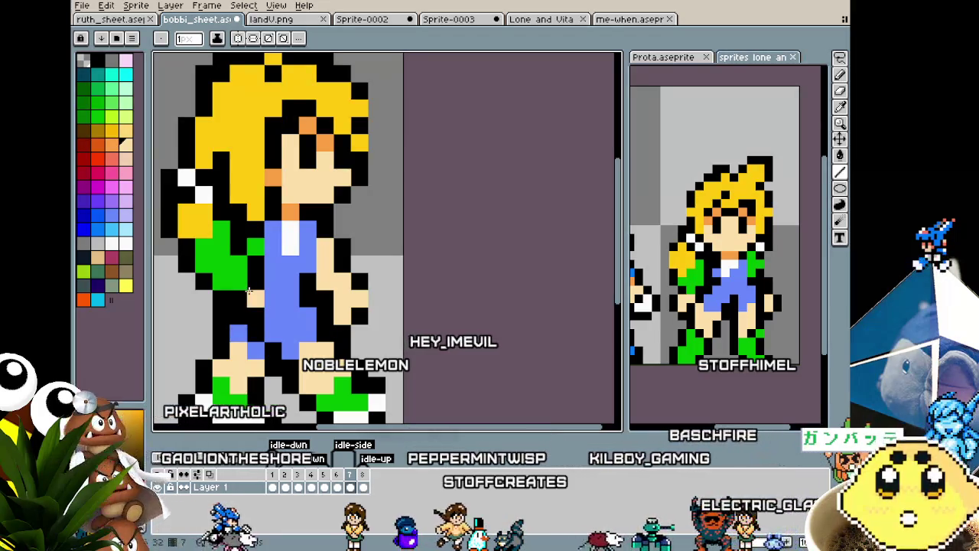
Paint a light orange pixel on the girl's leg.
click(238, 317)
scroll(239, 317, down, 5)
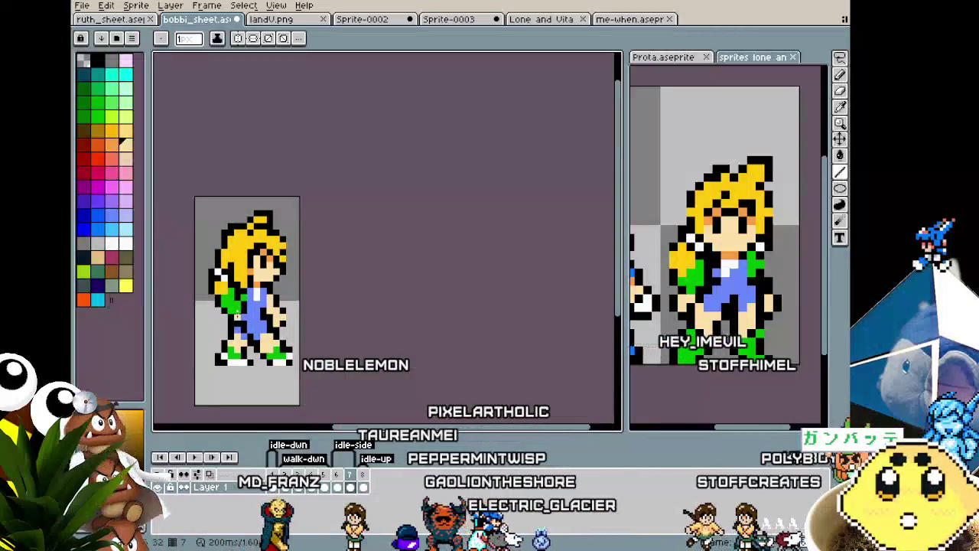
scroll(243, 311, up, 1)
scroll(199, 322, up, 1)
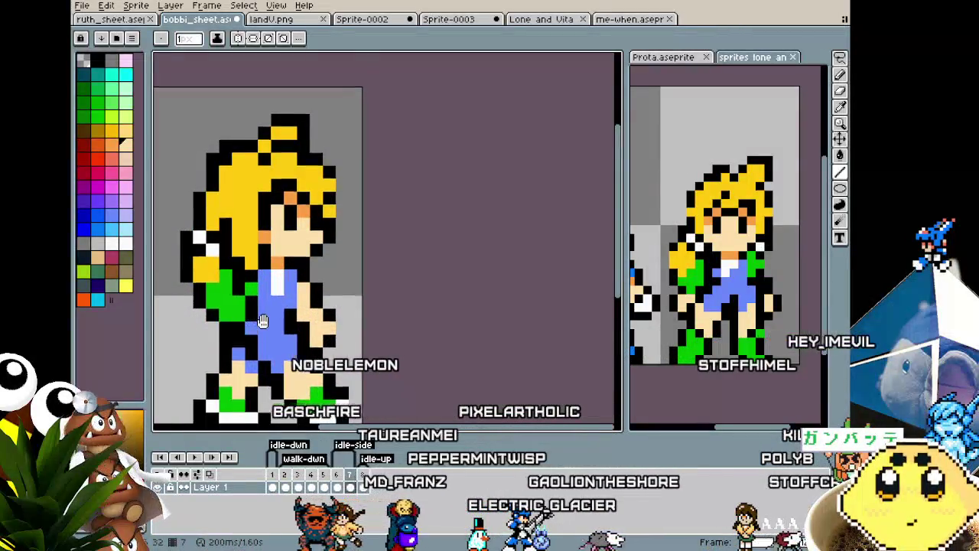
scroll(283, 291, down, 1)
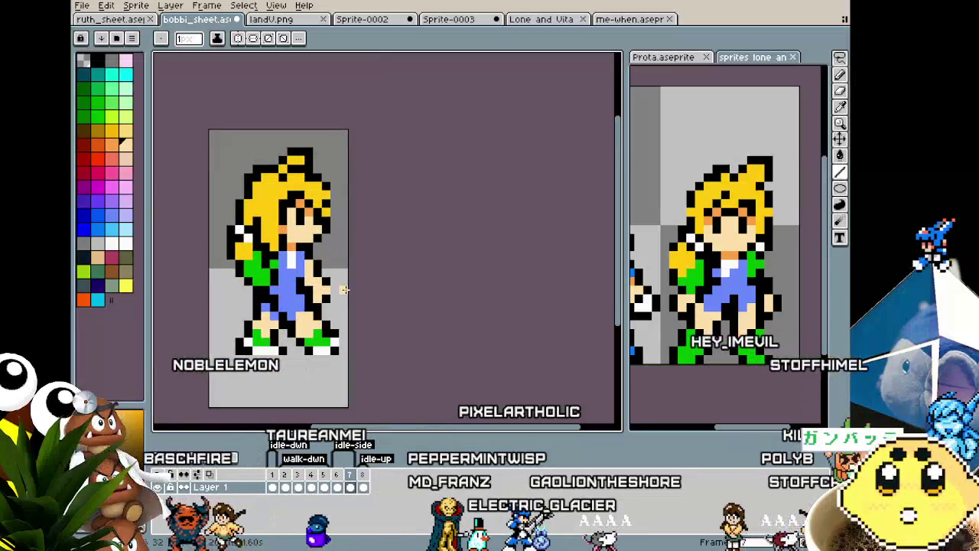
scroll(334, 286, up, 1)
Sample the skin colour and fill the light gap on the girl's back.
key(alt)
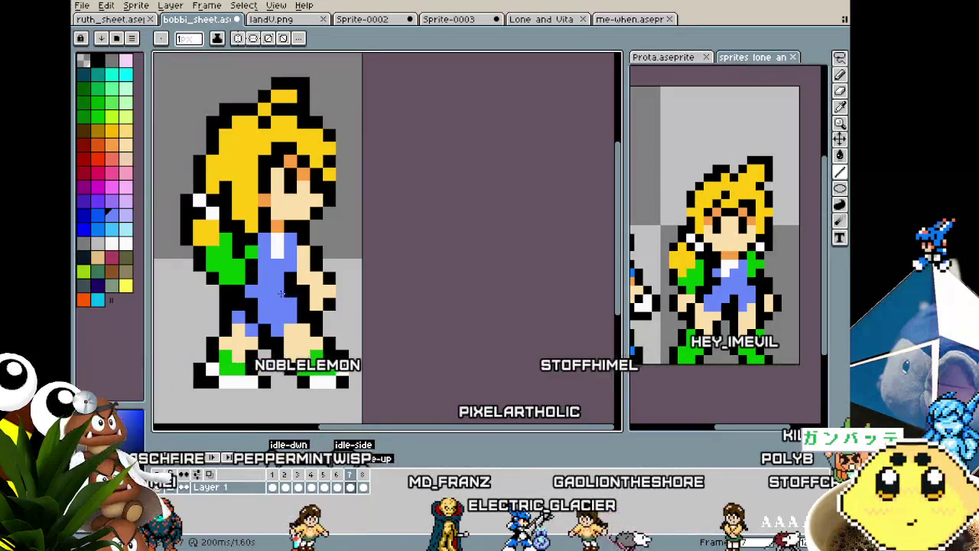
key(alt)
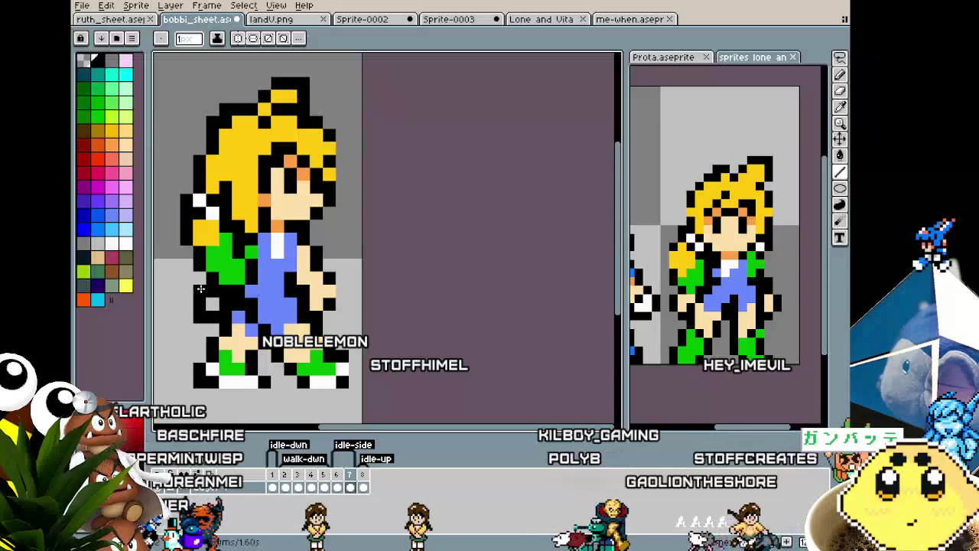
alt+click(302, 285)
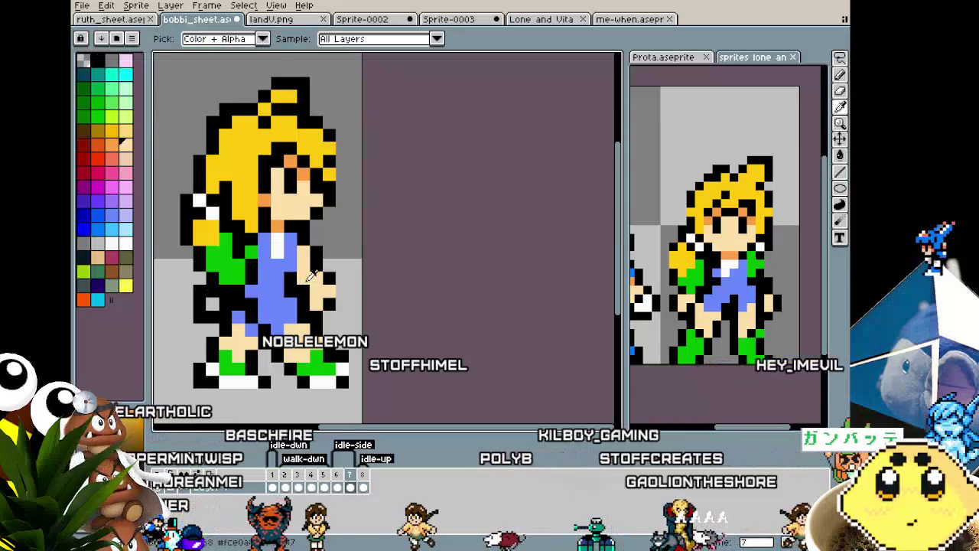
click(212, 302)
scroll(191, 285, down, 1)
scroll(165, 344, down, 1)
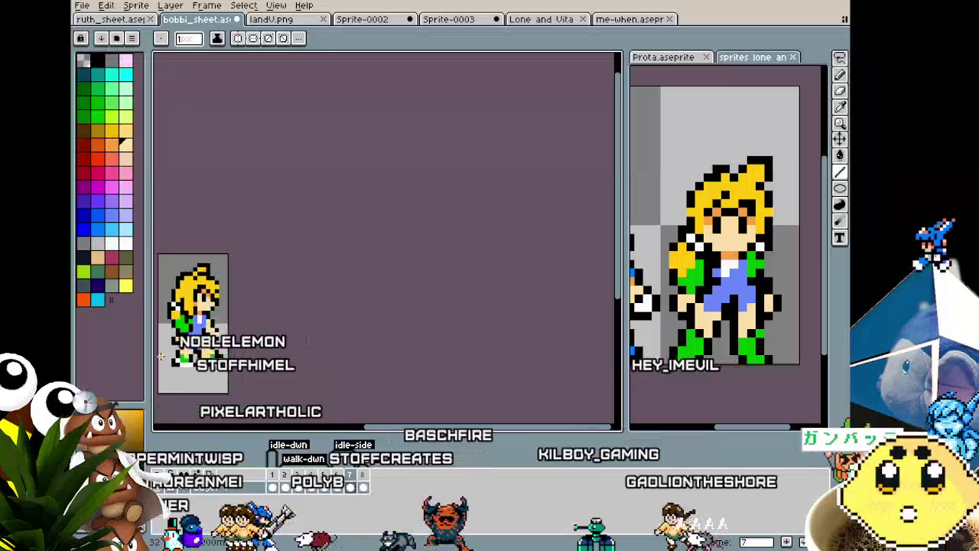
drag(160, 356, 269, 342)
scroll(335, 348, up, 1)
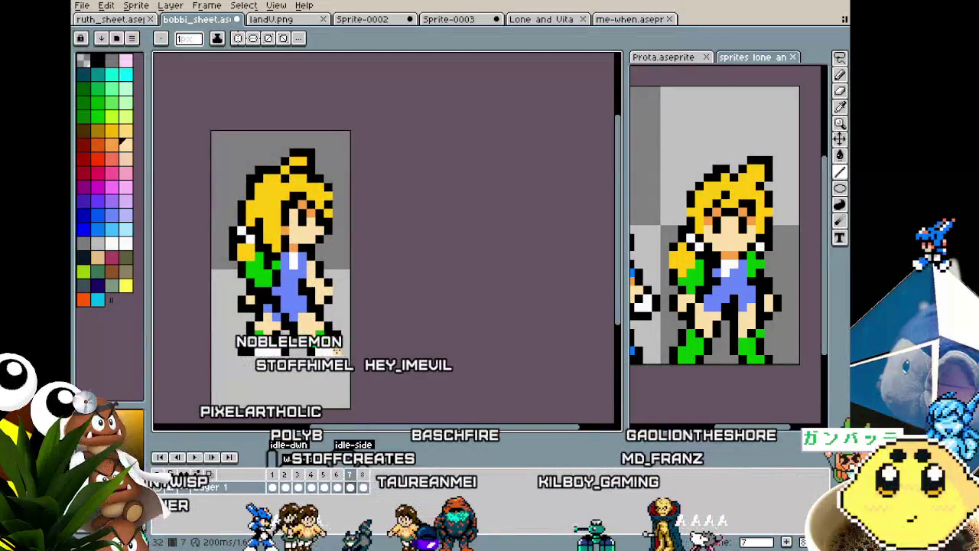
Go to frame 7 and pick the jacket green, then black, as drawing colours.
click(350, 480)
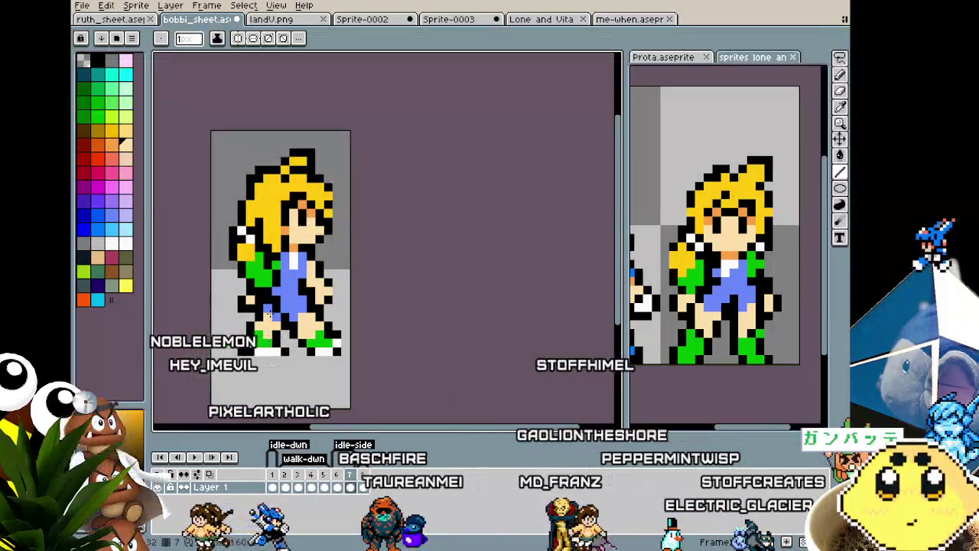
scroll(269, 316, up, 1)
alt+click(309, 256)
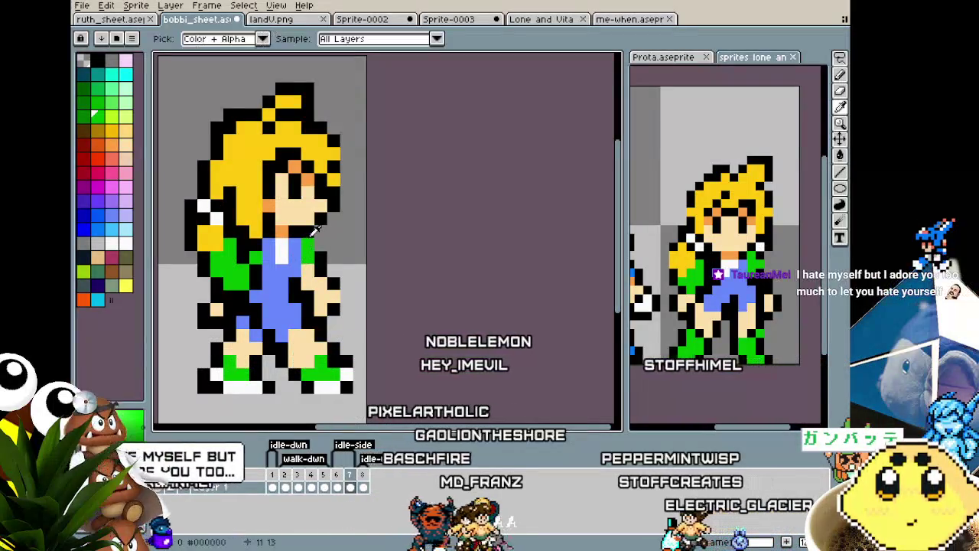
alt+click(317, 241)
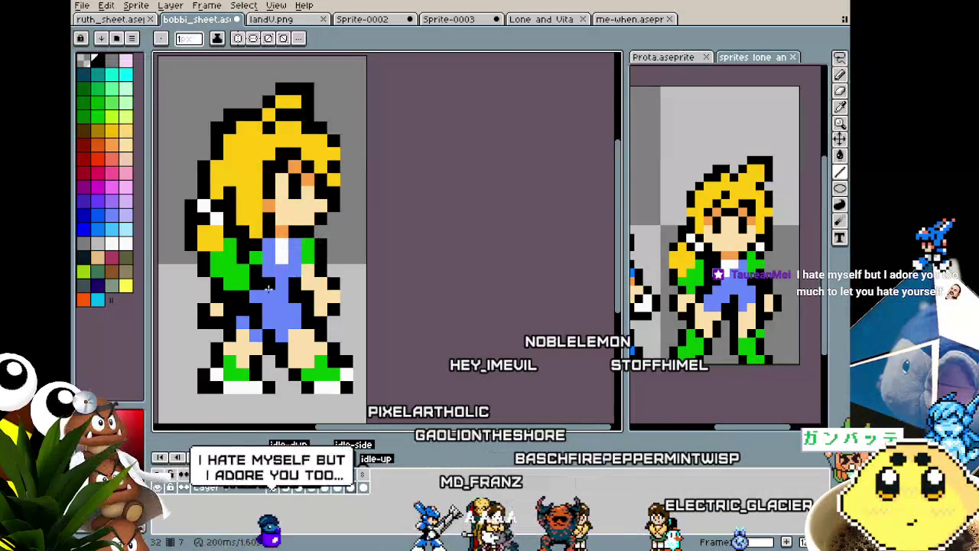
scroll(255, 305, down, 1)
scroll(255, 306, down, 1)
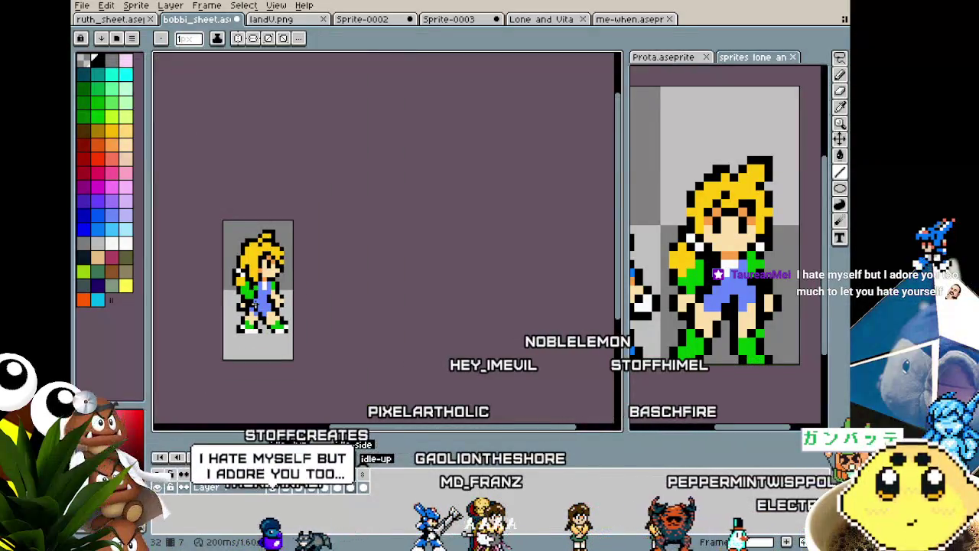
scroll(256, 307, up, 1)
drag(255, 307, 303, 306)
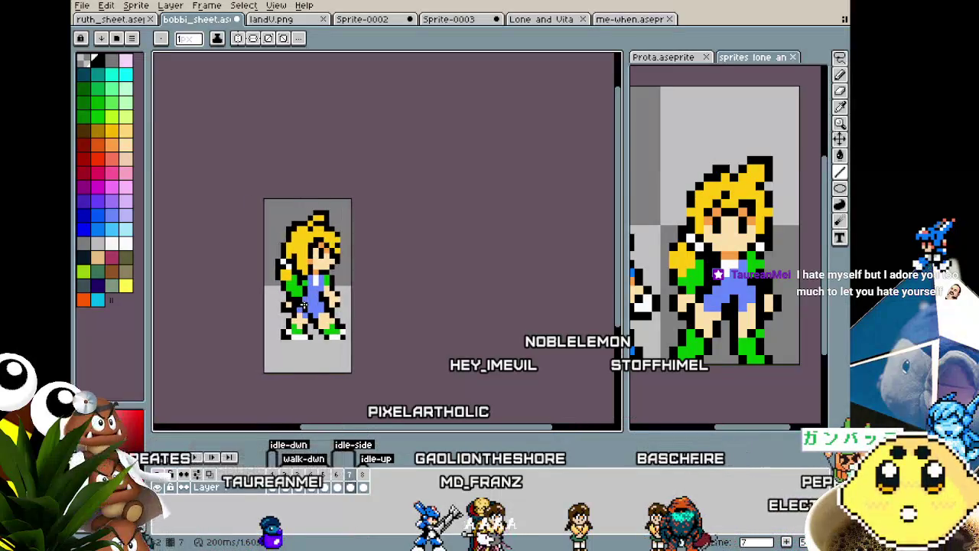
scroll(309, 298, up, 2)
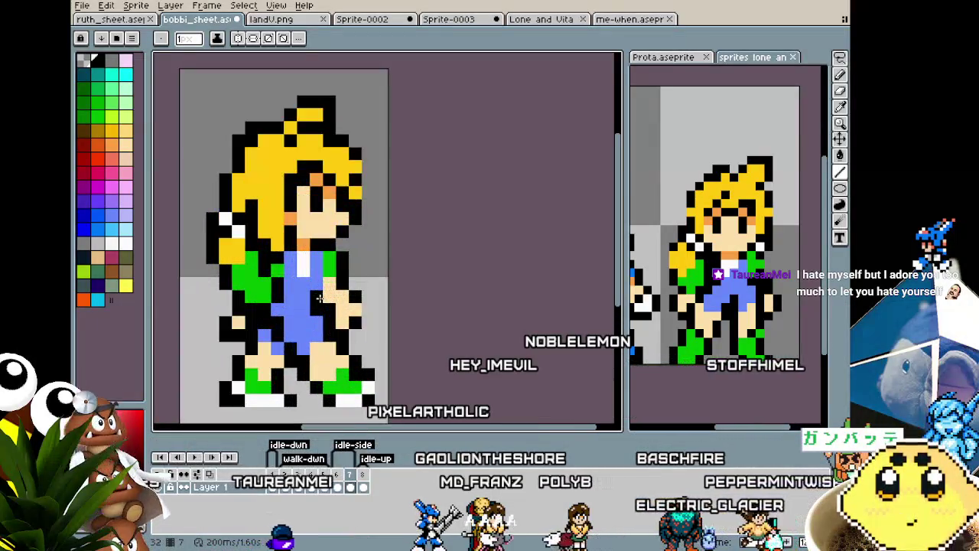
Sample black from the sprite outline for reworking frame 7's legs.
key(alt)
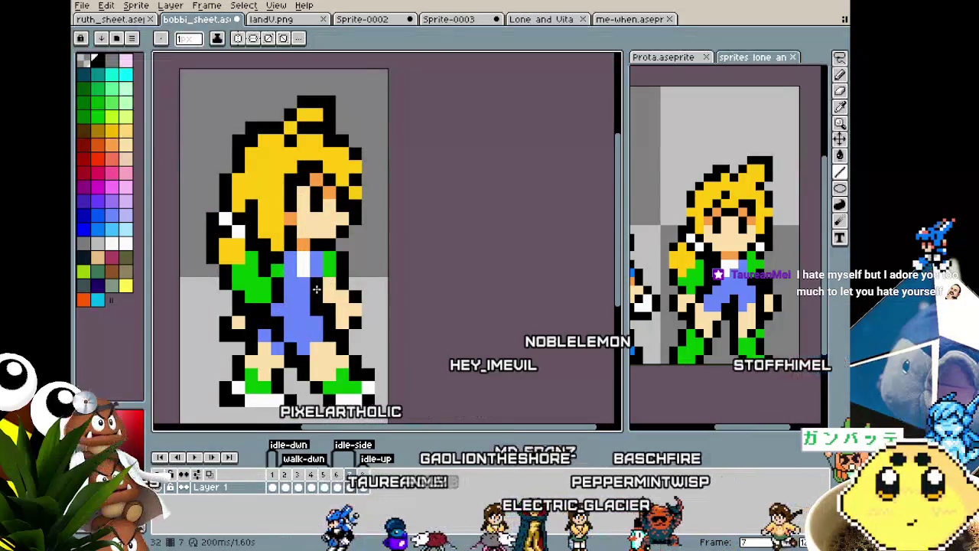
scroll(309, 316, down, 2)
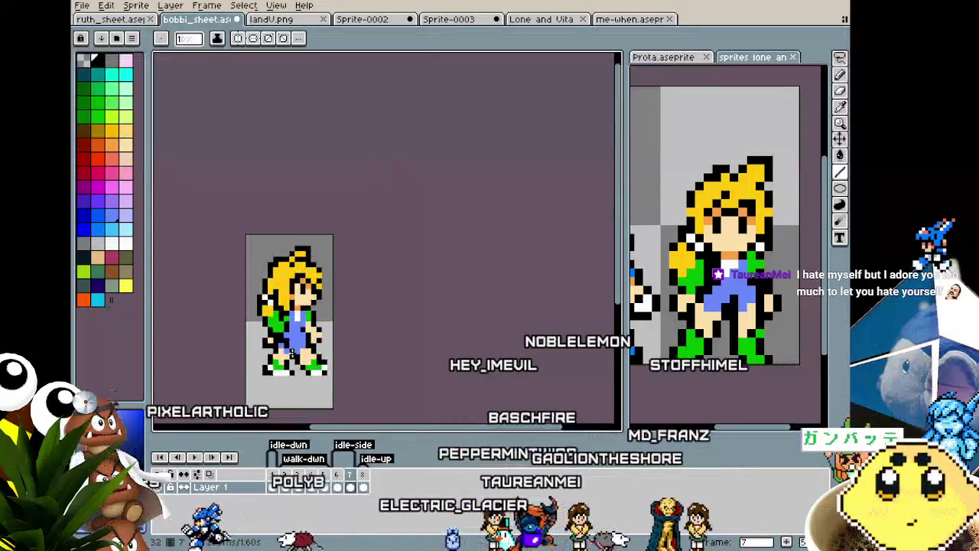
scroll(306, 325, up, 1)
scroll(299, 338, up, 1)
scroll(299, 337, up, 1)
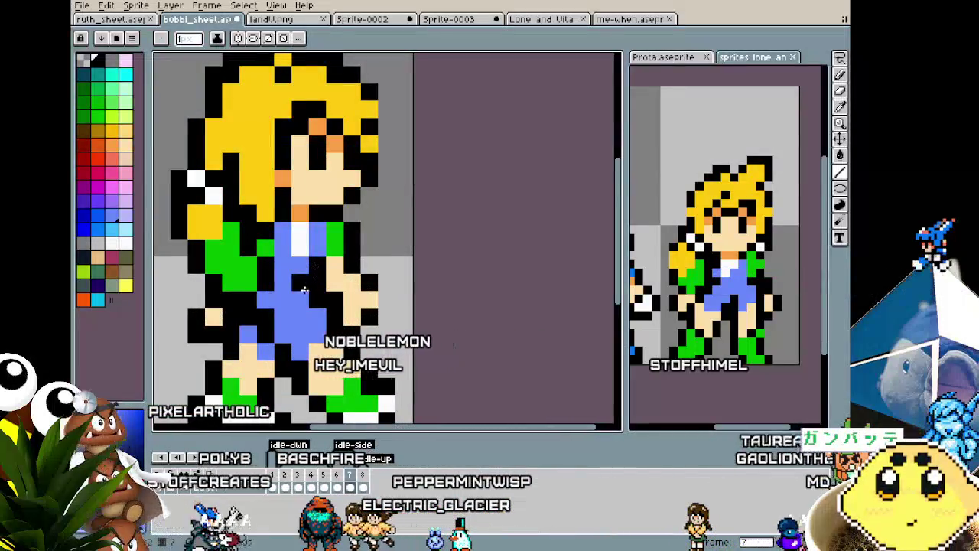
scroll(295, 337, down, 5)
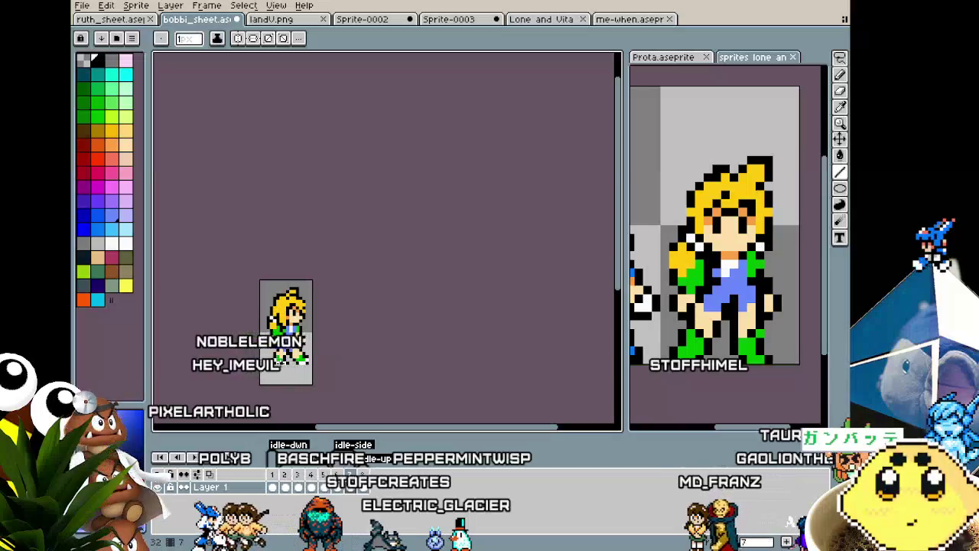
key(ctrl)
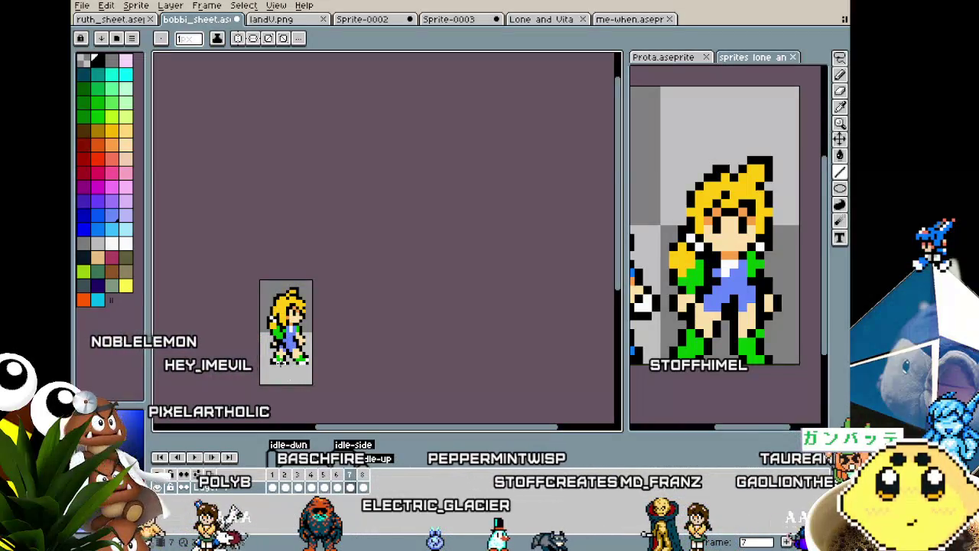
scroll(278, 361, up, 1)
scroll(291, 337, up, 1)
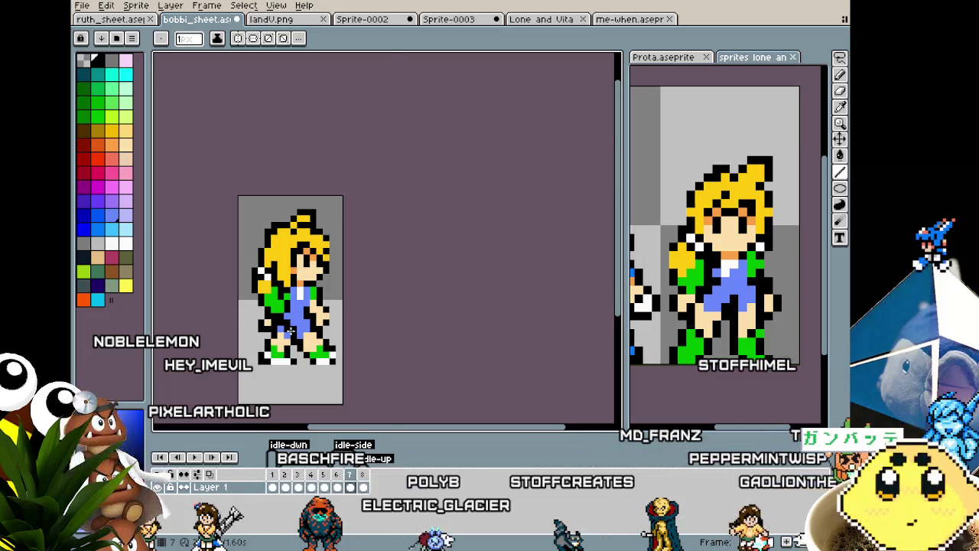
scroll(291, 332, up, 1)
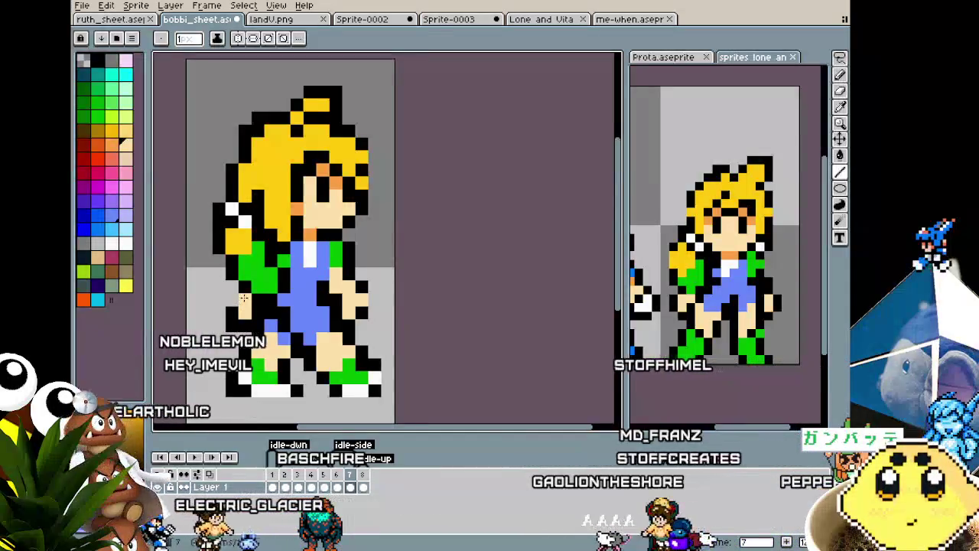
alt+click(235, 293)
scroll(233, 297, down, 1)
scroll(218, 321, down, 1)
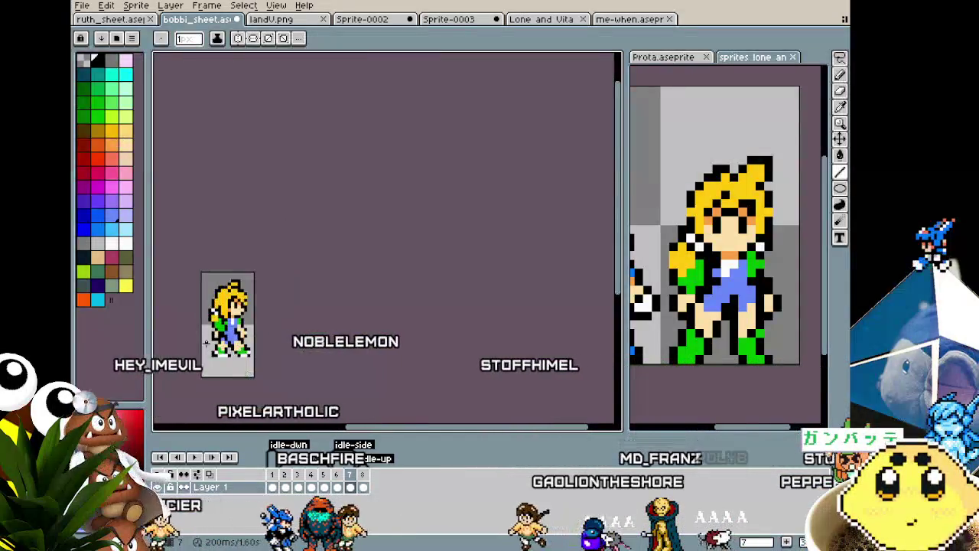
scroll(205, 341, up, 1)
mouse_move(205, 341)
mouse_down()
mouse_move(237, 341)
mouse_move(213, 337)
mouse_up()
scroll(230, 336, up, 1)
scroll(220, 337, up, 1)
Eyedrop colours from the sprite while zooming in on the girl's hands.
key(alt)
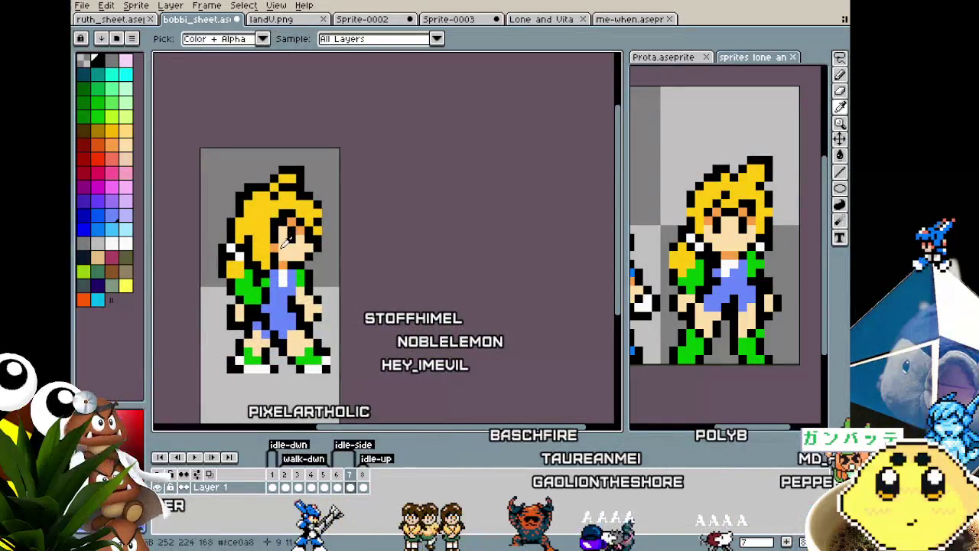
scroll(277, 309, up, 1)
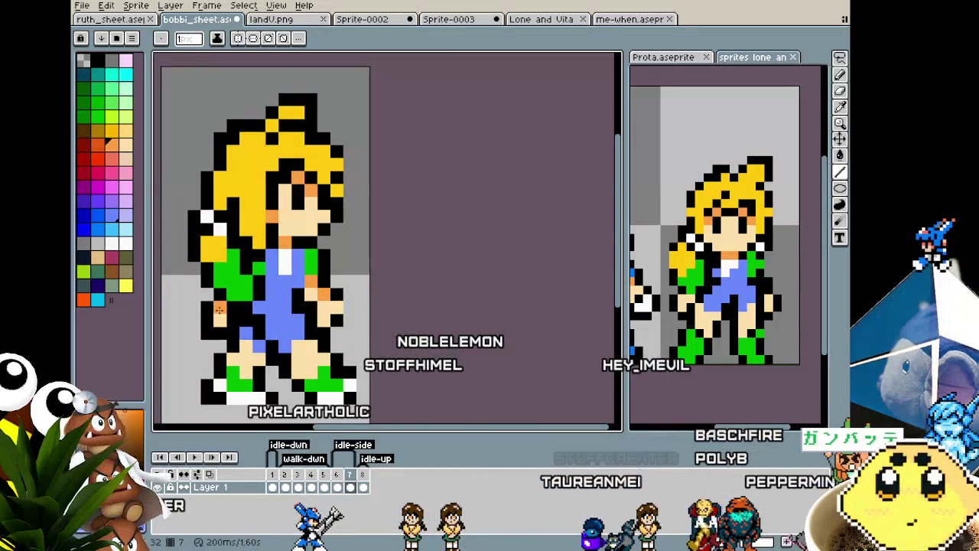
scroll(194, 358, down, 3)
scroll(194, 358, up, 1)
scroll(196, 356, up, 1)
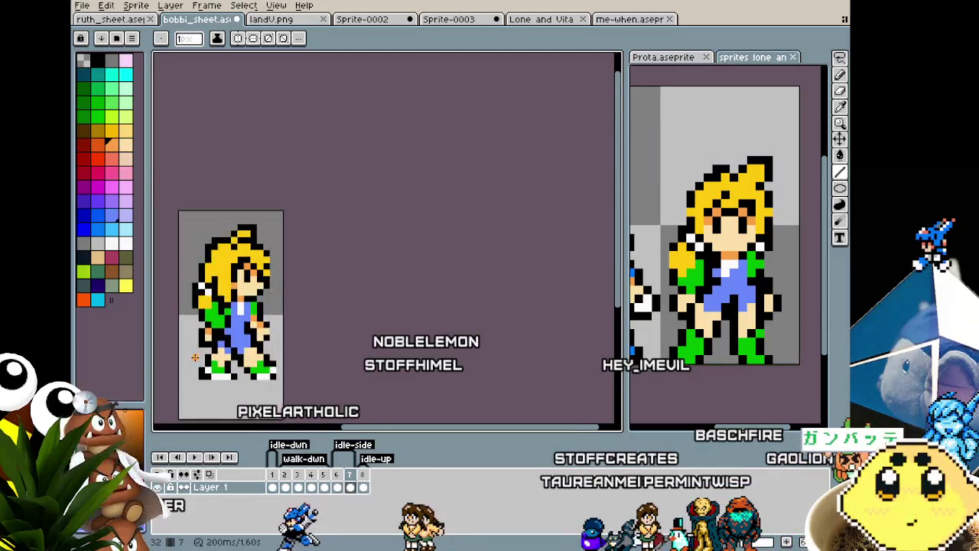
scroll(199, 351, up, 1)
key(alt)
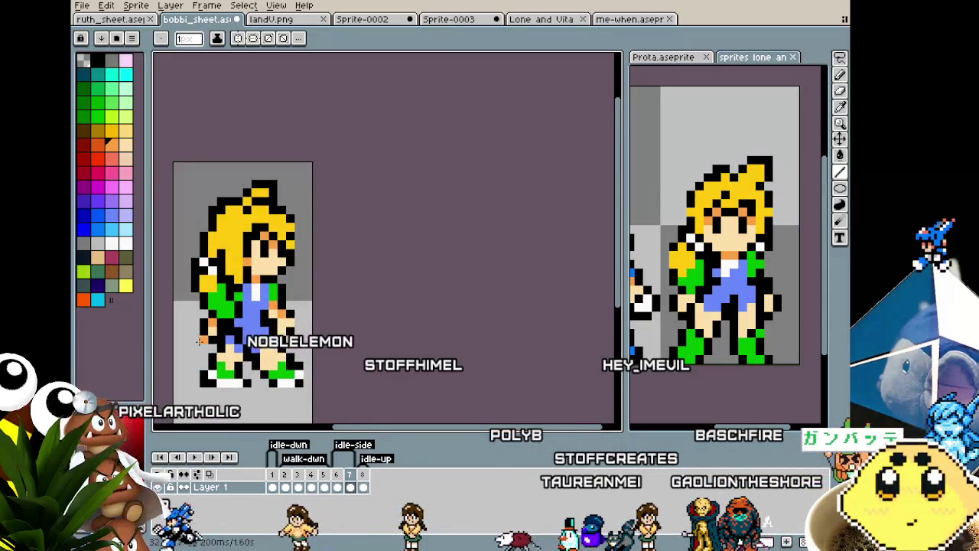
scroll(199, 341, down, 1)
scroll(247, 321, up, 1)
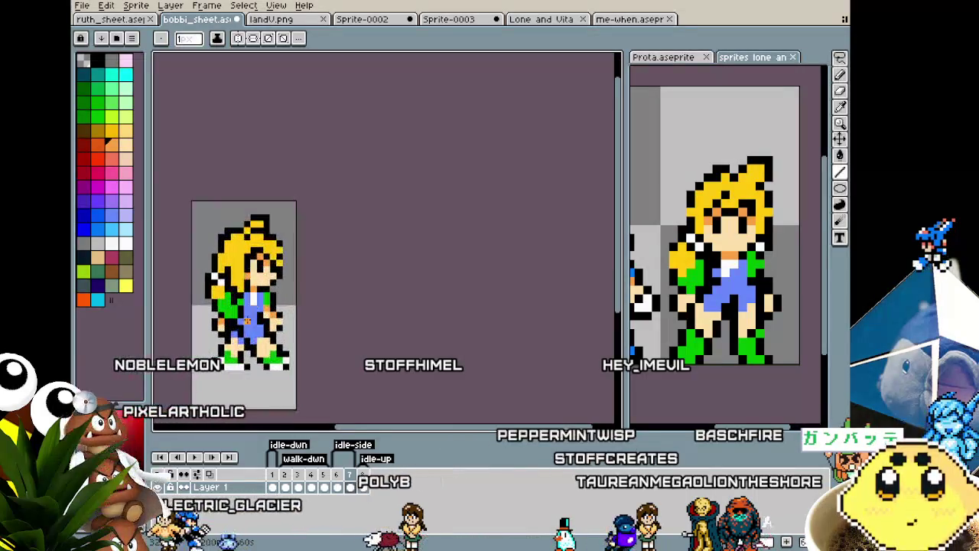
scroll(247, 322, up, 1)
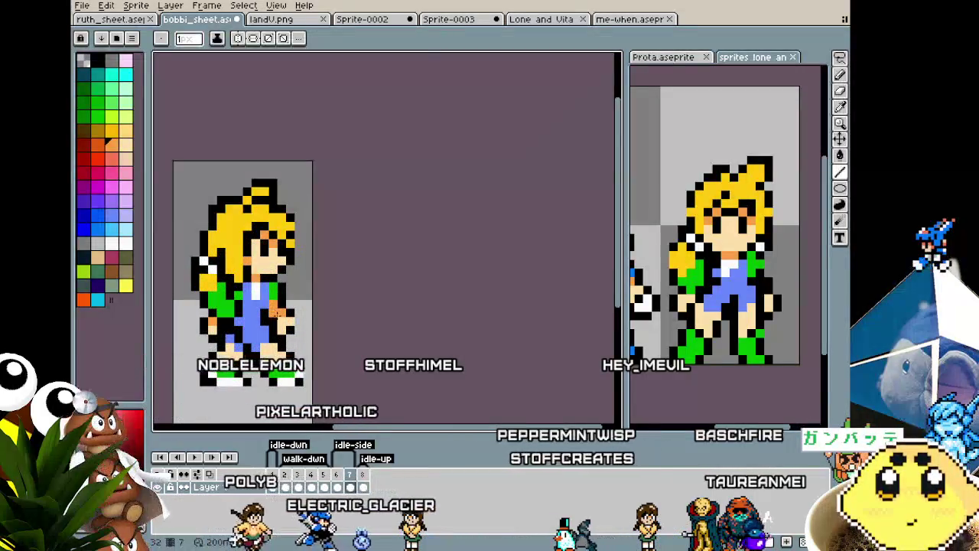
scroll(203, 387, down, 1)
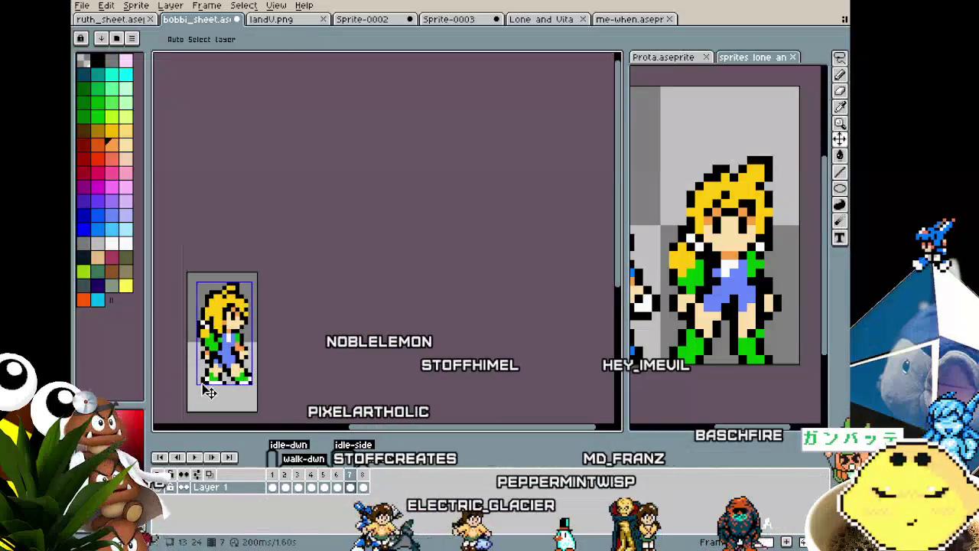
scroll(237, 367, up, 1)
scroll(277, 325, up, 1)
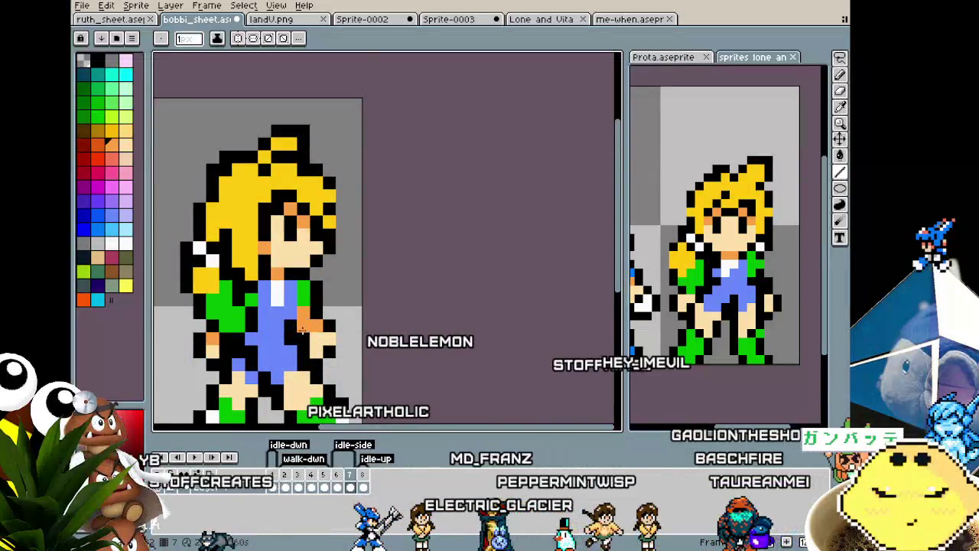
scroll(264, 390, down, 2)
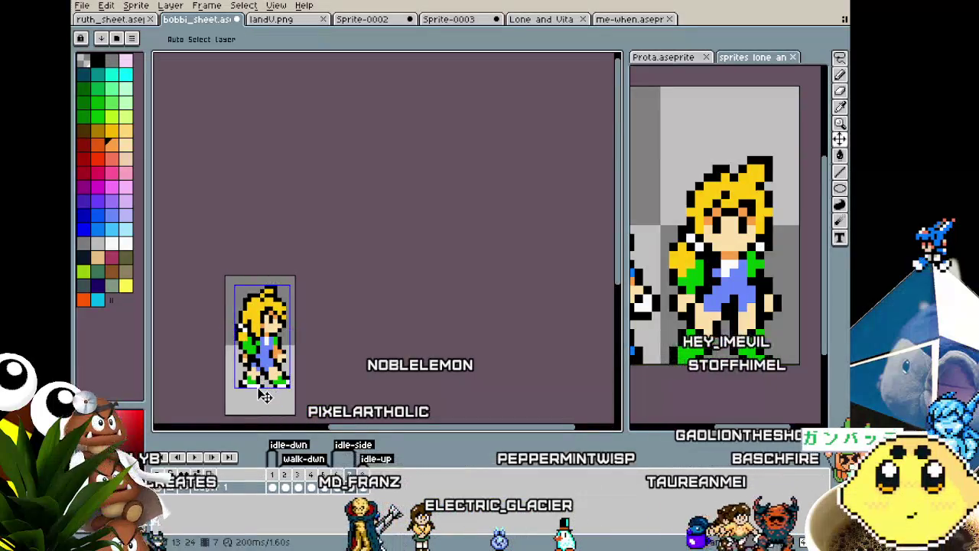
scroll(265, 375, up, 1)
scroll(268, 346, up, 1)
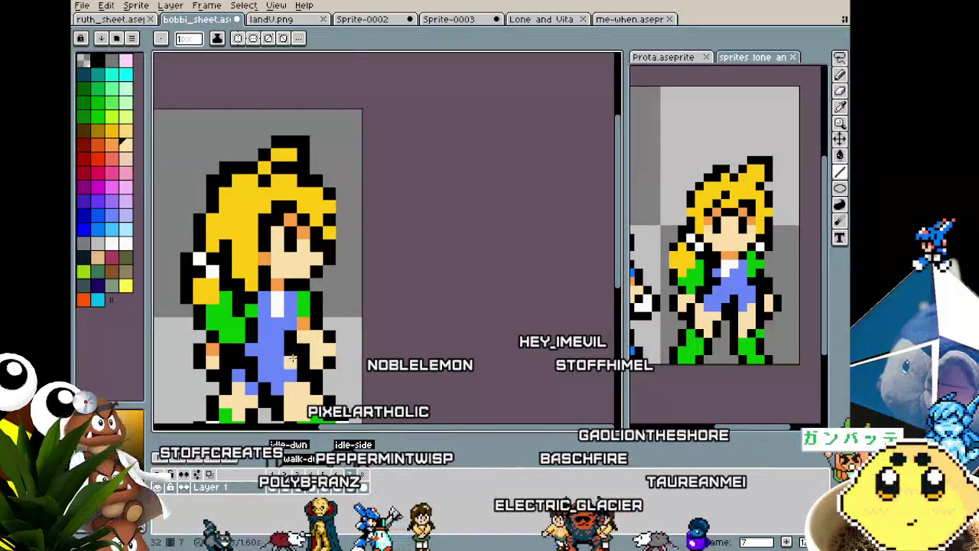
scroll(258, 340, down, 2)
mouse_move(263, 373)
mouse_down()
mouse_move(241, 348)
mouse_move(270, 340)
mouse_up()
scroll(224, 342, up, 1)
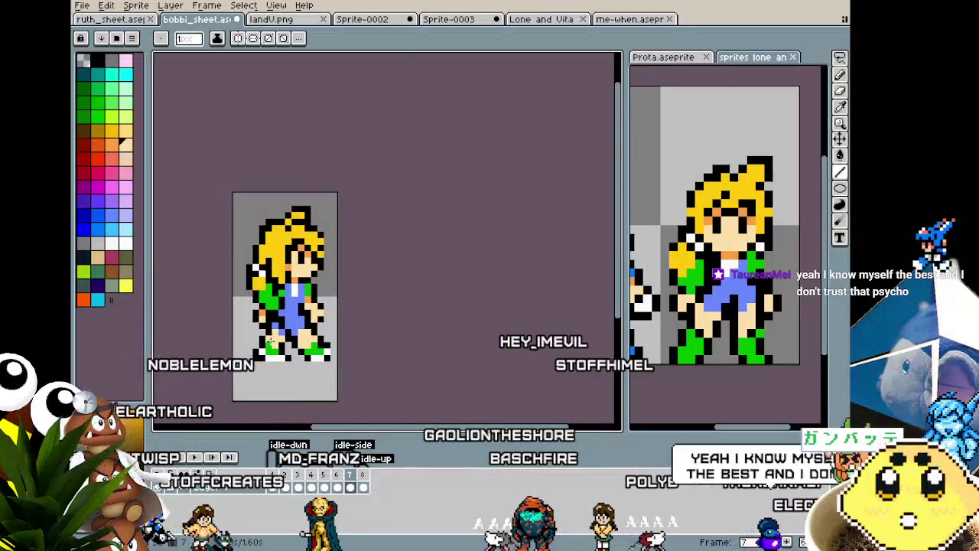
scroll(269, 339, up, 3)
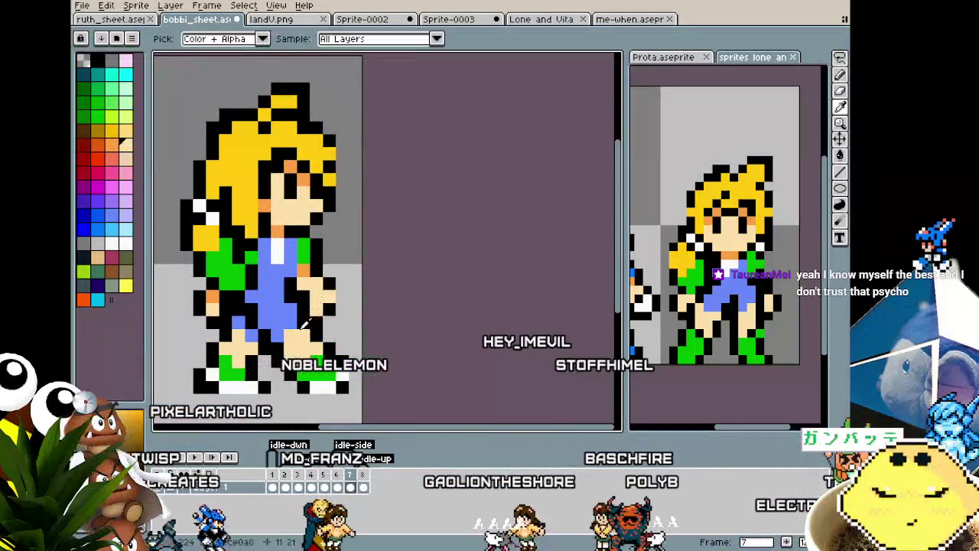
alt+click(290, 361)
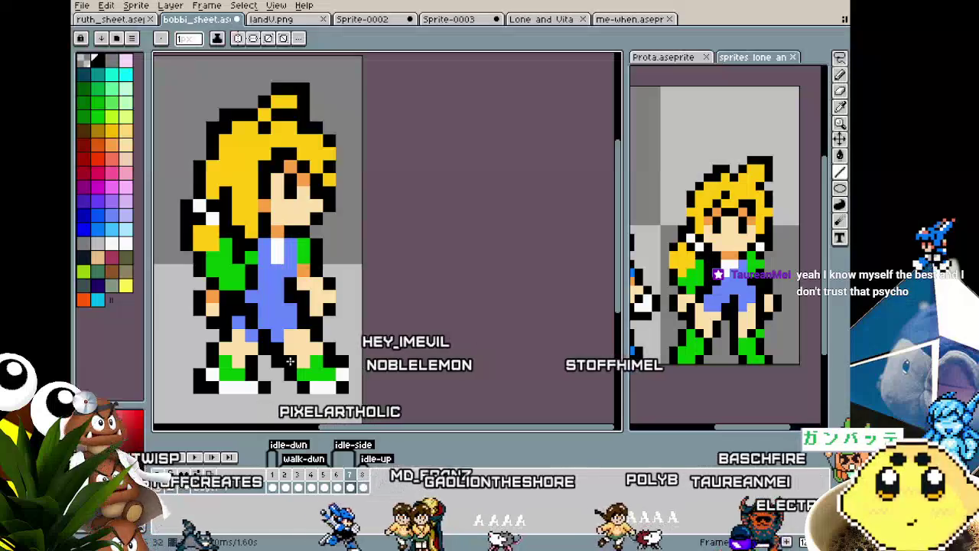
scroll(290, 361, down, 3)
scroll(275, 386, down, 2)
scroll(269, 404, down, 2)
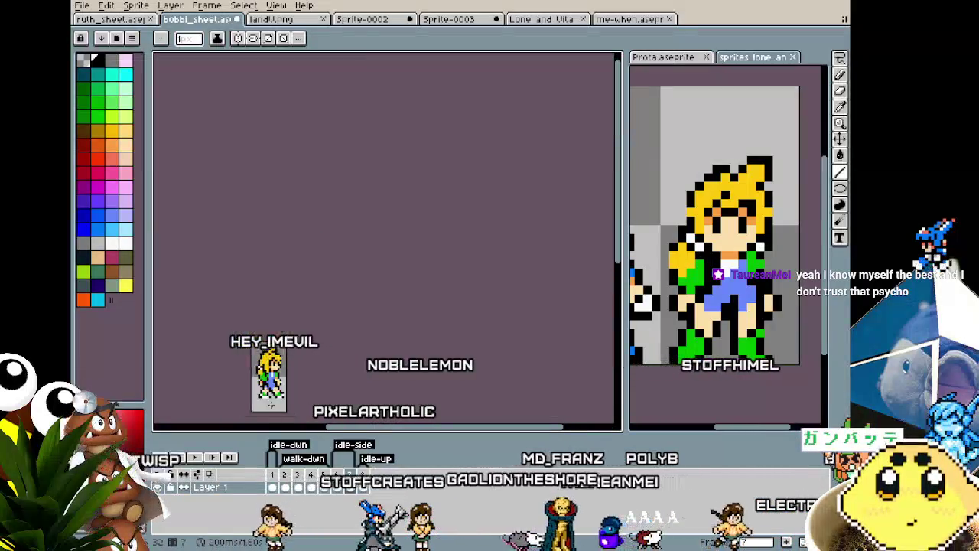
scroll(270, 402, up, 2)
scroll(269, 390, up, 1)
scroll(270, 381, up, 1)
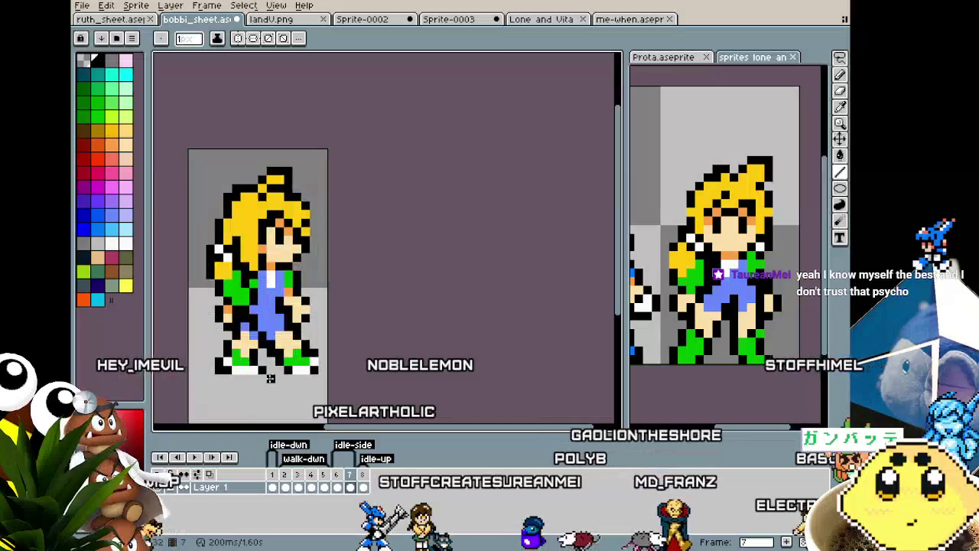
key(alt)
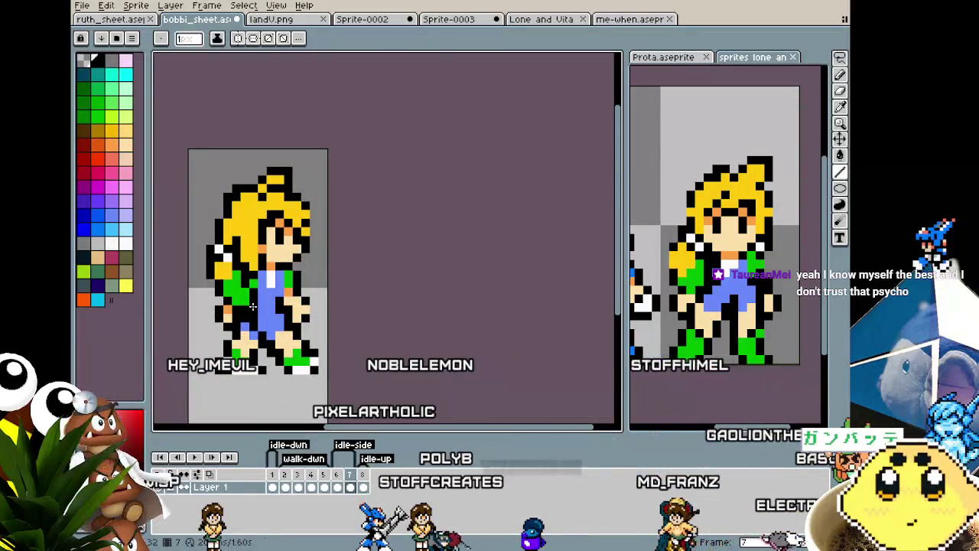
scroll(231, 370, down, 1)
scroll(231, 370, down, 1)
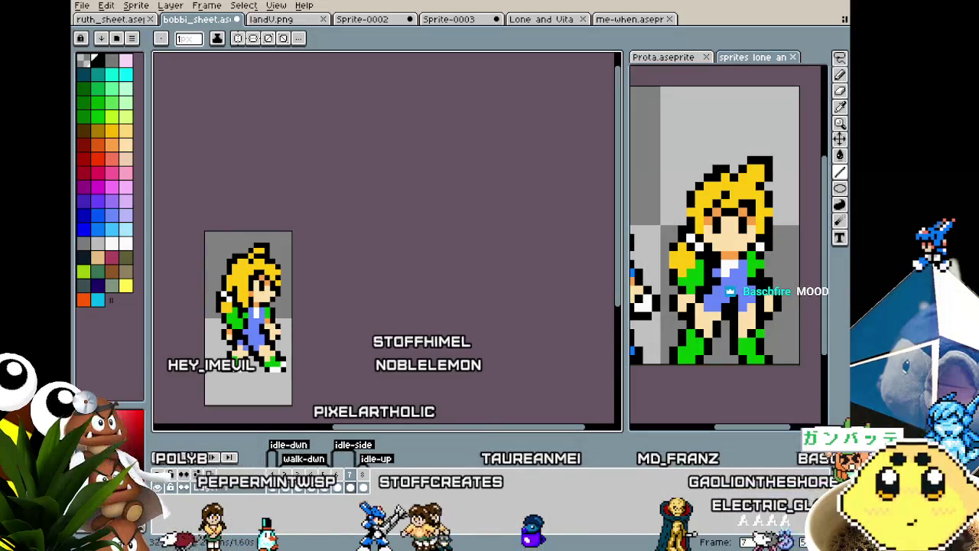
scroll(257, 327, up, 2)
scroll(257, 327, up, 2)
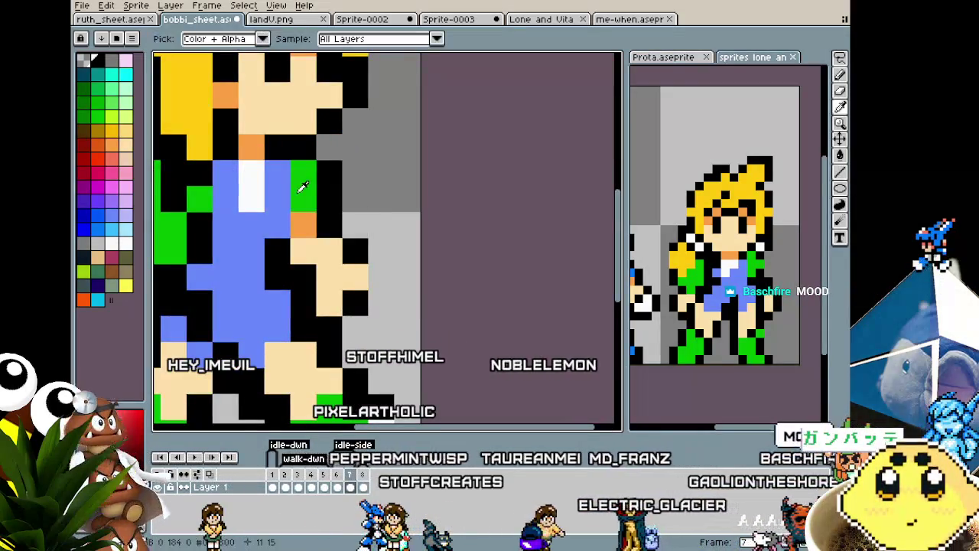
Recolour a jacket pixel green and paint black outline pixels over the blue overalls.
click(327, 191)
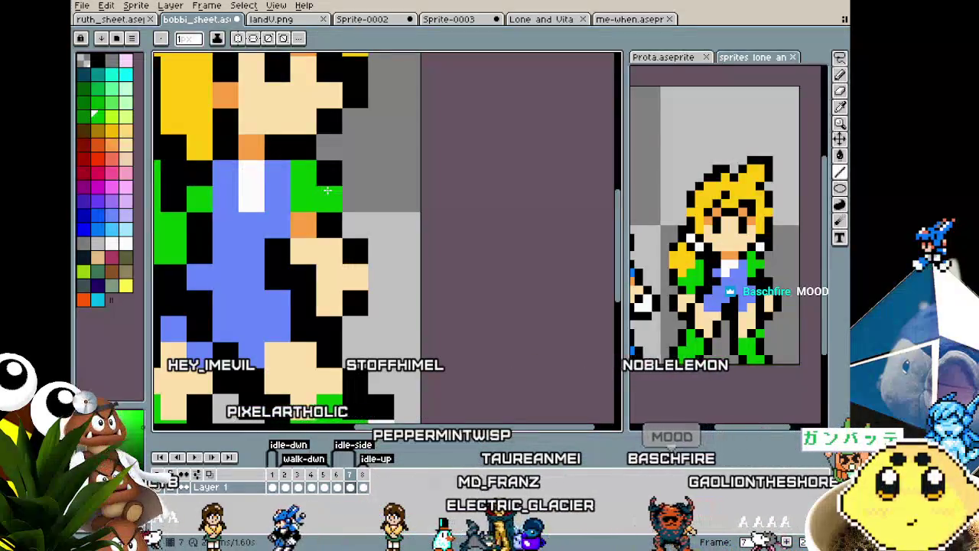
scroll(327, 190, down, 3)
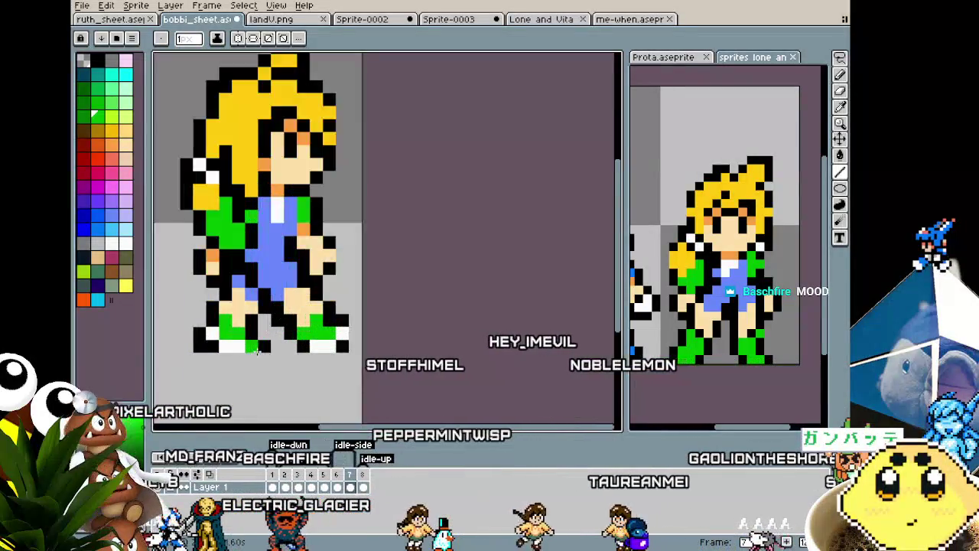
scroll(257, 349, up, 1)
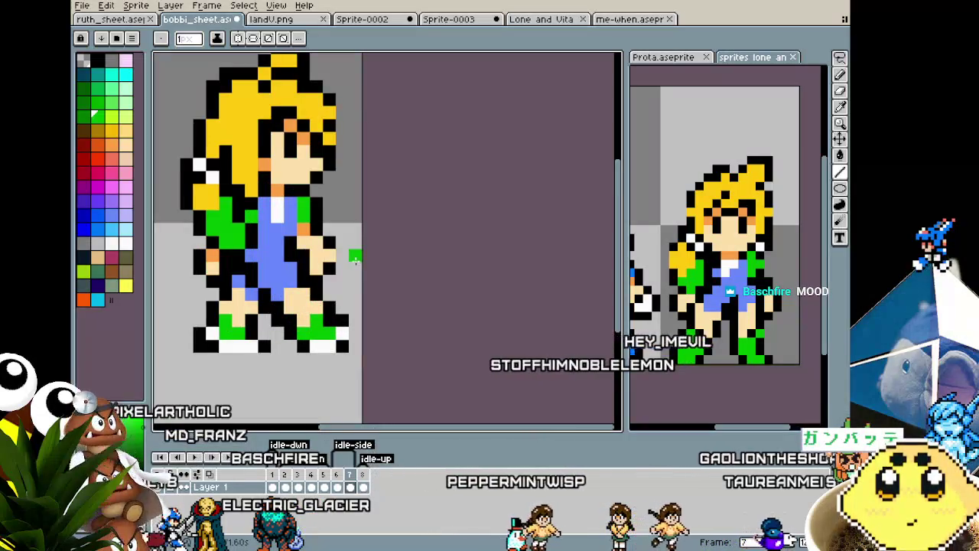
key(i)
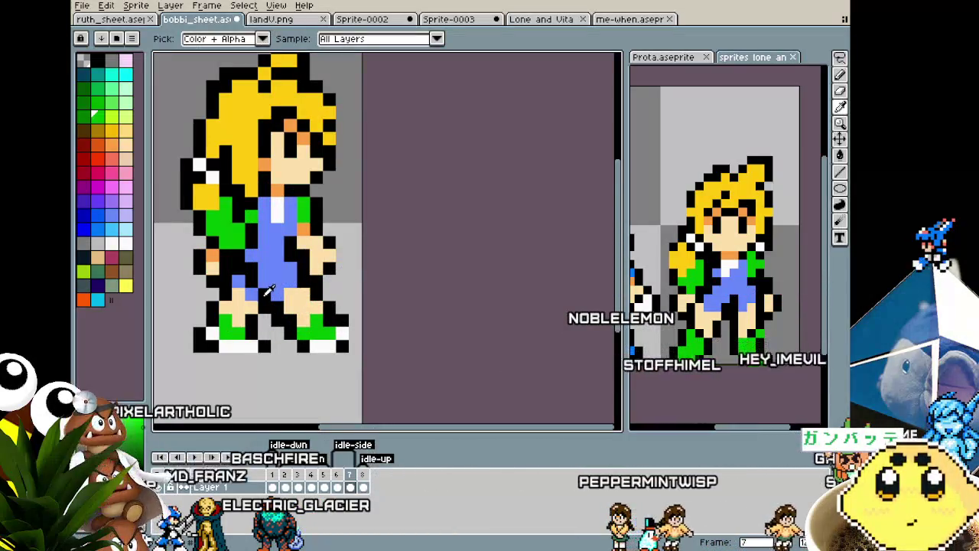
alt+click(269, 287)
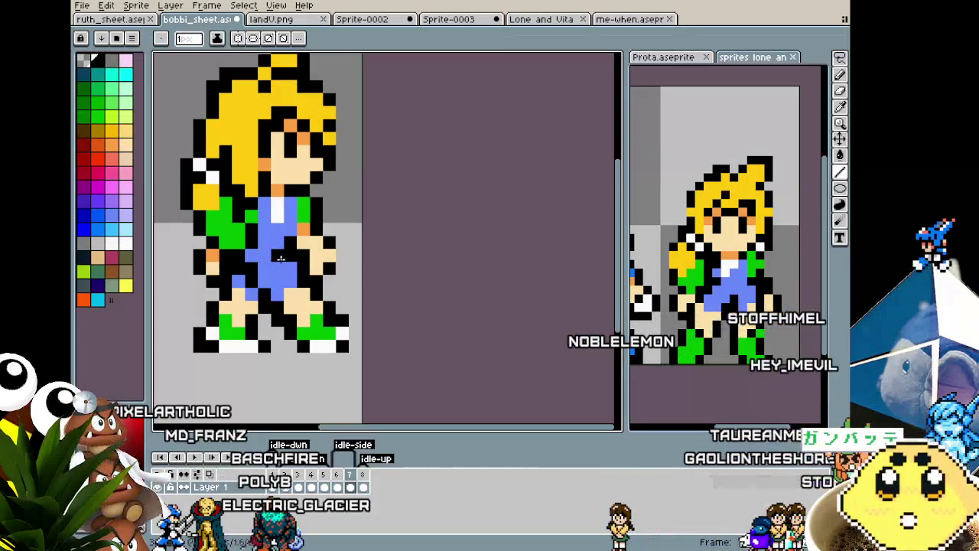
drag(281, 260, 272, 258)
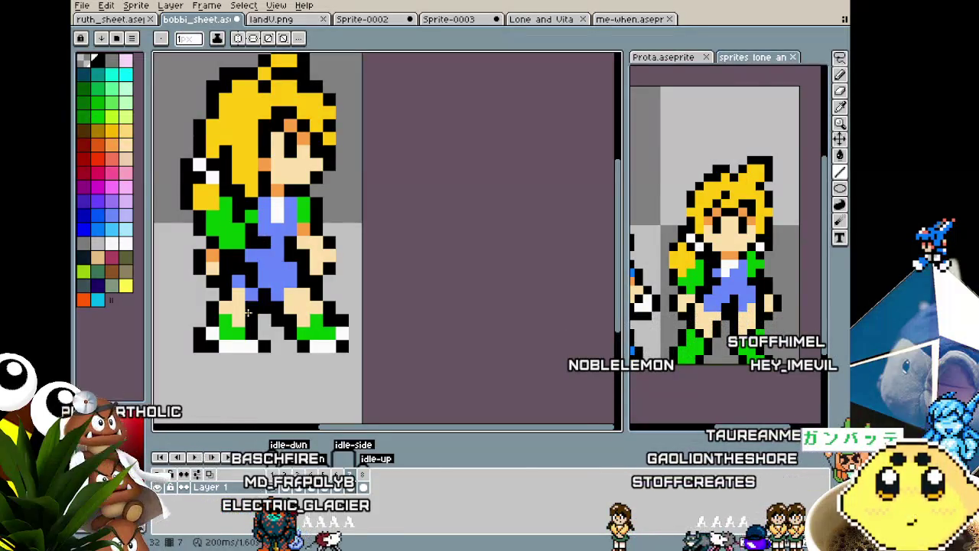
scroll(247, 312, down, 5)
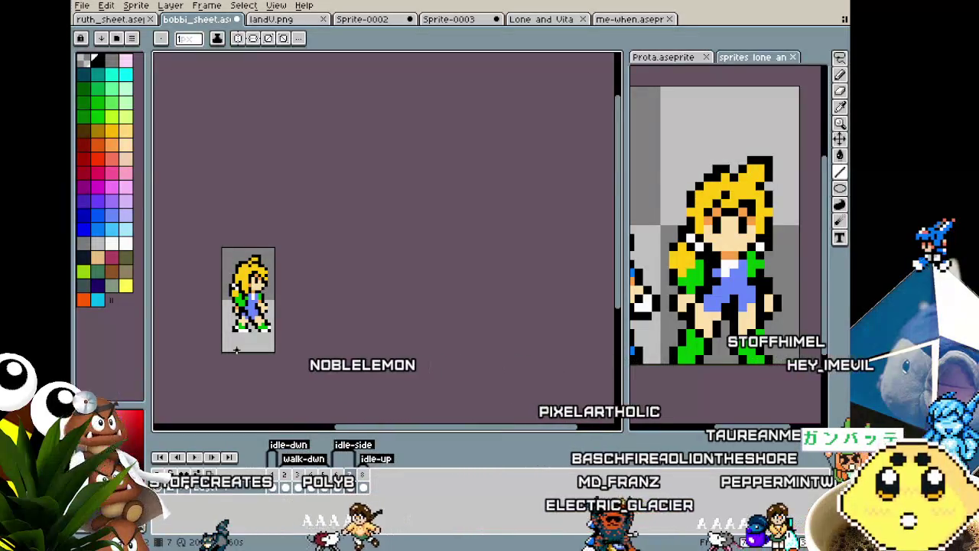
scroll(235, 349, up, 1)
scroll(227, 337, up, 1)
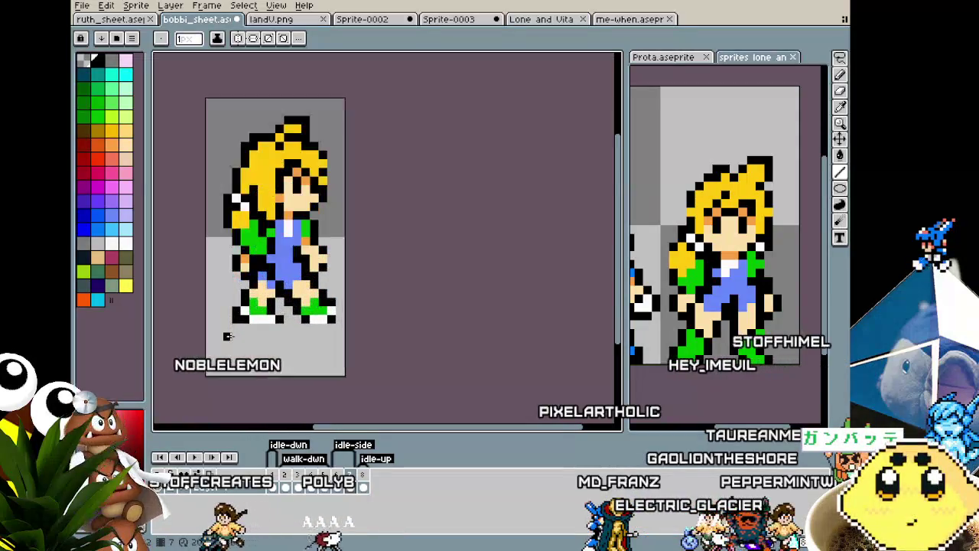
Reframe the sprite and pick the overalls blue as the drawing colour.
drag(227, 337, 239, 353)
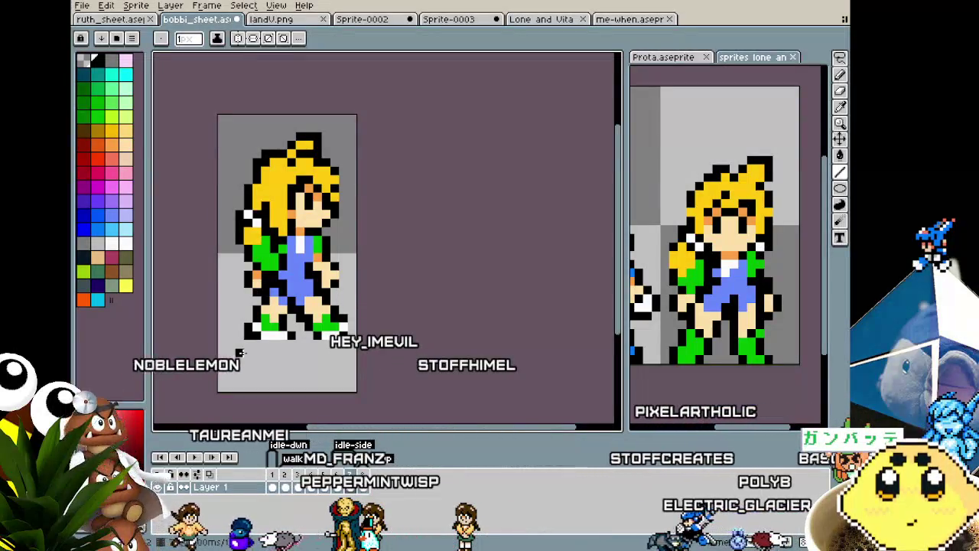
scroll(322, 313, up, 2)
scroll(303, 315, down, 1)
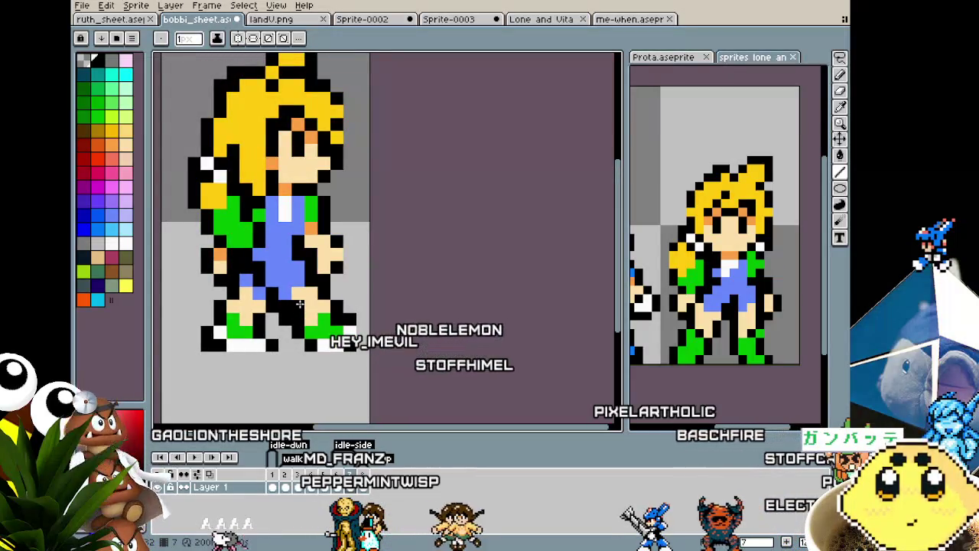
scroll(299, 304, down, 1)
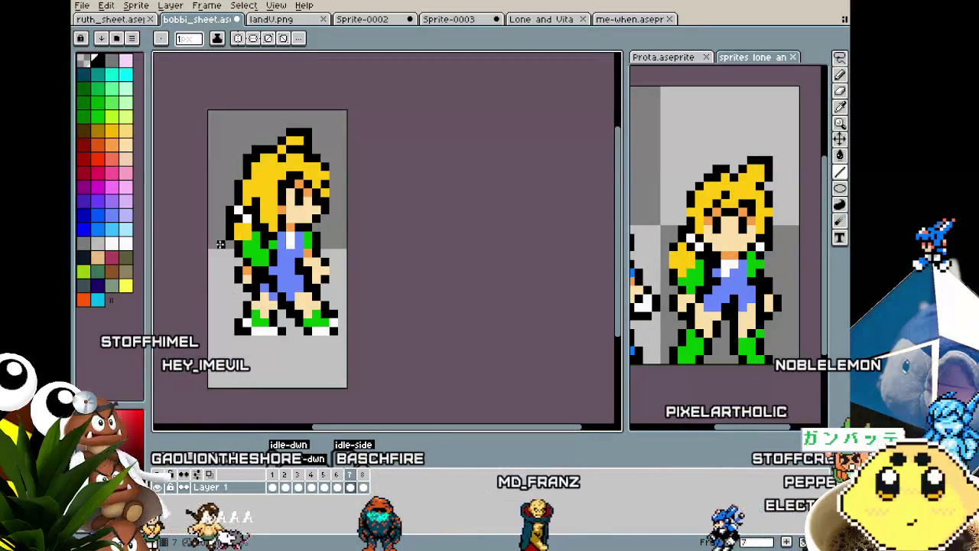
scroll(256, 190, up, 1)
drag(283, 273, 261, 245)
scroll(280, 314, down, 1)
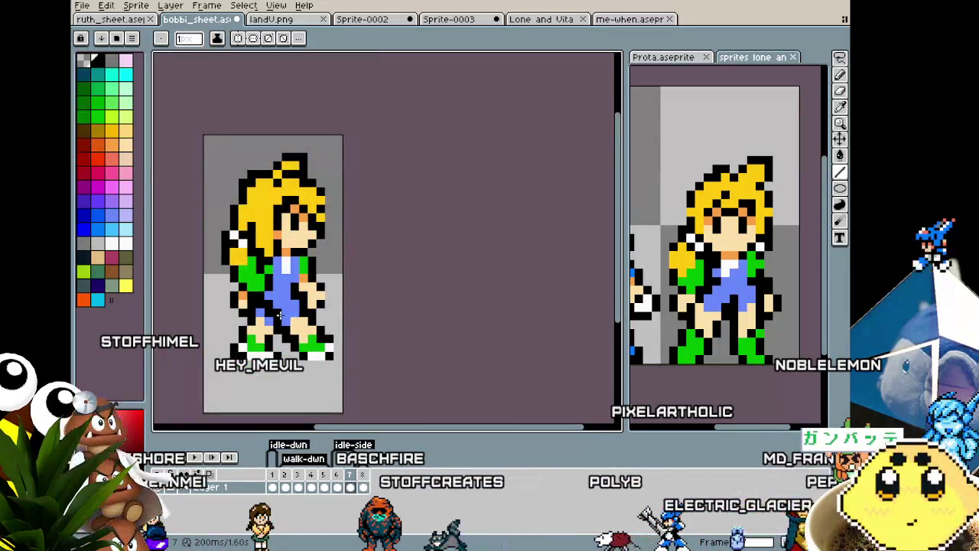
scroll(279, 314, up, 1)
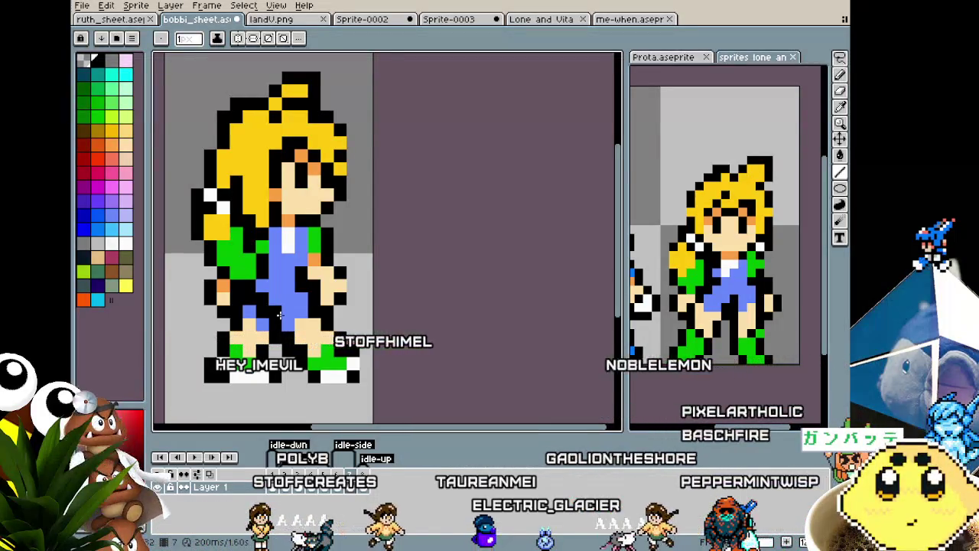
scroll(280, 315, down, 1)
scroll(229, 378, up, 1)
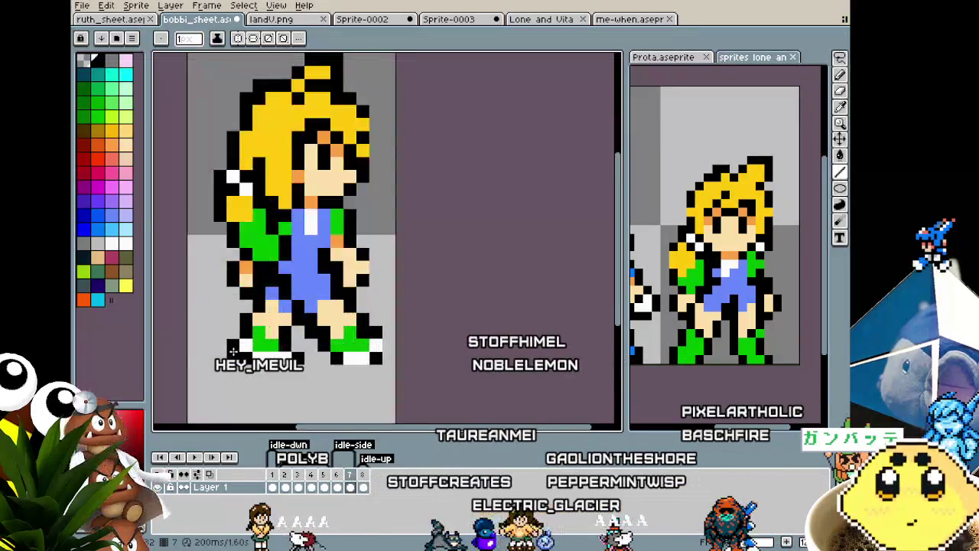
scroll(207, 355, up, 1)
scroll(202, 406, down, 1)
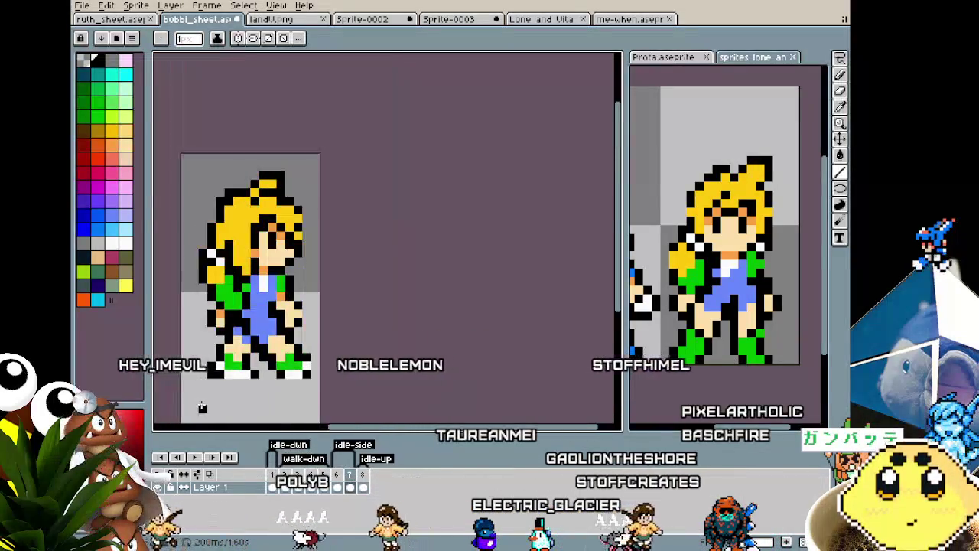
drag(202, 400, 209, 361)
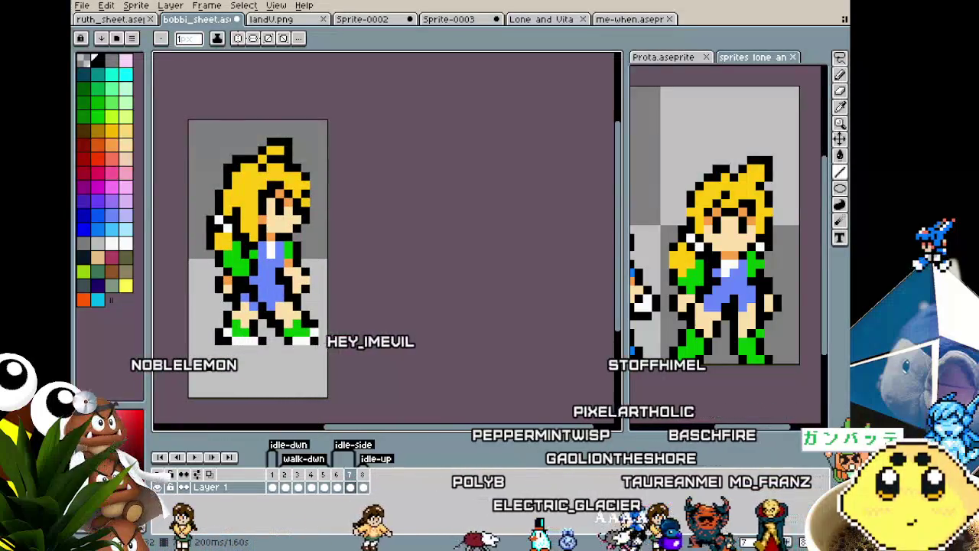
scroll(227, 348, up, 1)
key(i)
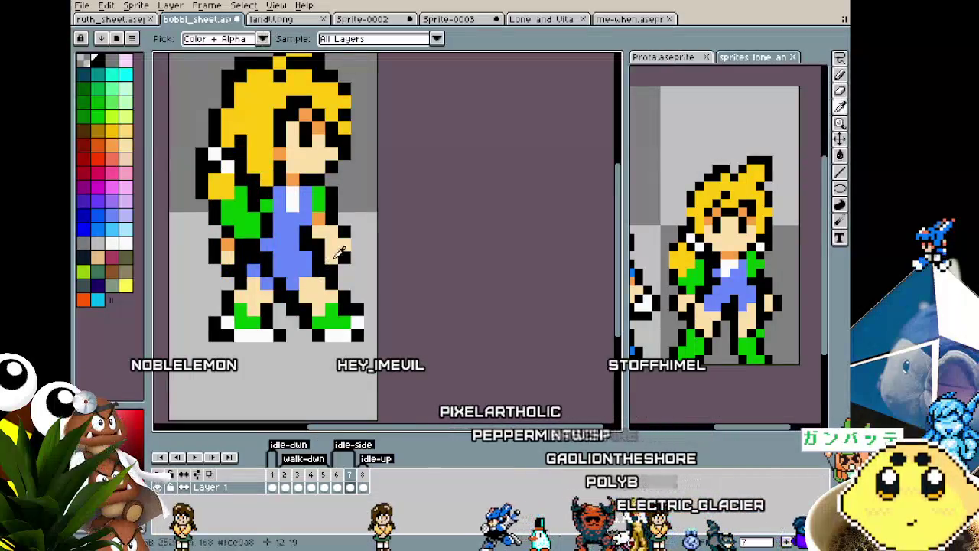
click(313, 259)
scroll(279, 345, down, 1)
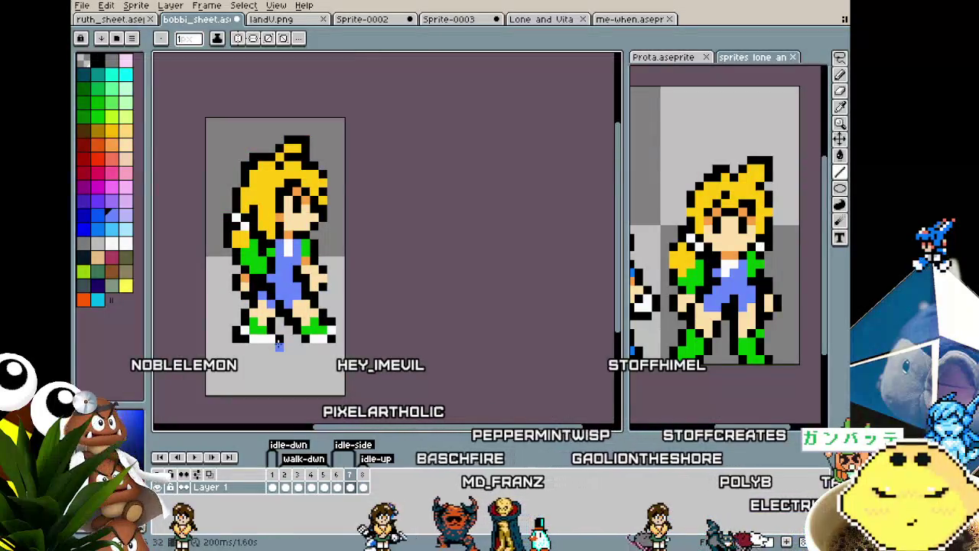
scroll(278, 345, up, 1)
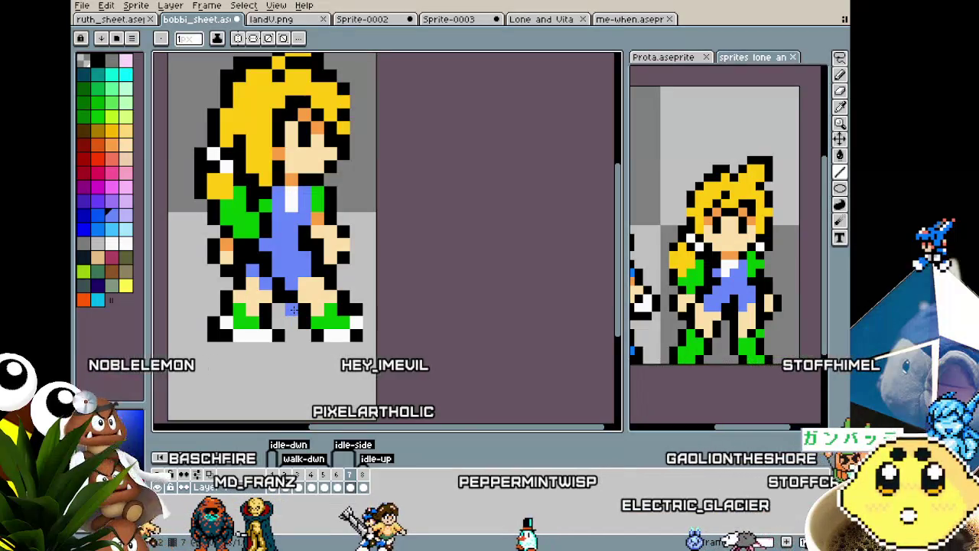
Pick black from the outline, then zoom out until the full side-walk frame shows.
key(i)
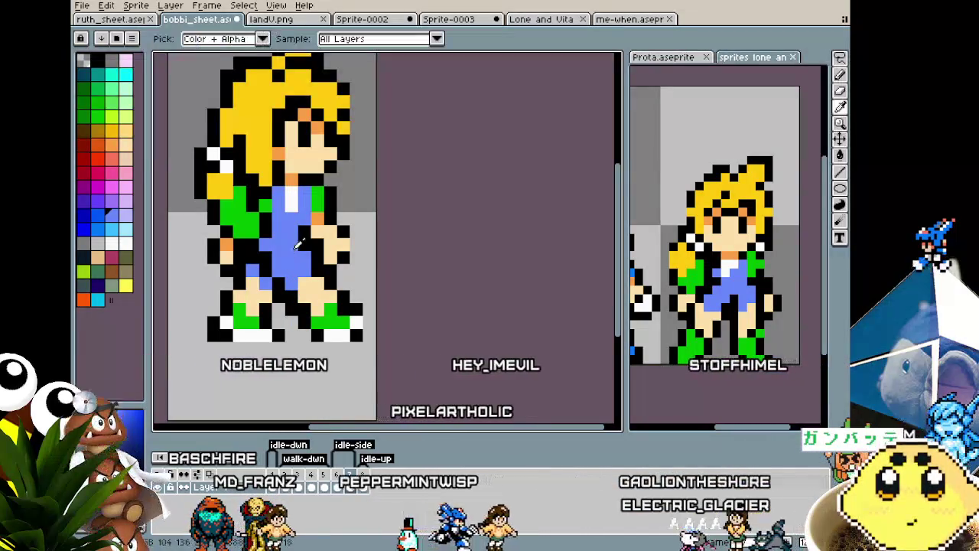
click(300, 244)
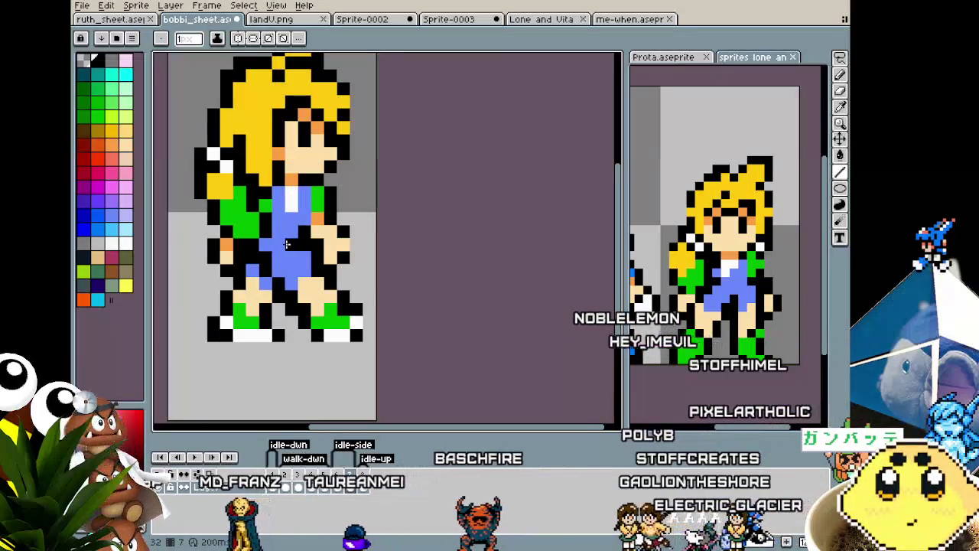
scroll(287, 243, down, 1)
scroll(290, 244, up, 1)
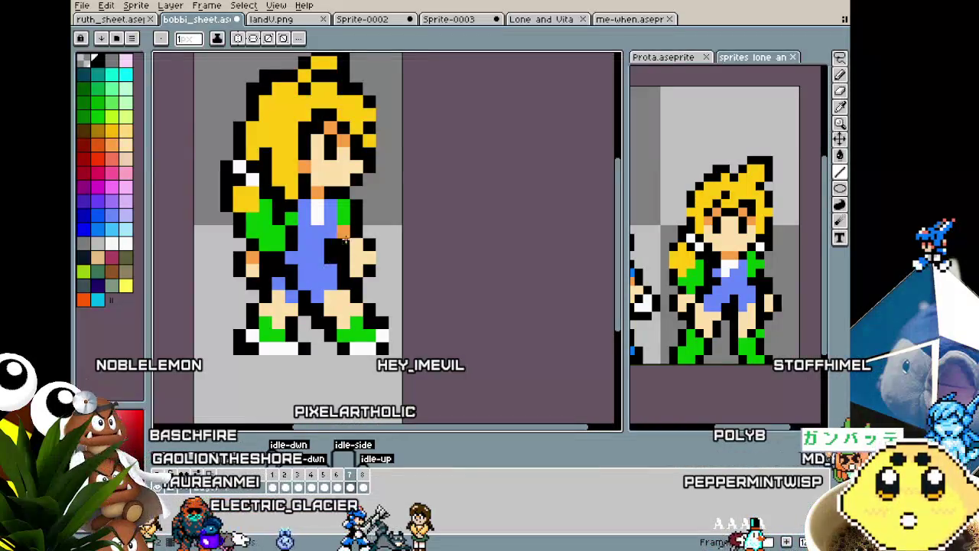
scroll(346, 239, down, 1)
scroll(345, 238, up, 1)
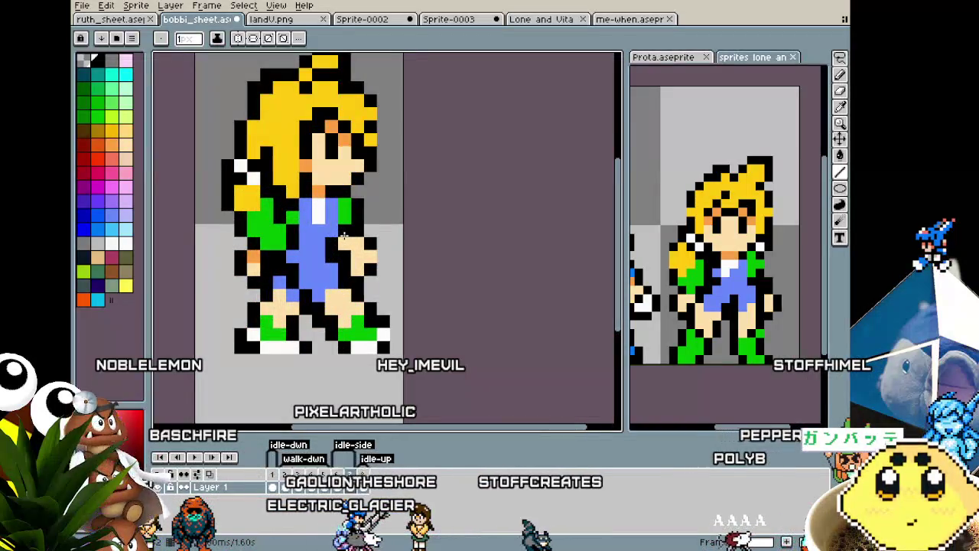
drag(344, 234, 318, 272)
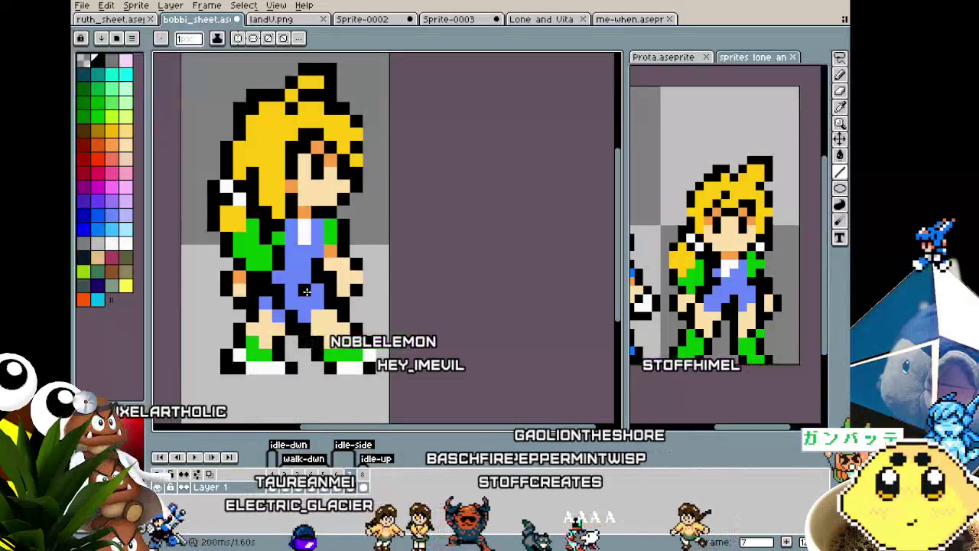
drag(306, 291, 314, 306)
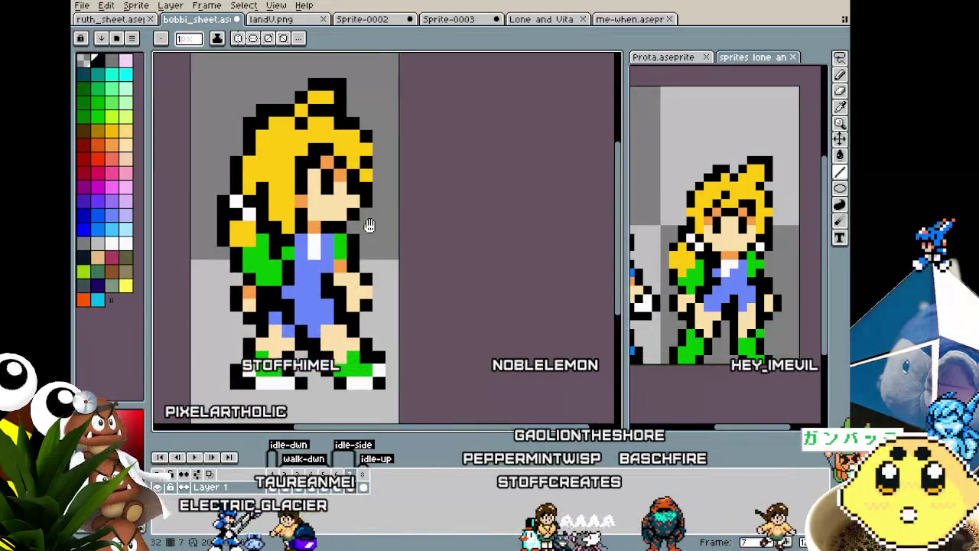
drag(370, 225, 372, 213)
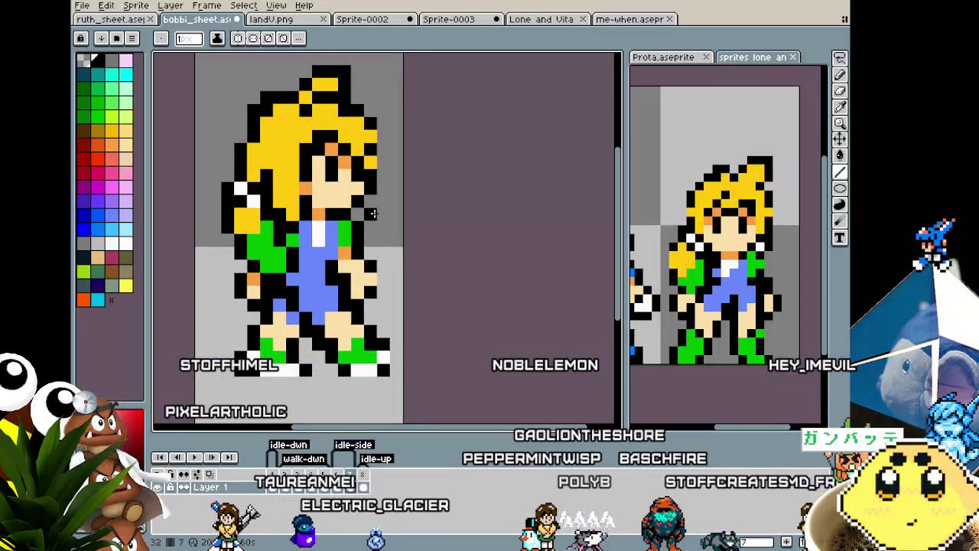
scroll(355, 241, up, 1)
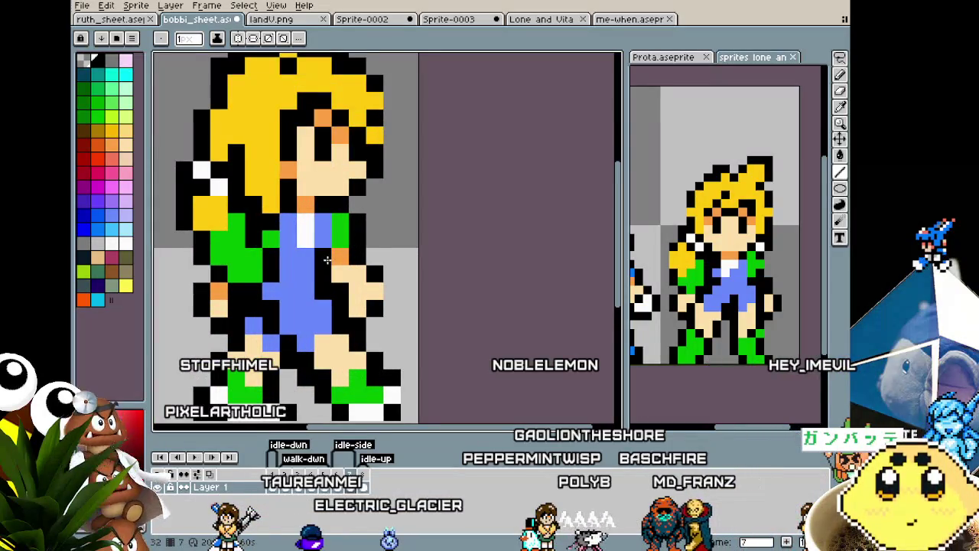
scroll(327, 260, down, 2)
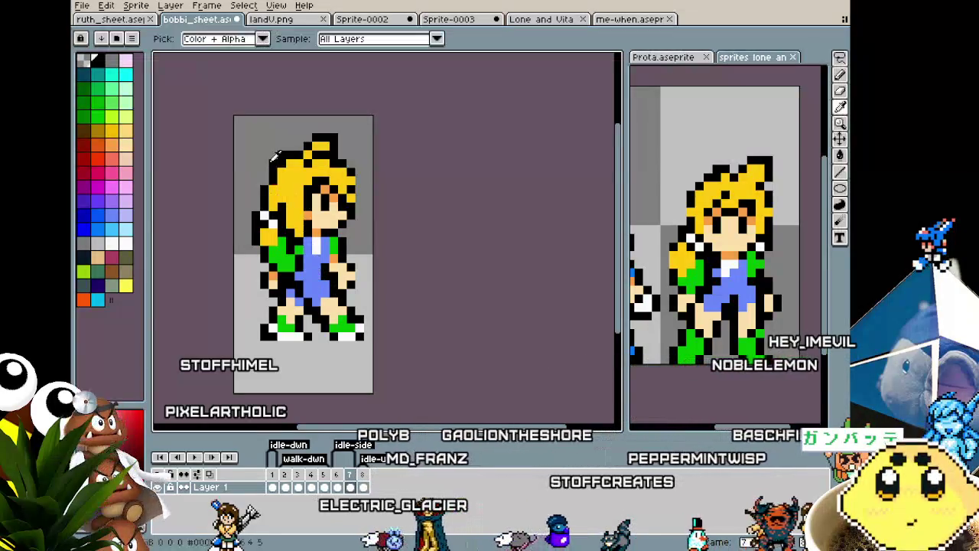
scroll(309, 192, up, 1)
scroll(309, 192, up, 1)
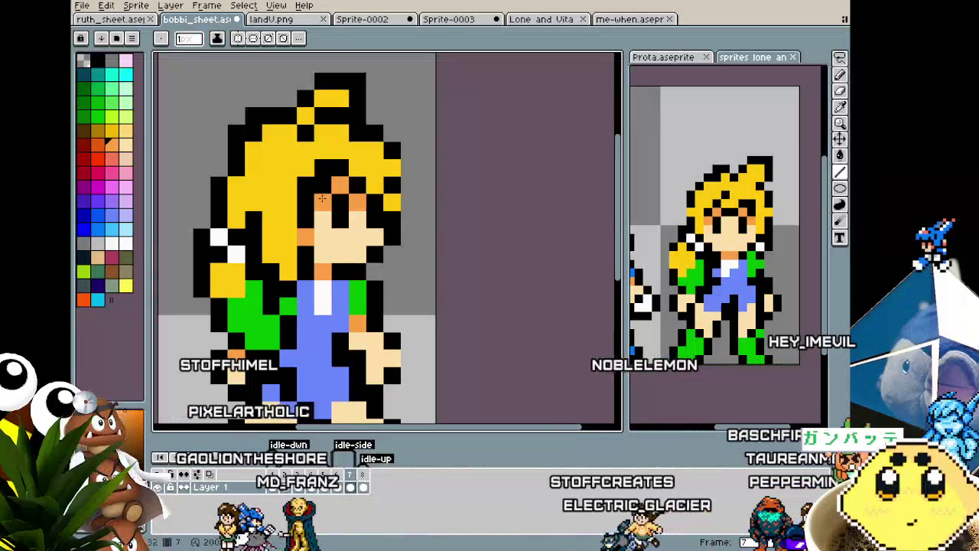
scroll(322, 199, down, 2)
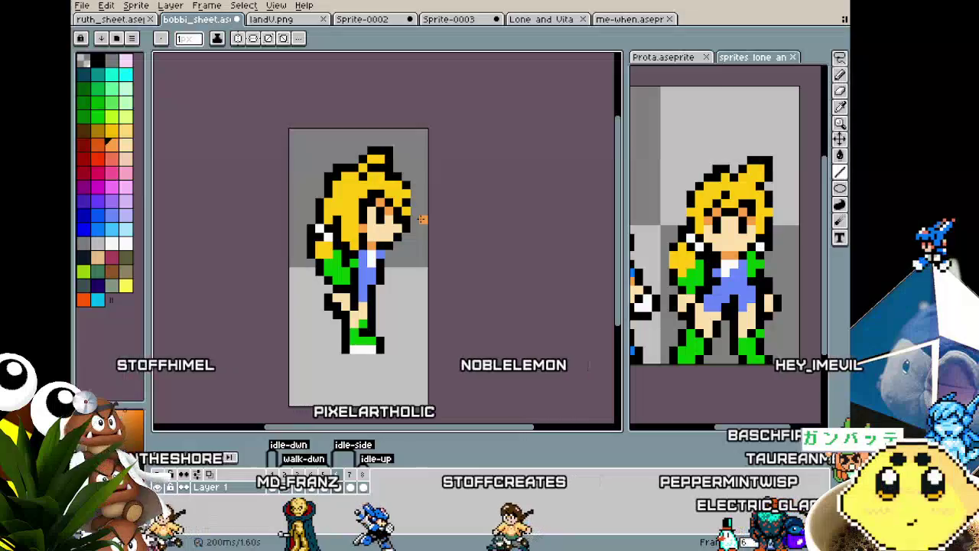
Step between the front, back and side frames, zooming to compare the girl's poses.
key(Left)
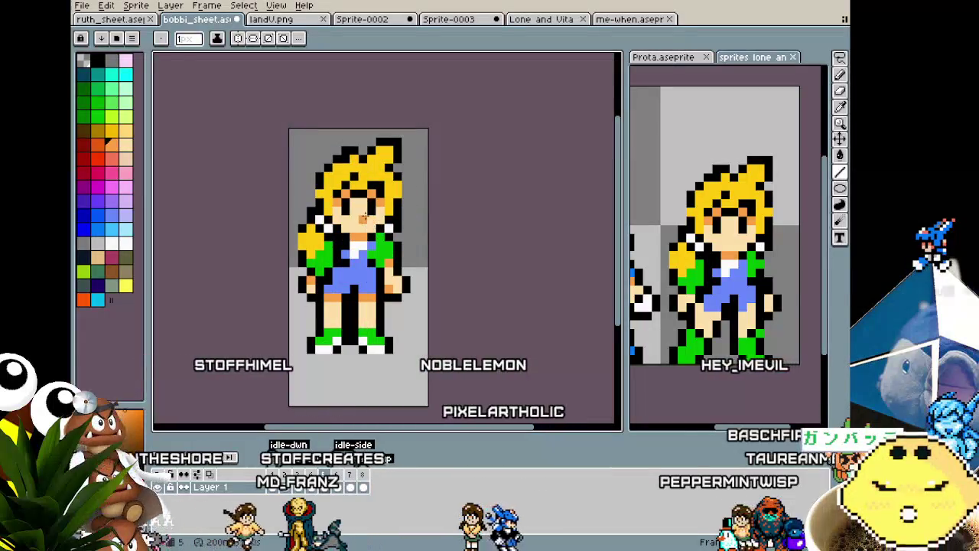
key(Right)
key(Right)
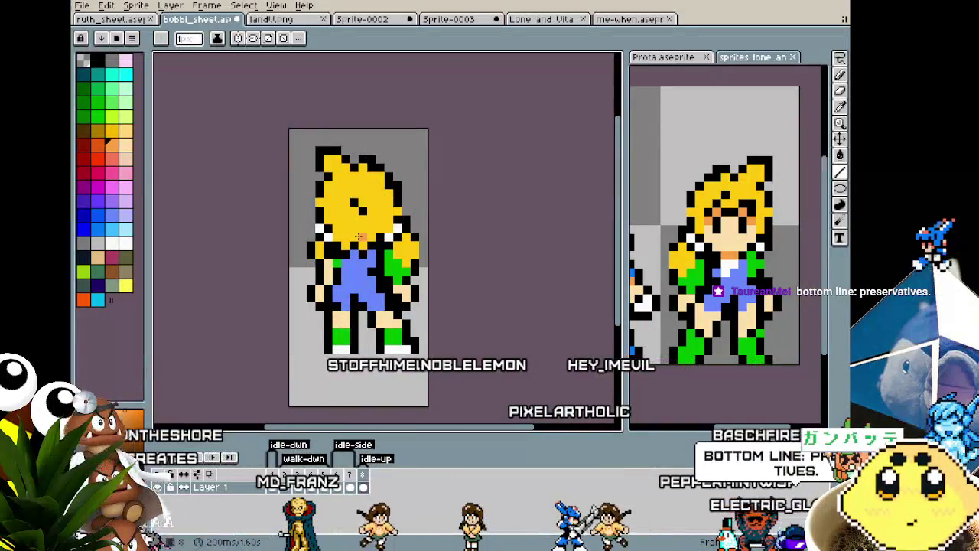
key(Left)
scroll(358, 236, up, 1)
scroll(358, 236, up, 1)
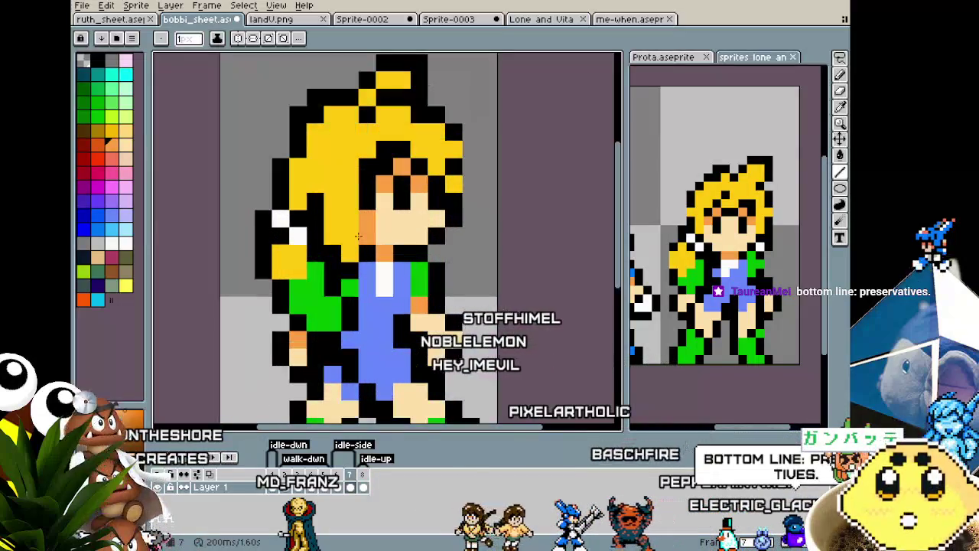
scroll(354, 236, right, 1)
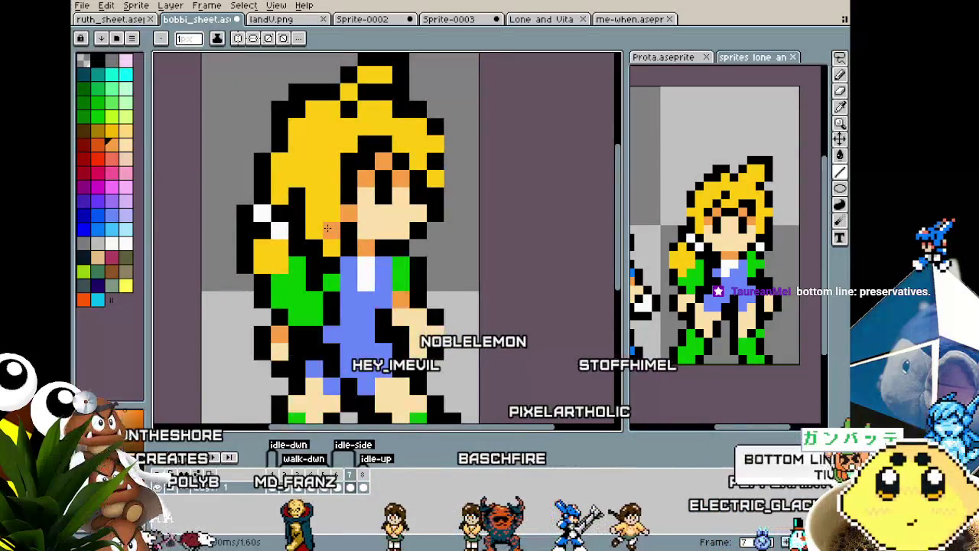
scroll(401, 291, down, 1)
scroll(436, 280, right, 1)
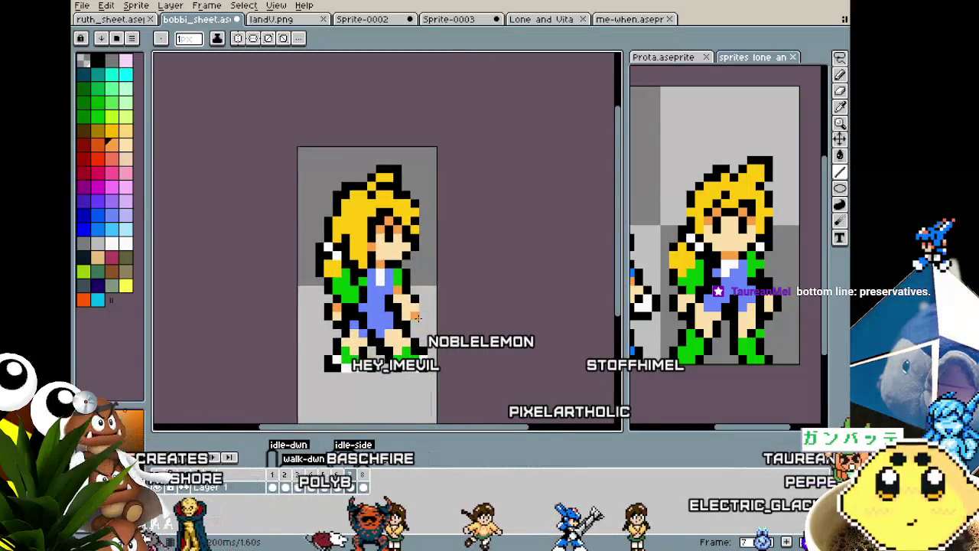
scroll(417, 319, up, 1)
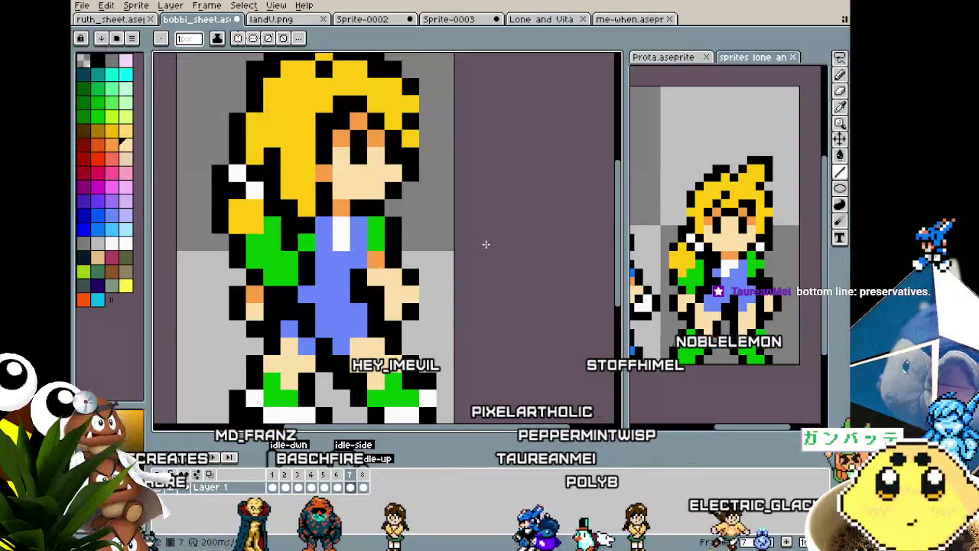
scroll(486, 243, down, 3)
scroll(486, 244, up, 1)
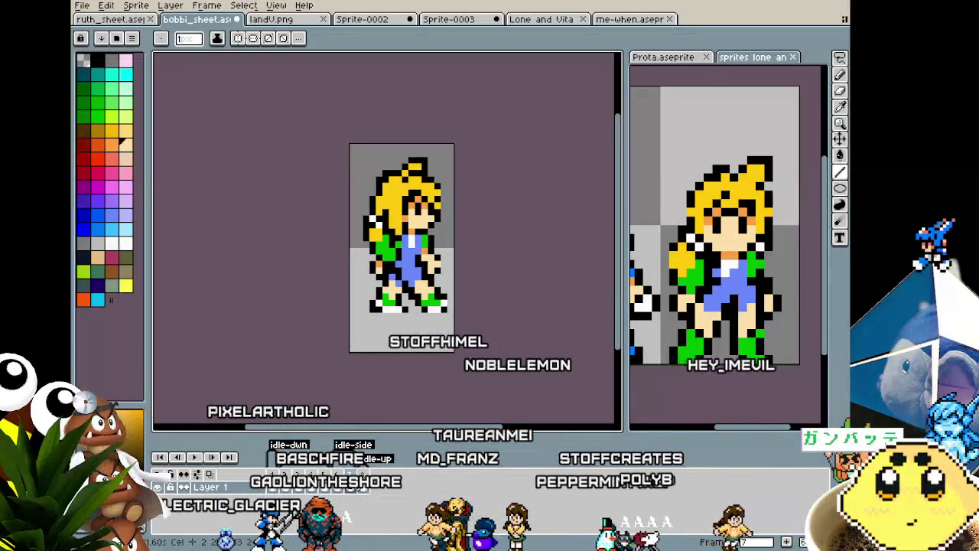
Add a new frame 8 at the end of the animation.
right_click(338, 451)
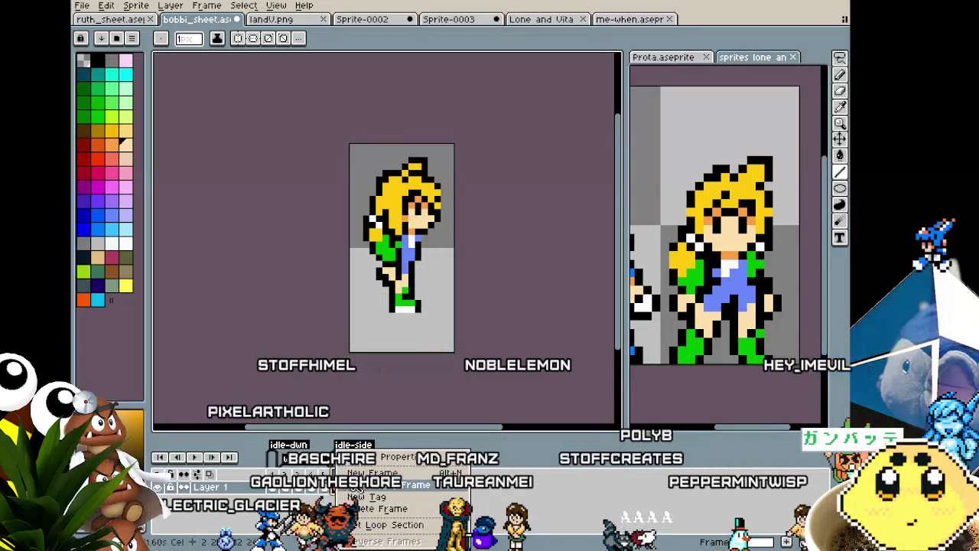
click(370, 472)
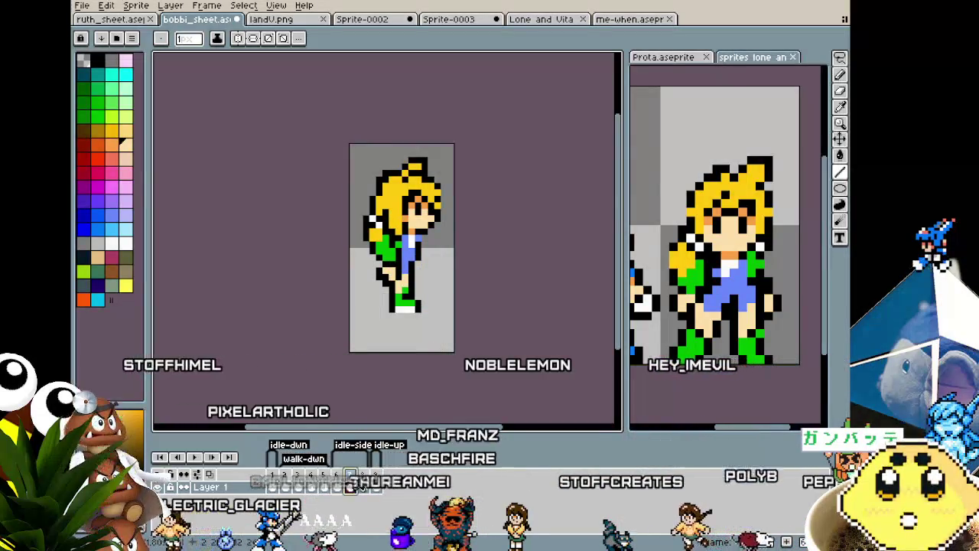
click(367, 485)
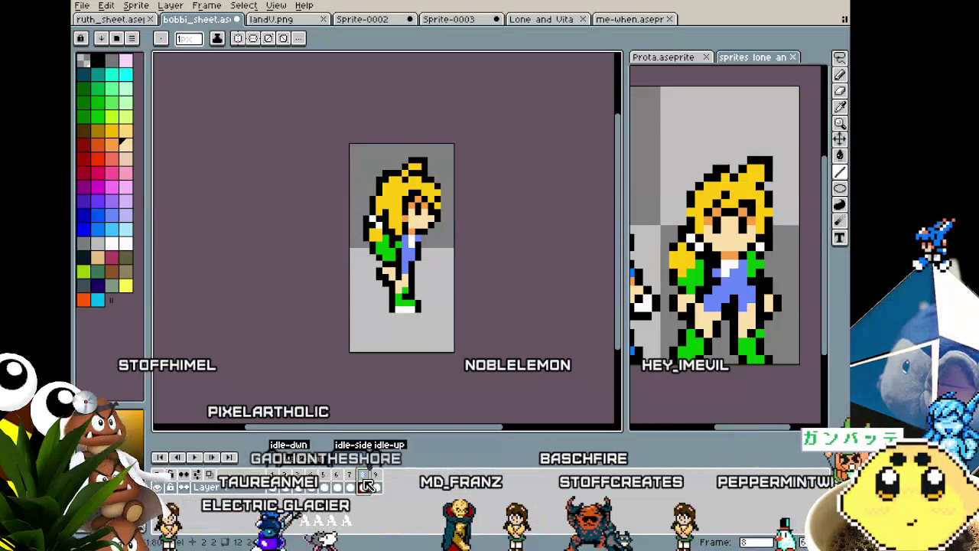
Step back and forth between frames 6 and 7 to compare the side and walk poses.
key(Left)
key(Left)
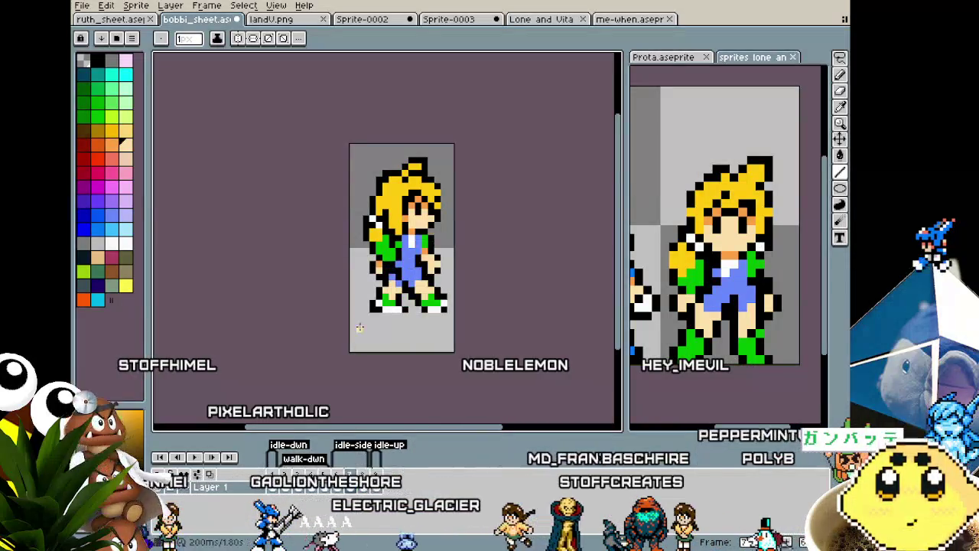
scroll(314, 284, up, 1)
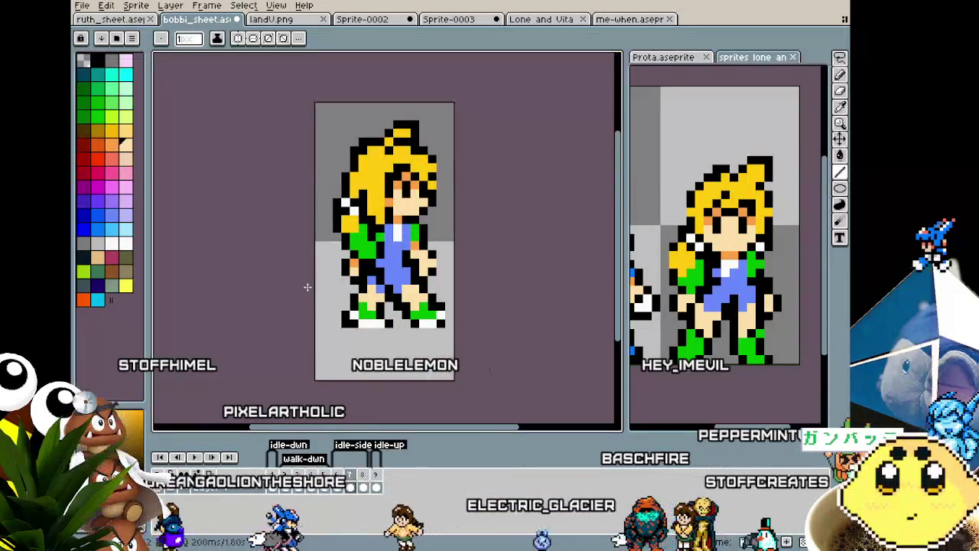
key(Right)
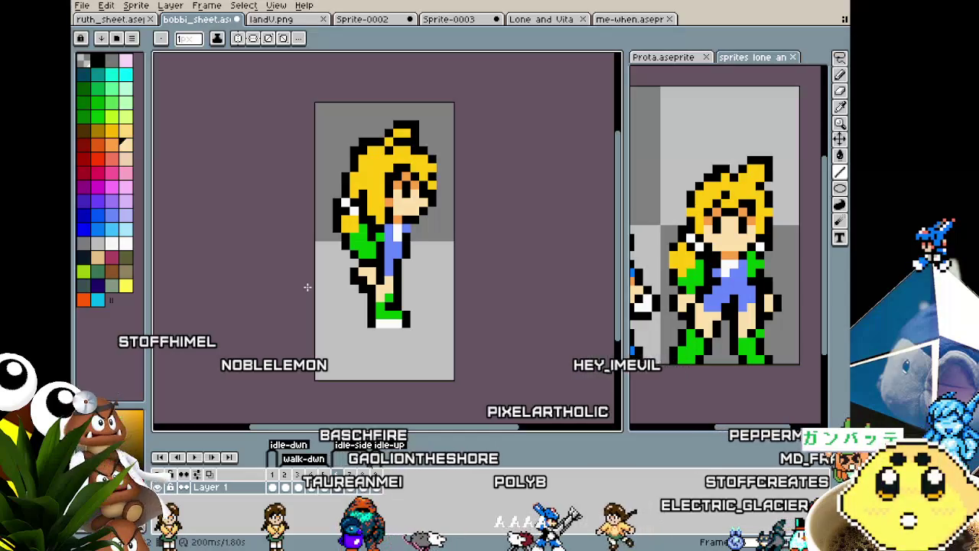
key(Left)
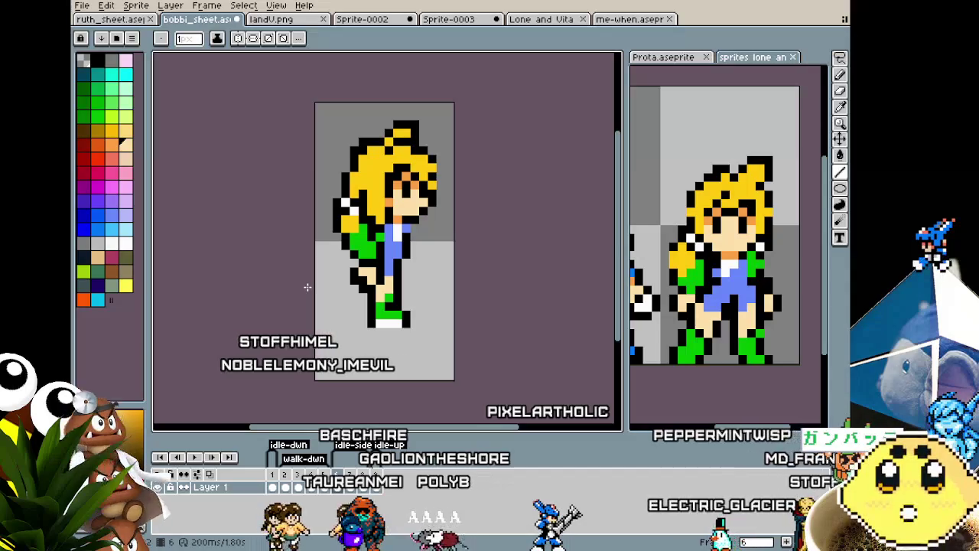
key(Right)
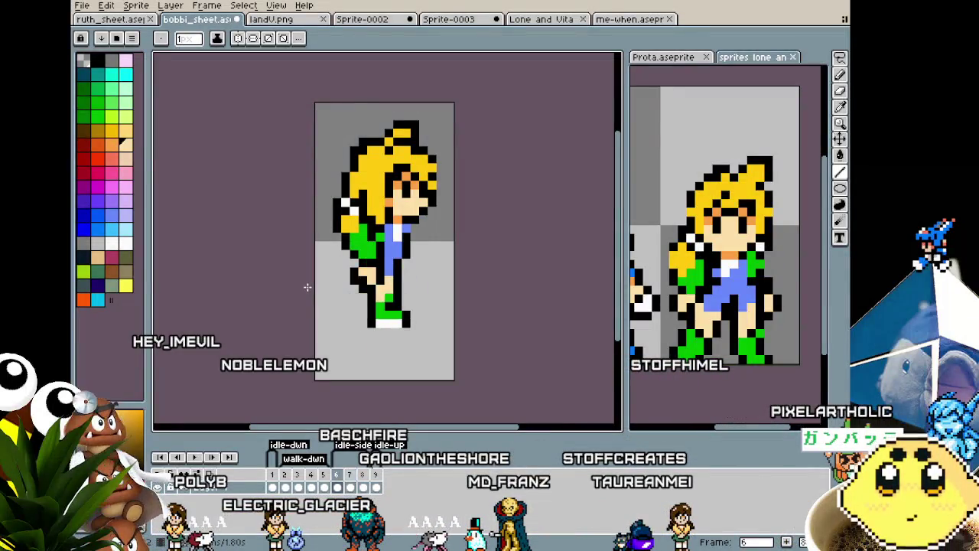
Step back and forth through walk frames 2–7 to review the leg motion, ending on frame 7, then zoom in.
key(Left)
key(Left)
key(Left)
key(Left)
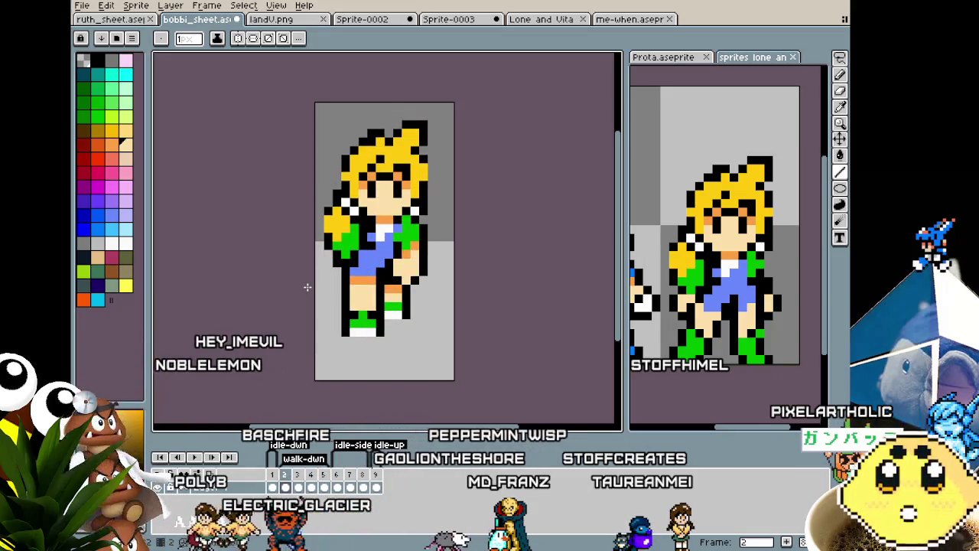
key(Right)
key(Left)
key(Right)
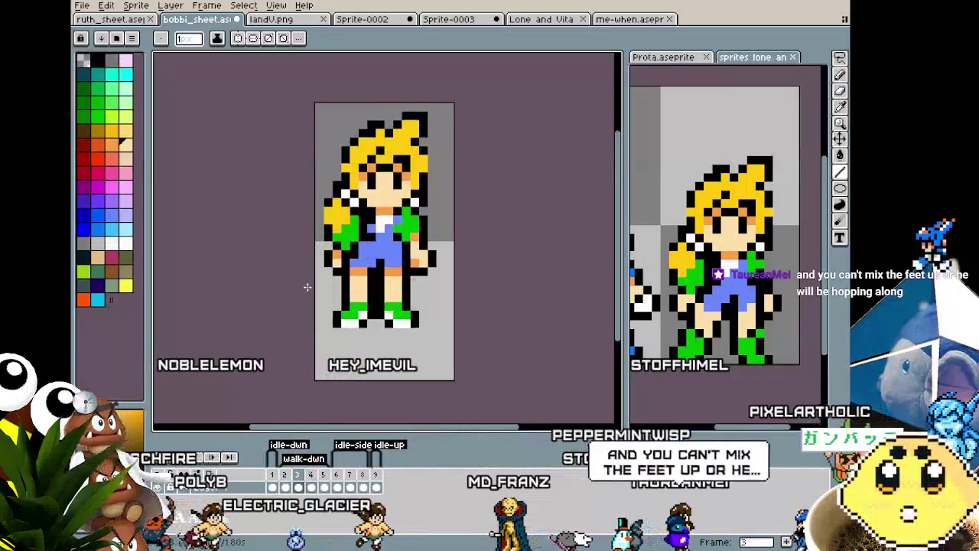
key(Left)
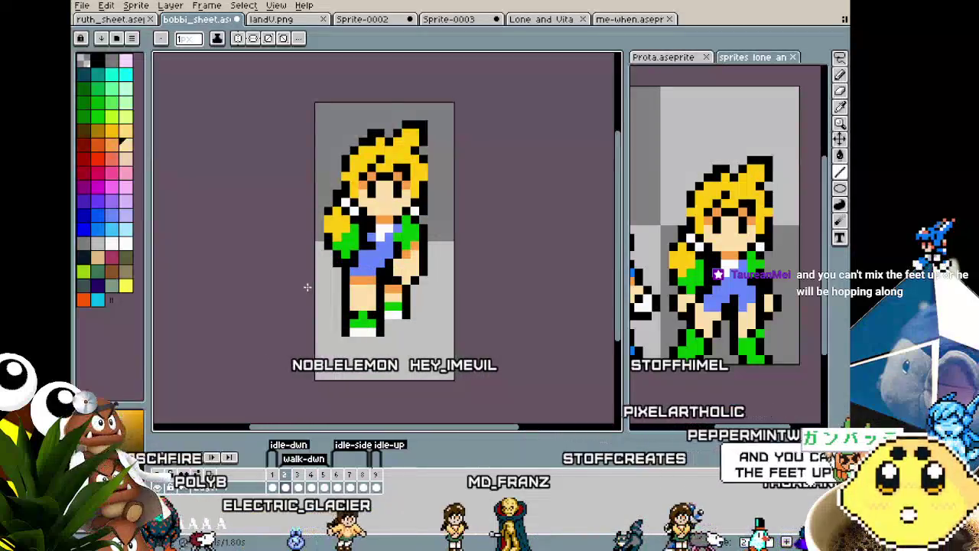
key(Right)
key(Right)
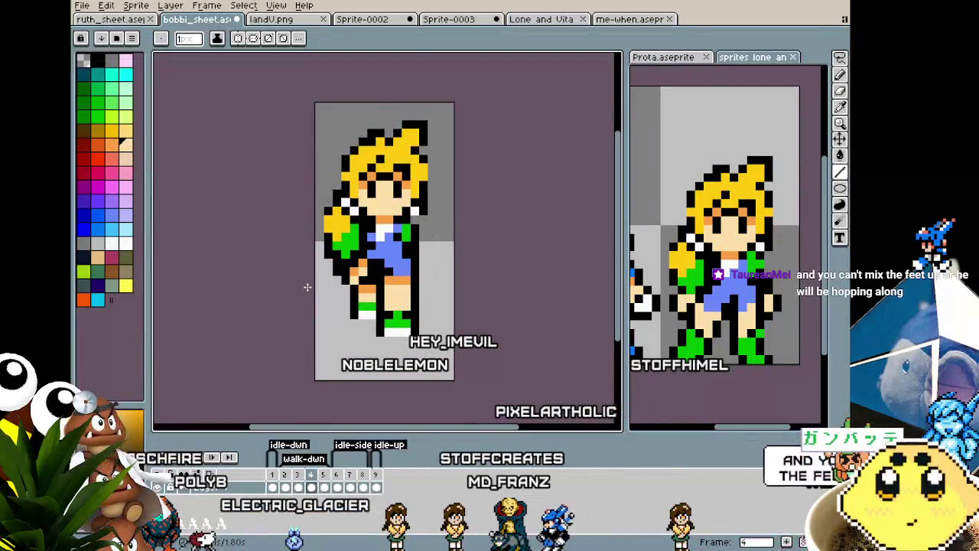
key(Left)
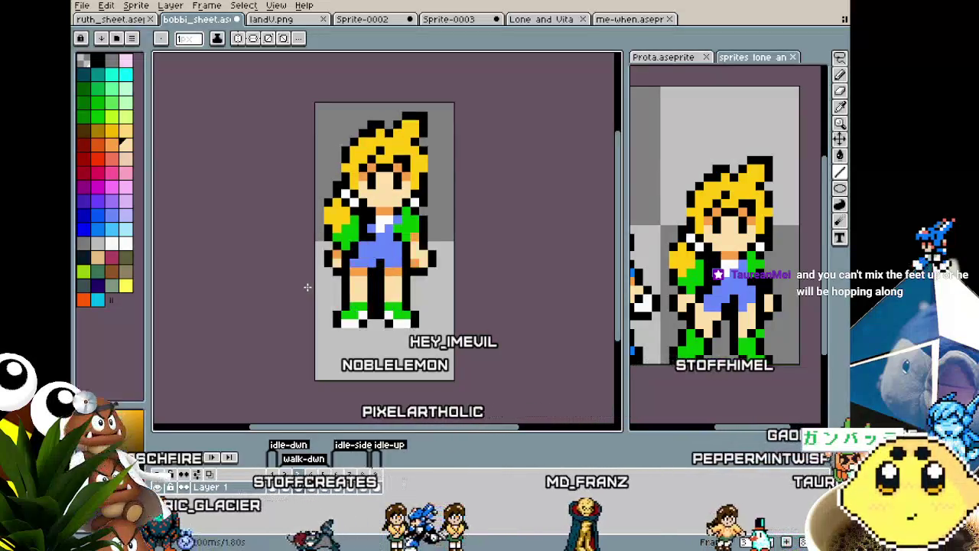
key(Right)
key(Left)
key(Right)
key(Right)
key(Right)
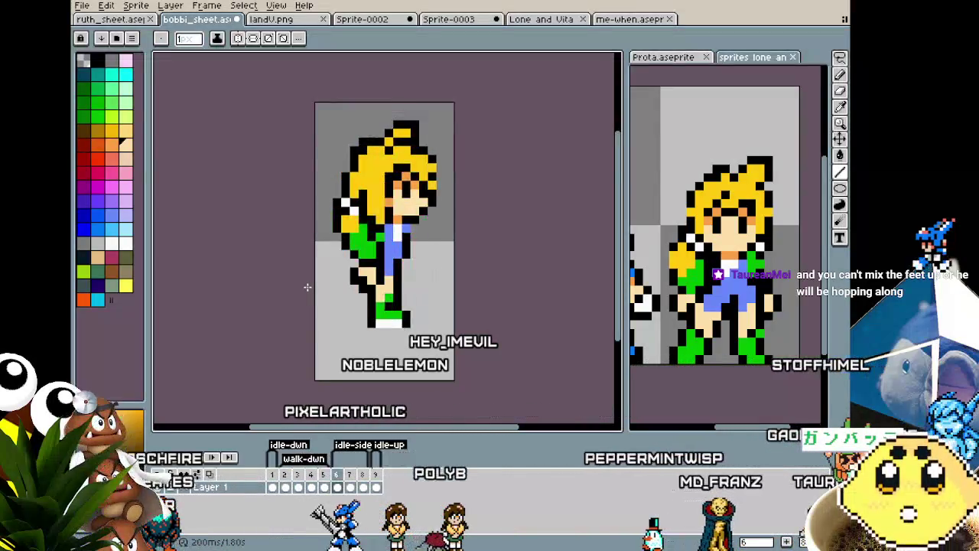
key(Right)
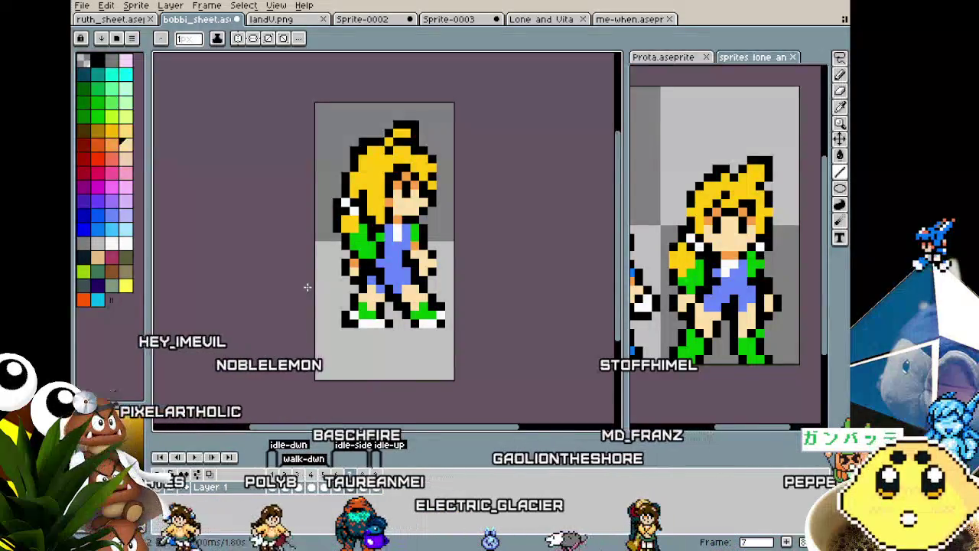
scroll(390, 130, up, 2)
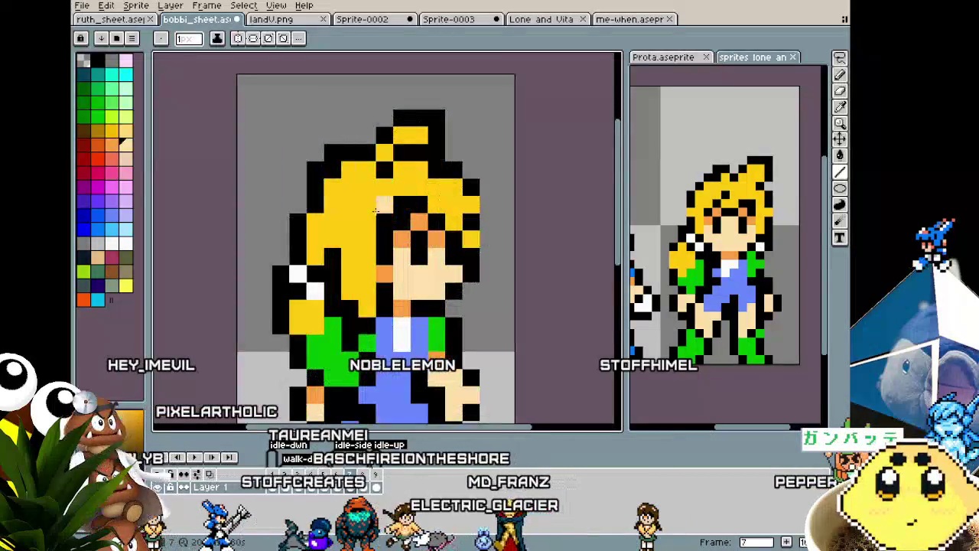
Switch to rectangular selection, zoom and recentre the sprite, then clear the selection.
key(m)
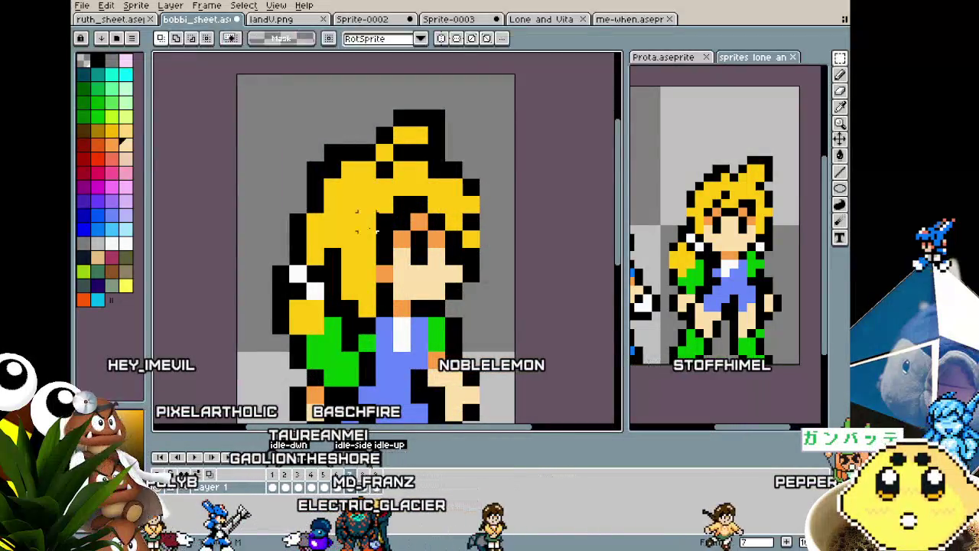
scroll(369, 227, down, 1)
scroll(362, 222, down, 3)
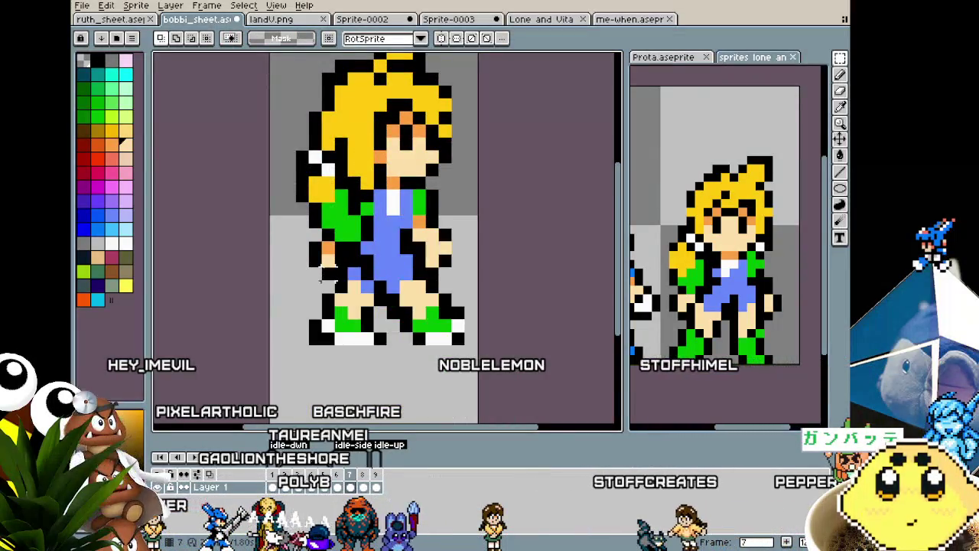
scroll(315, 364, down, 1)
drag(320, 278, 319, 300)
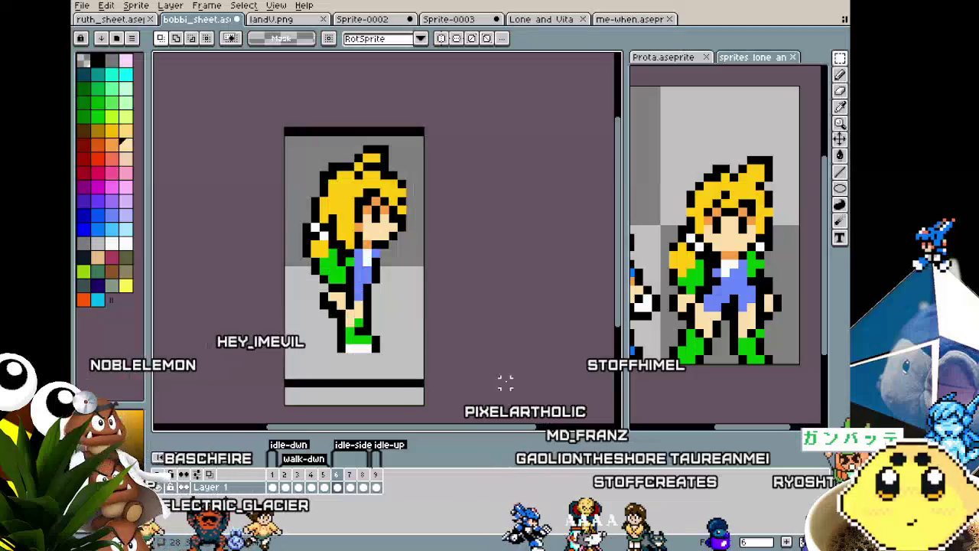
key(ctrl+d)
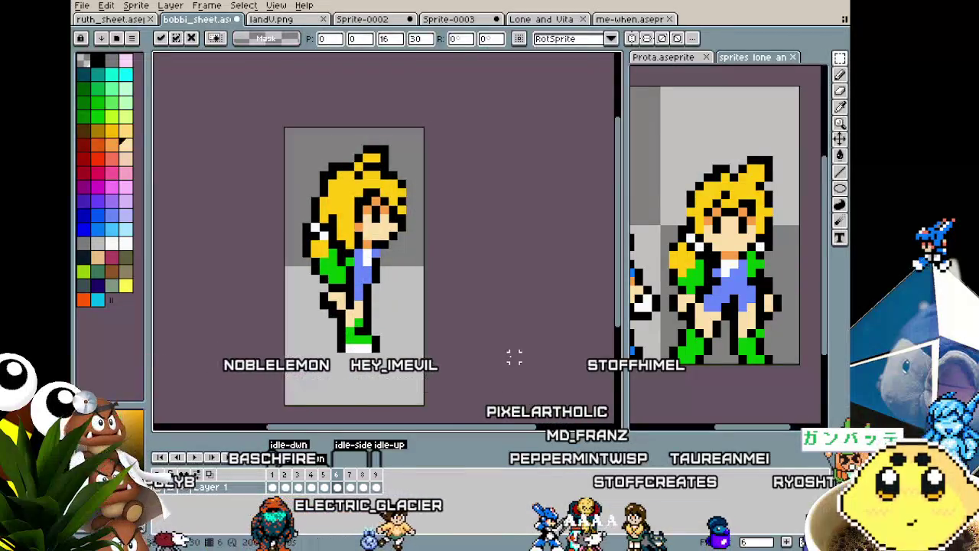
Step between frames 6, 7 and 8 to see the side-walk poses.
key(Right)
key(ctrl+a)
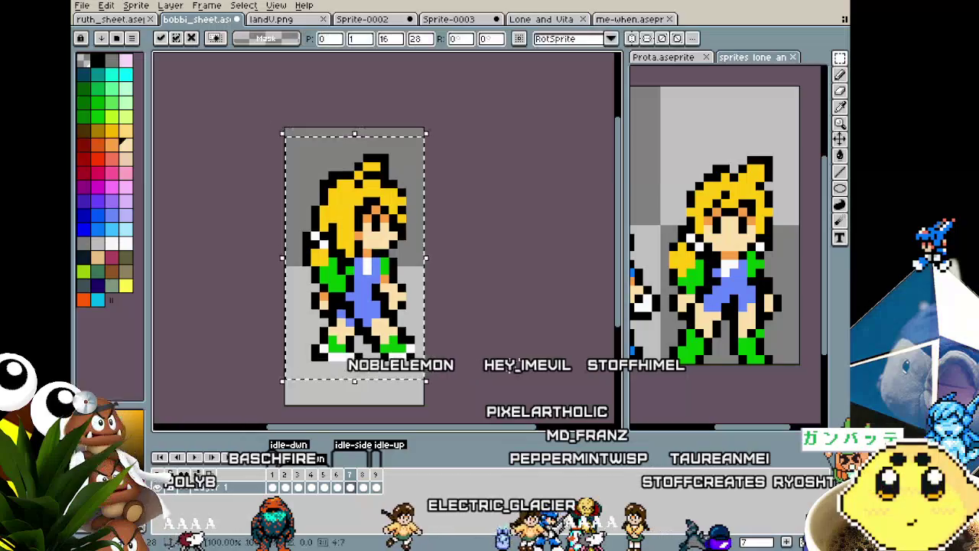
key(ctrl+d)
key(Left)
key(Right)
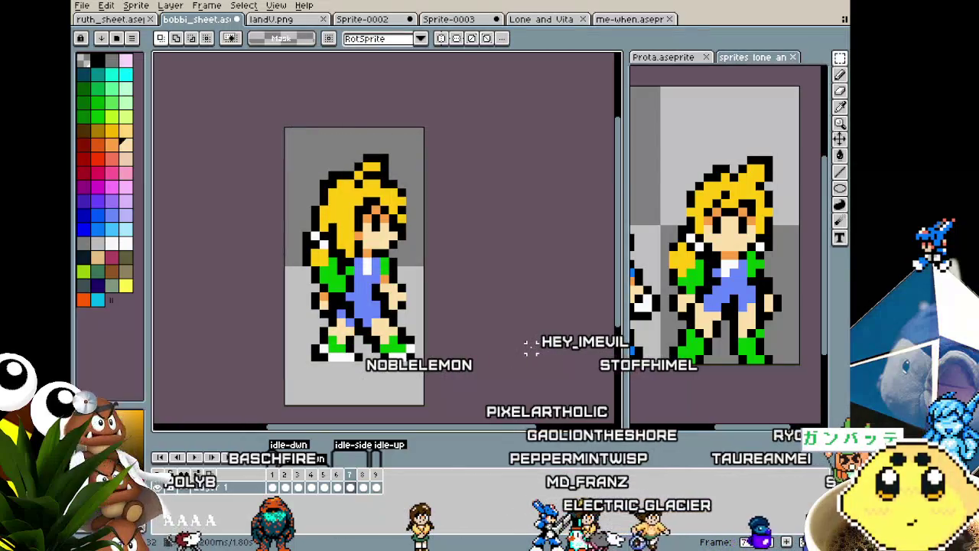
key(Right)
Flip between frames 7 and 8 to compare the poses, ending on side-facing frame 8.
key(Left)
key(Right)
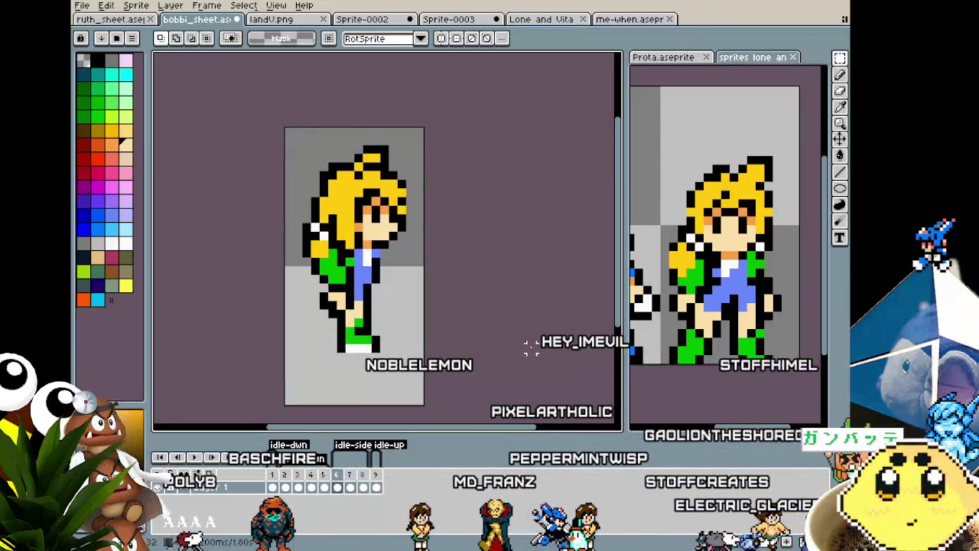
key(Left)
key(Right)
key(Left)
key(Right)
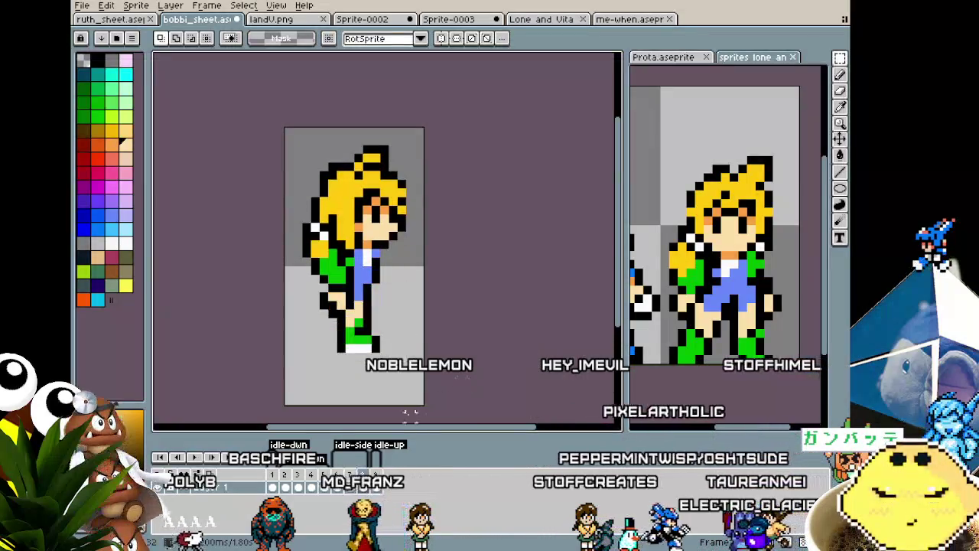
key(Left)
right_click(351, 484)
key(Escape)
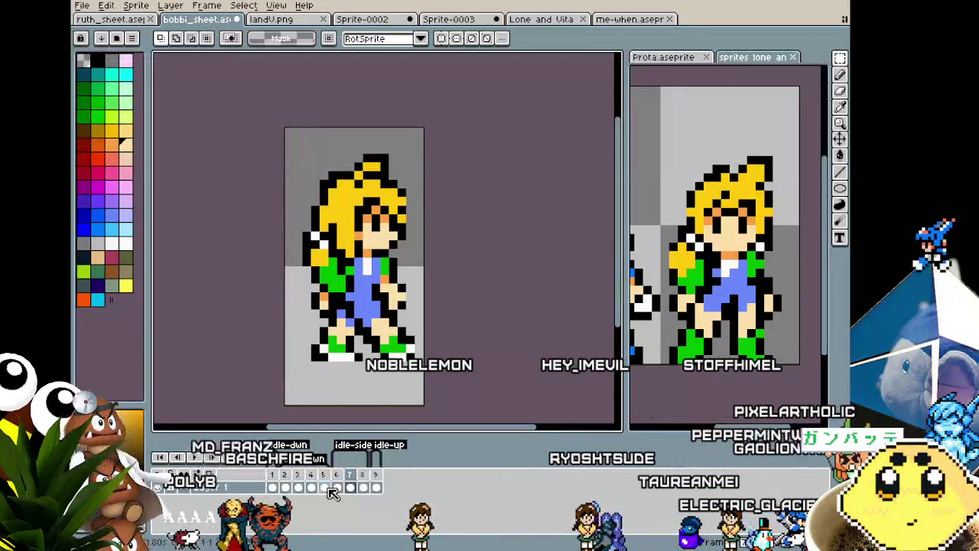
click(365, 478)
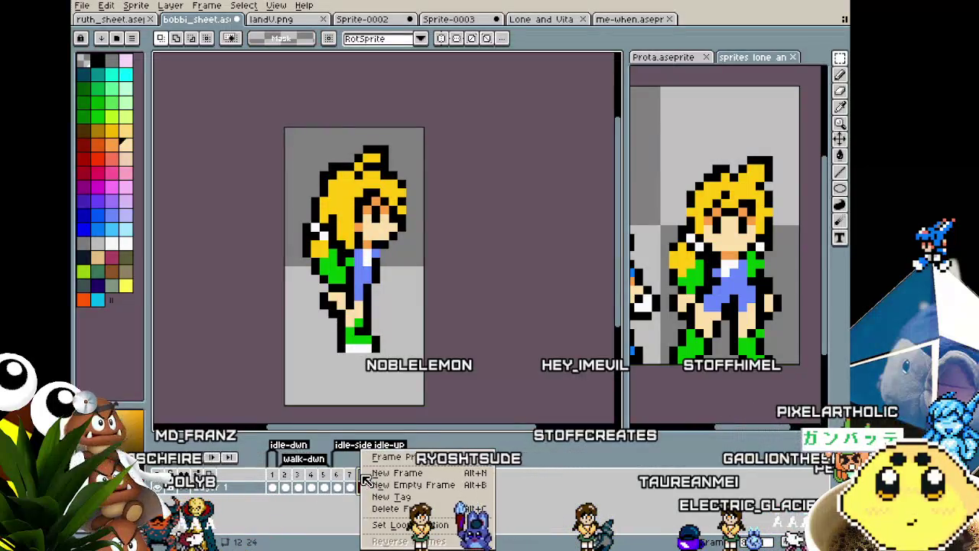
Insert a new frame copying the walking pose via the timeline's New Frame option.
key(Escape)
click(350, 480)
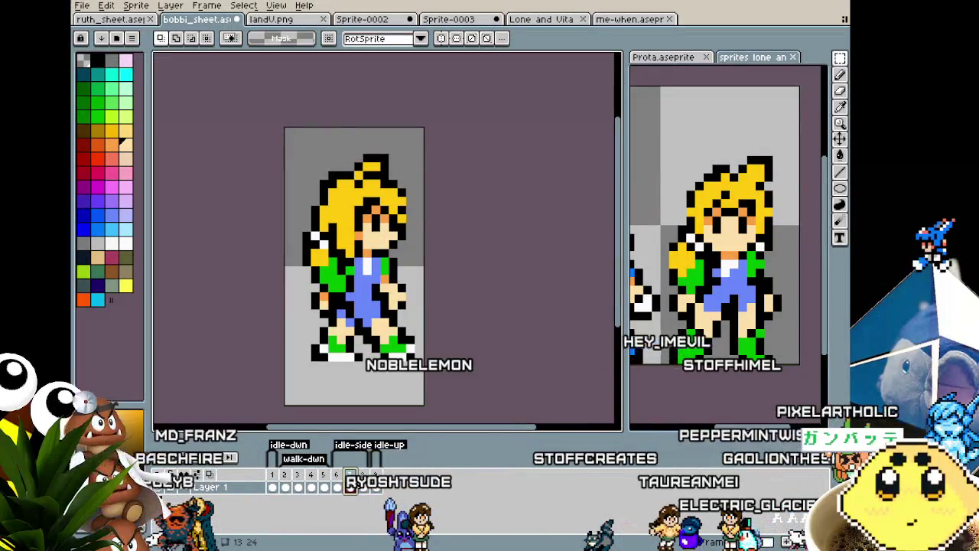
right_click(350, 480)
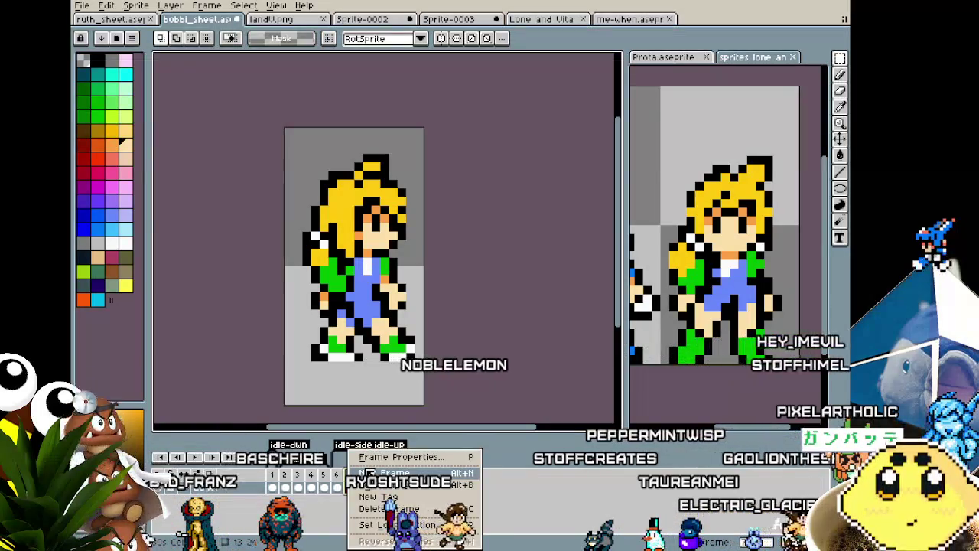
click(367, 472)
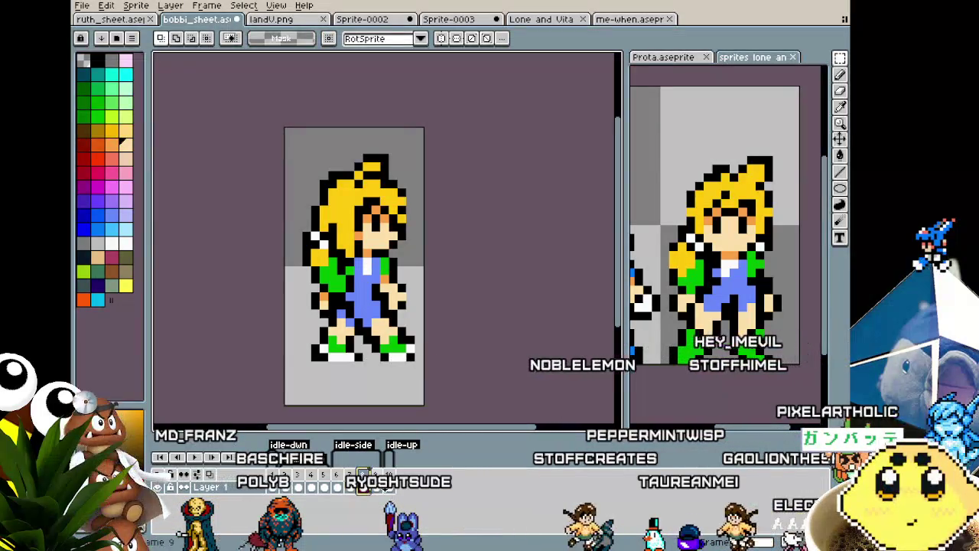
Switch to the Pencil, sample the overalls blue, and zoom and pan to frame the new sprite.
scroll(344, 359, up, 1)
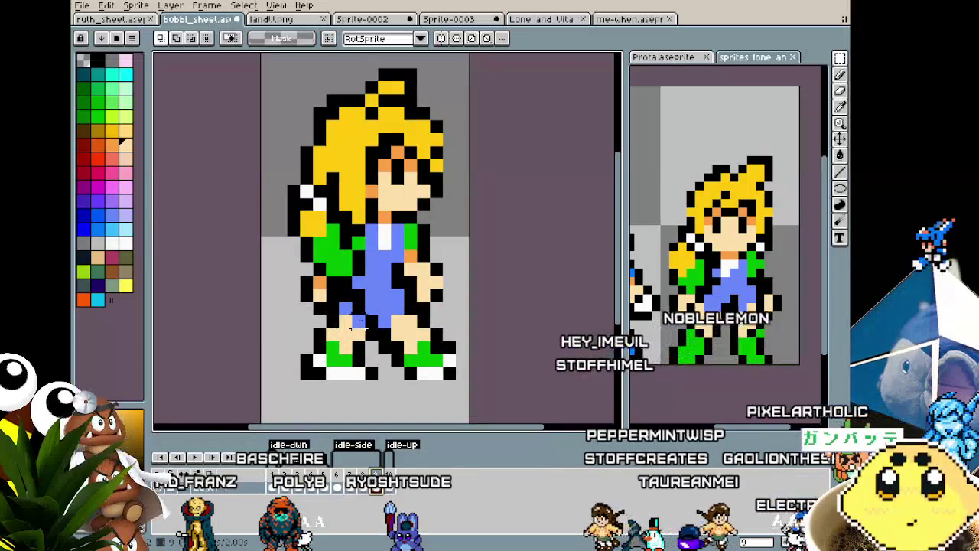
key(b)
alt+click(369, 307)
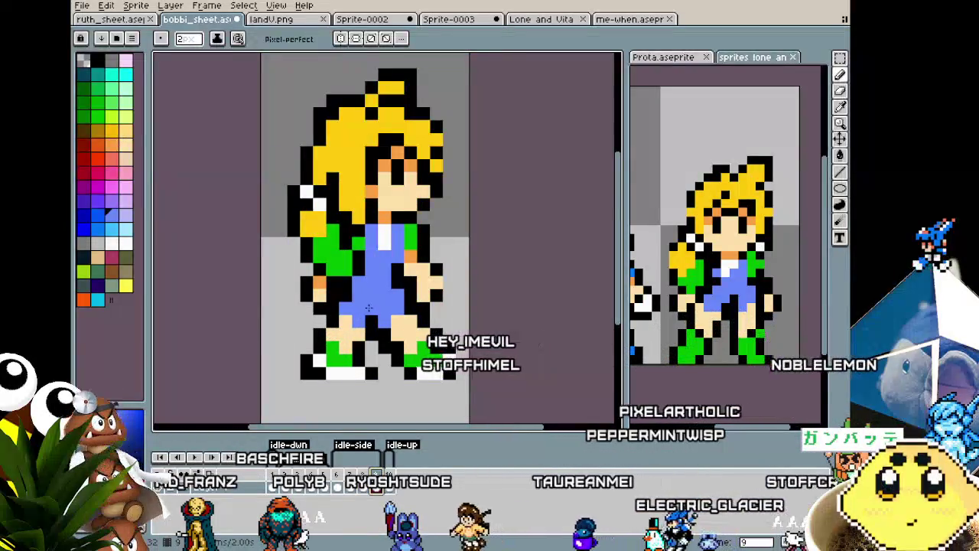
alt+click(386, 306)
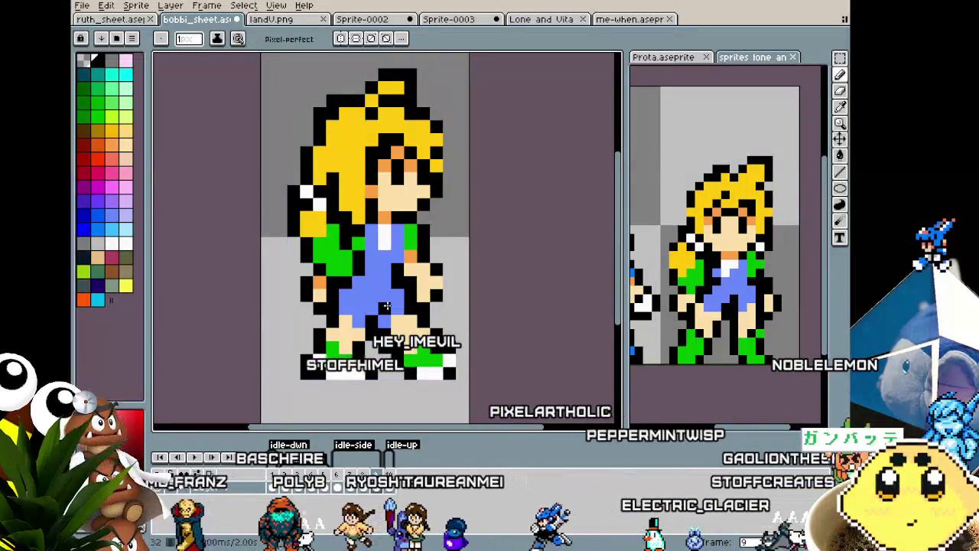
scroll(393, 297, down, 4)
scroll(374, 321, down, 2)
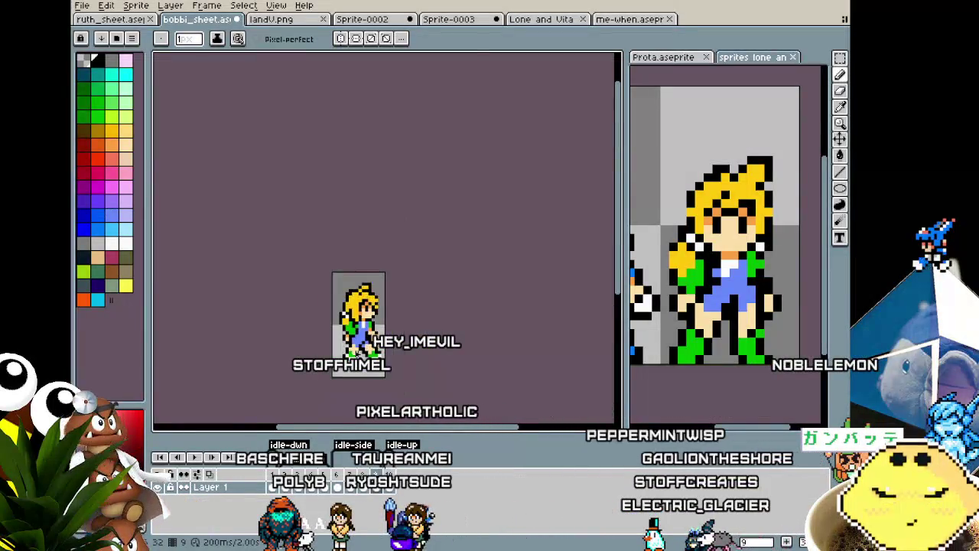
scroll(352, 350, up, 2)
scroll(351, 350, up, 1)
scroll(348, 375, up, 2)
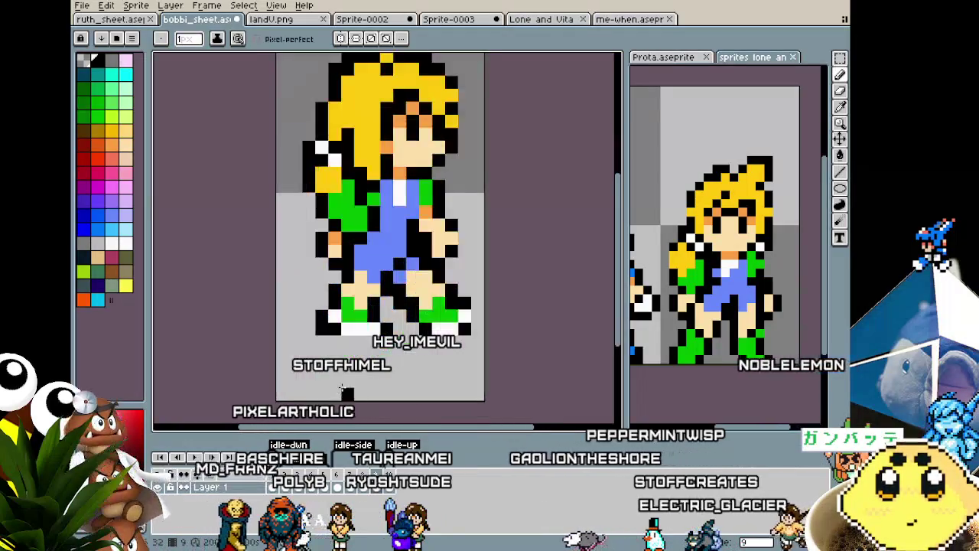
drag(347, 380, 319, 382)
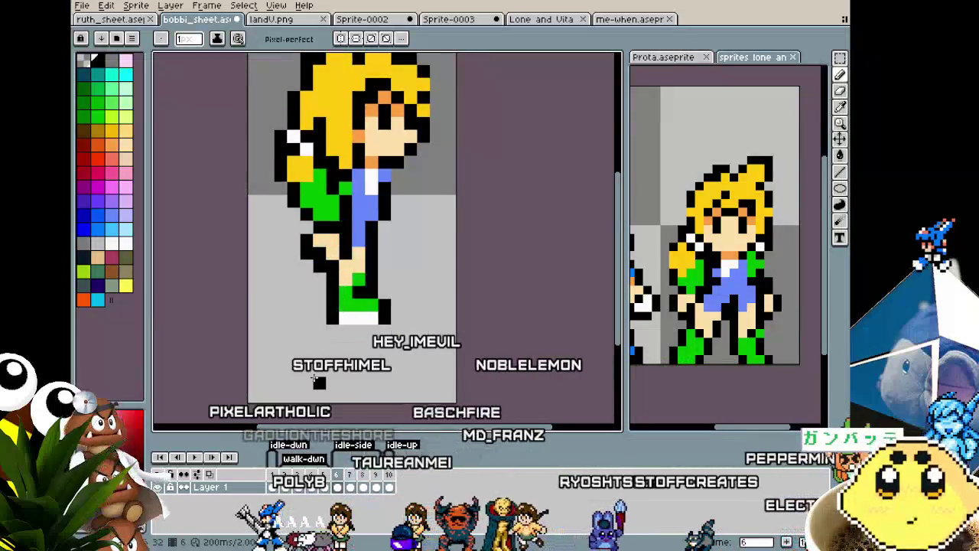
scroll(329, 386, down, 2)
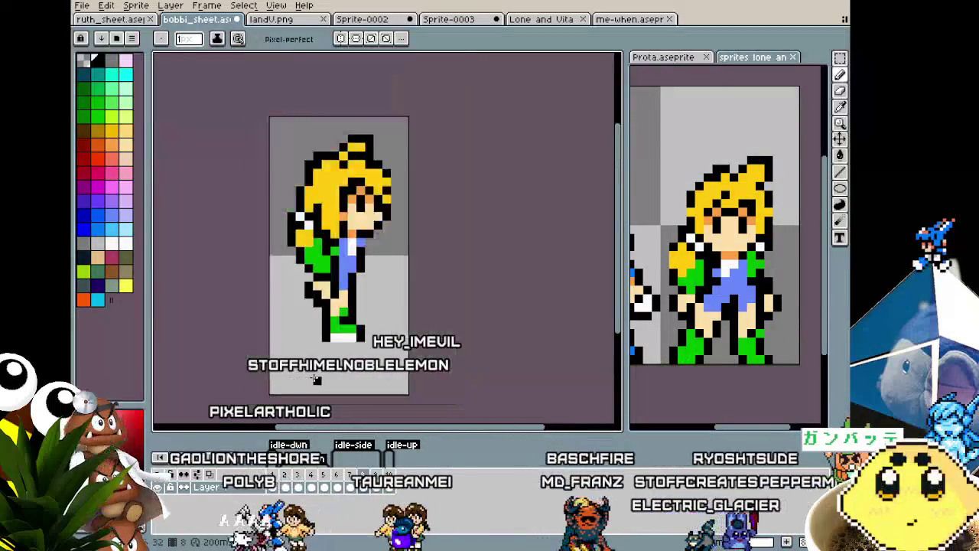
scroll(340, 394, down, 1)
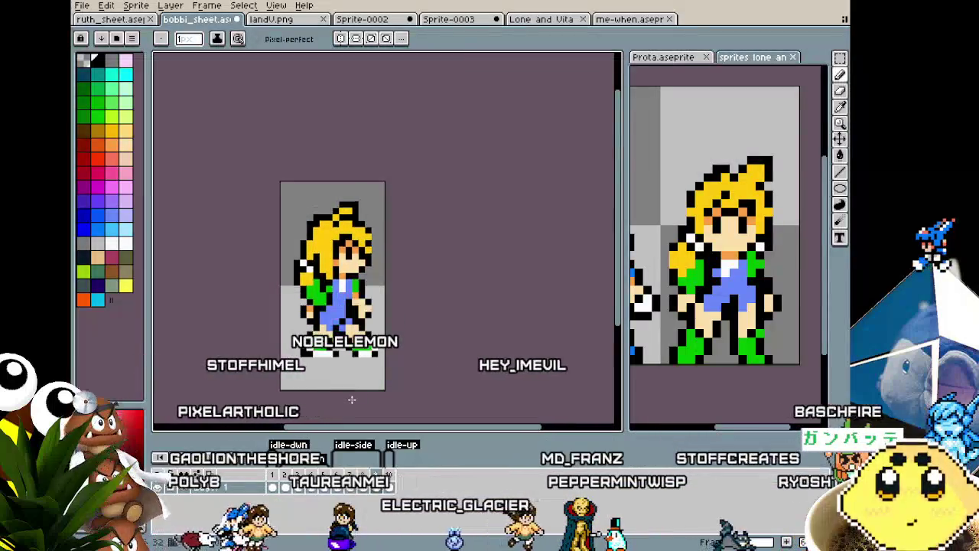
scroll(316, 359, up, 1)
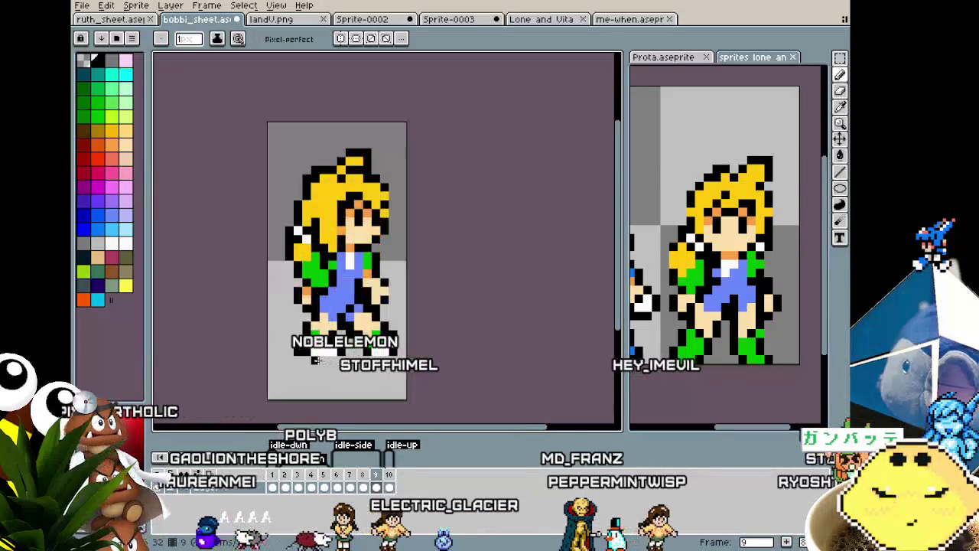
scroll(420, 292, up, 1)
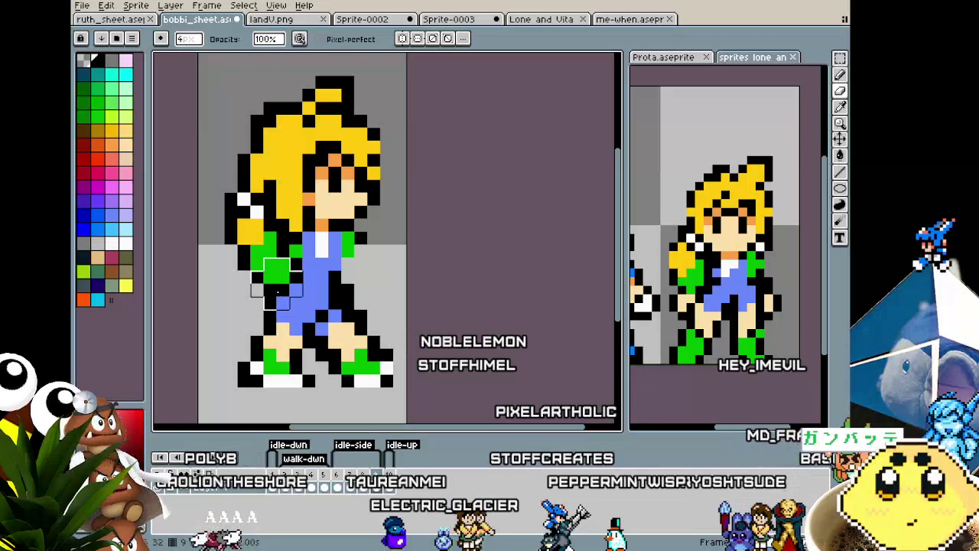
key(i)
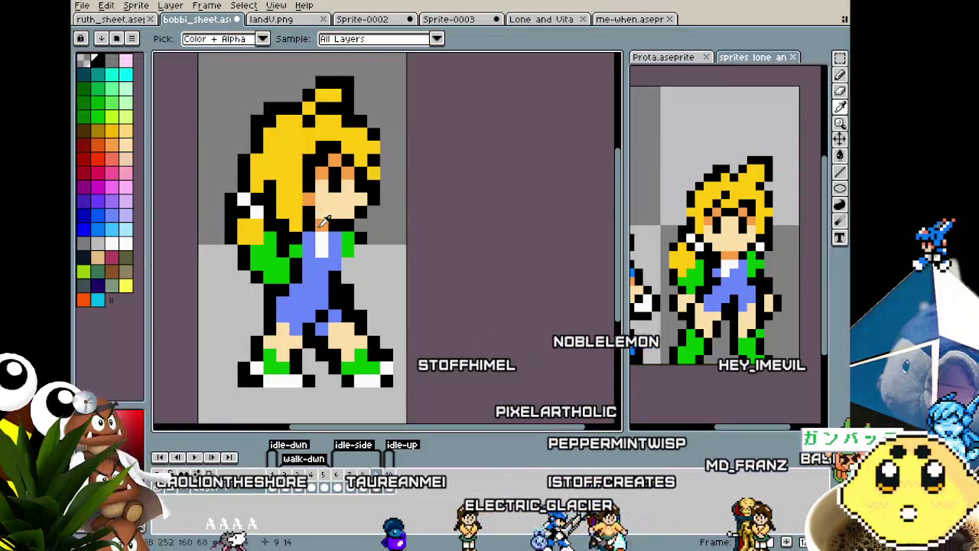
click(325, 220)
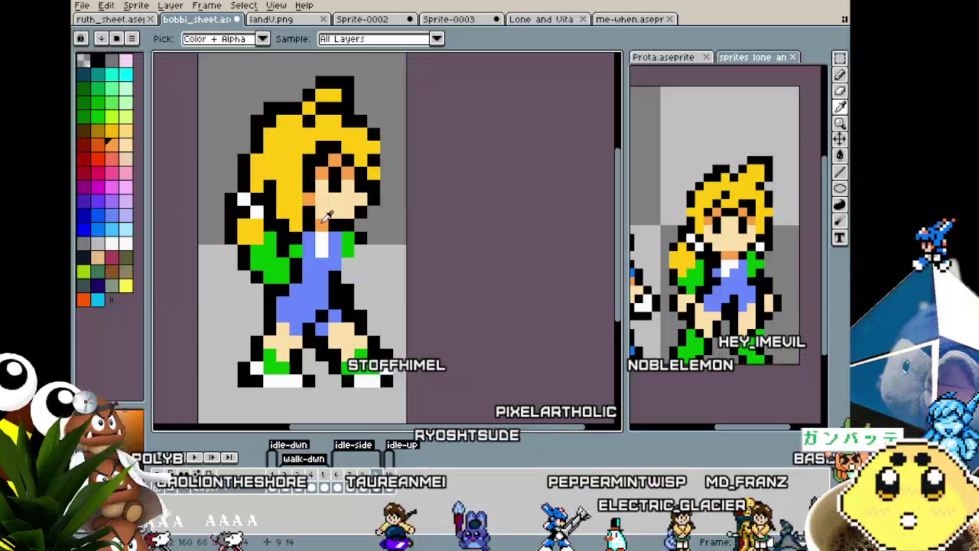
key(b)
drag(295, 304, 308, 316)
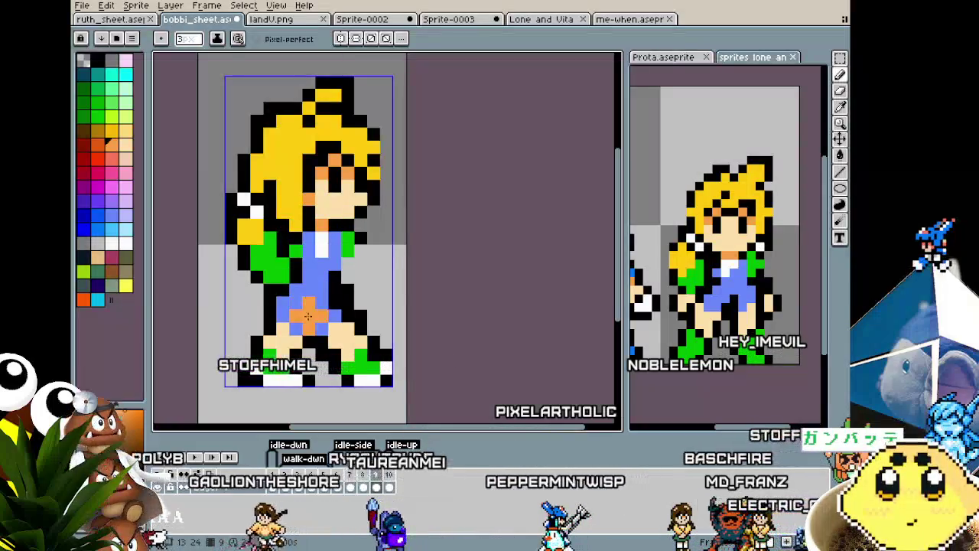
key(ctrl+z)
key(i)
key(b)
mouse_move(315, 308)
mouse_down()
mouse_move(305, 316)
mouse_move(313, 315)
mouse_up()
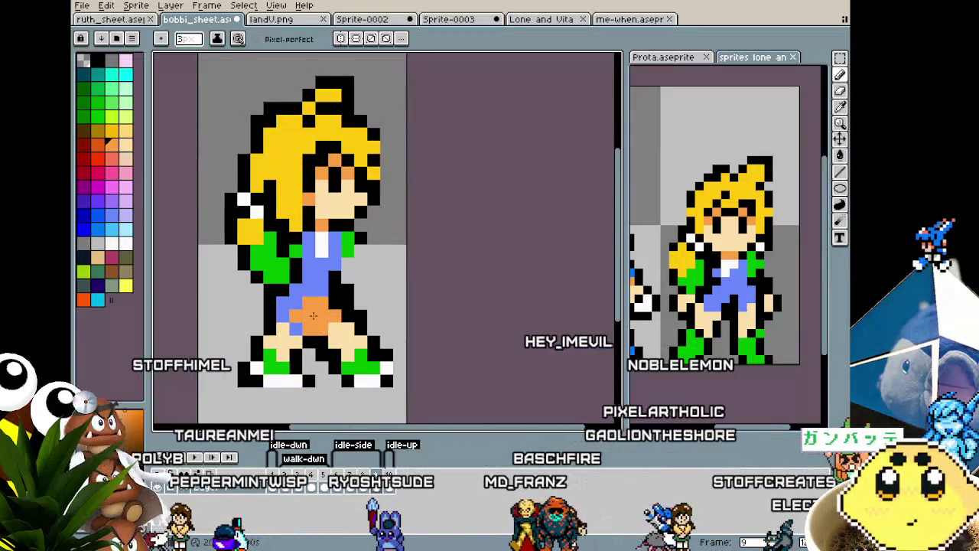
key(ctrl+z)
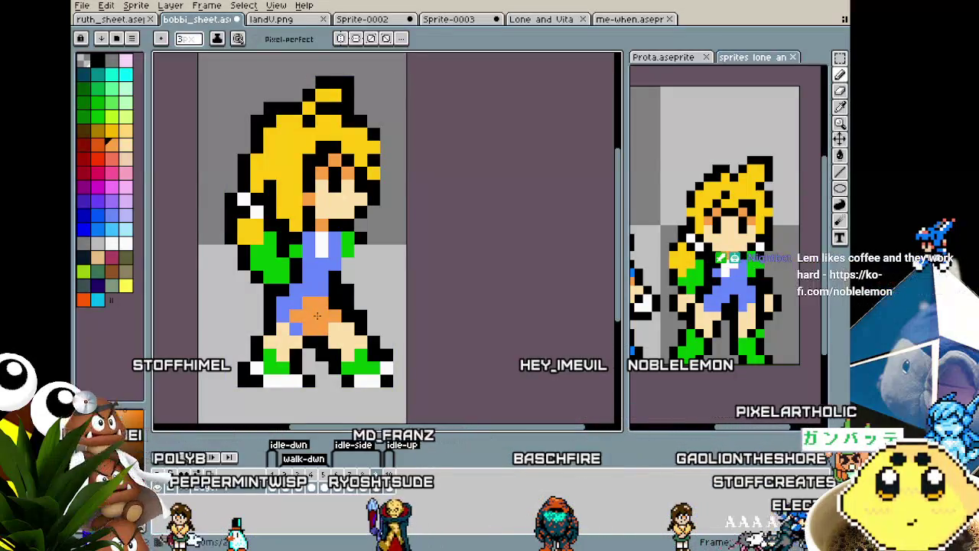
key(i)
key(b)
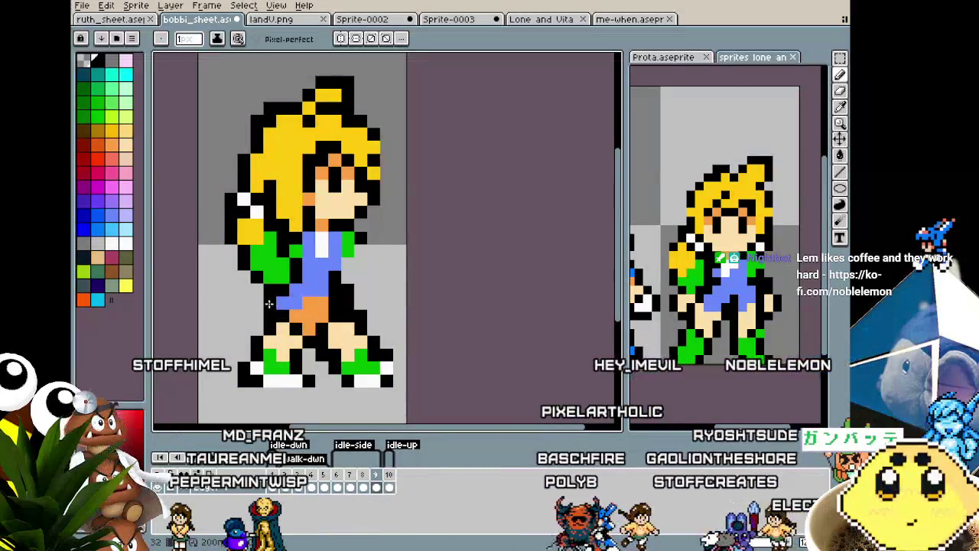
key(i)
key(b)
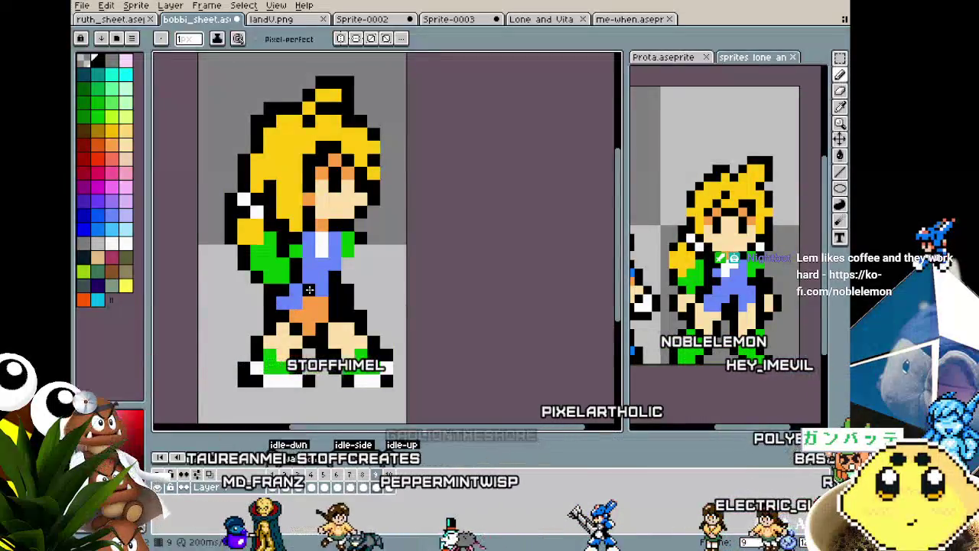
key(i)
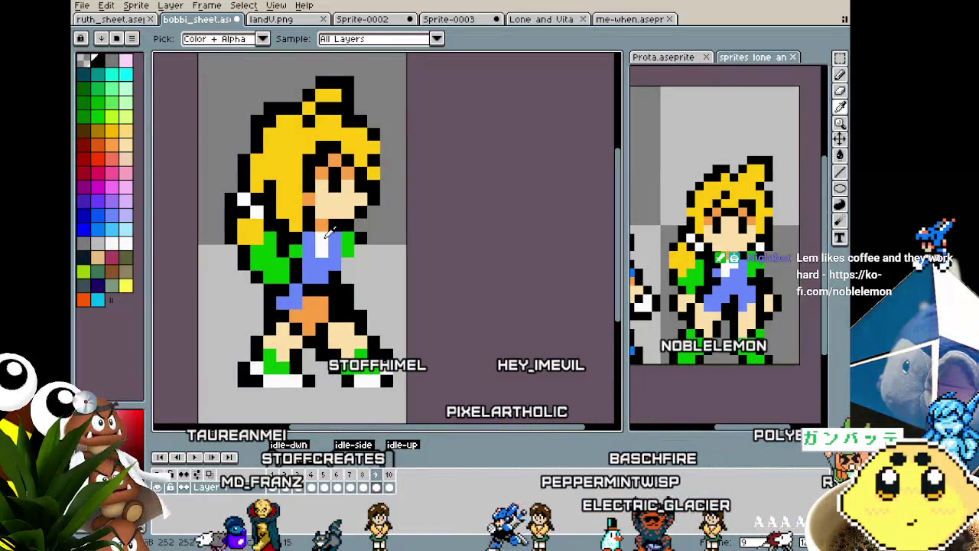
key(b)
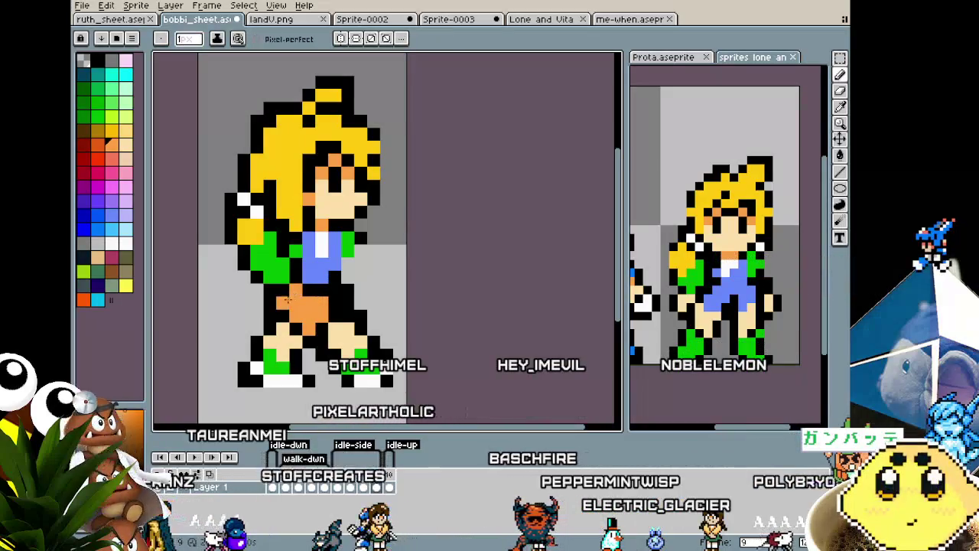
click(326, 298)
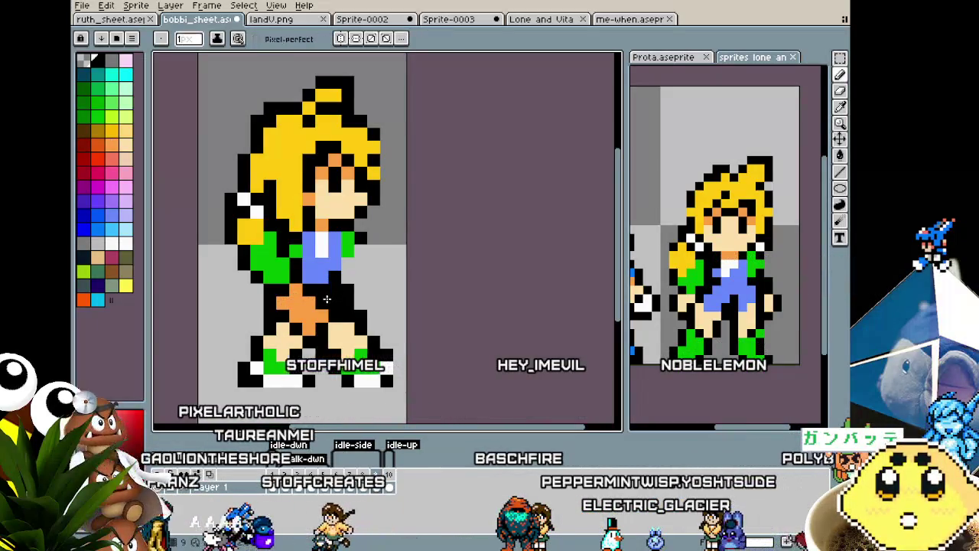
scroll(306, 302, down, 1)
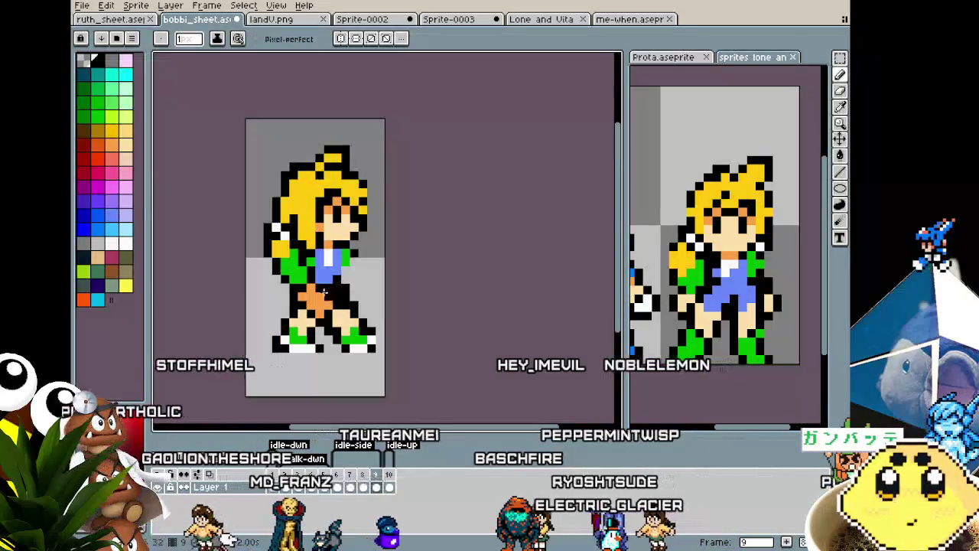
scroll(282, 307, up, 2)
scroll(281, 306, right, 2)
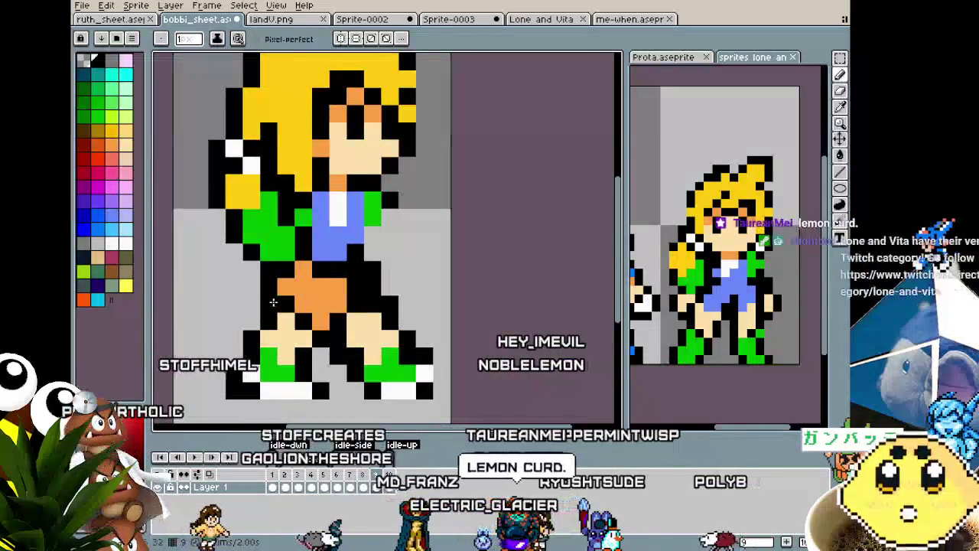
key(i)
key(b)
scroll(273, 295, down, 1)
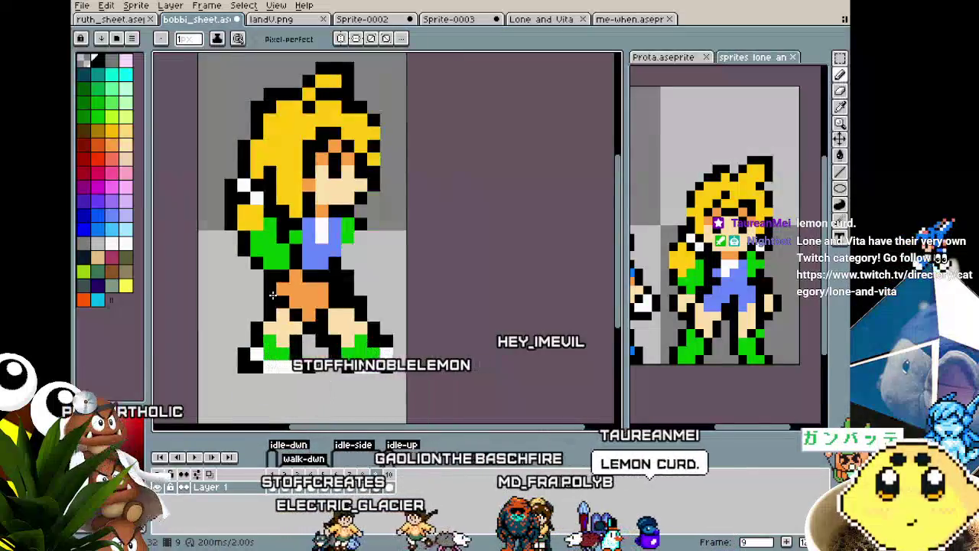
scroll(273, 294, up, 1)
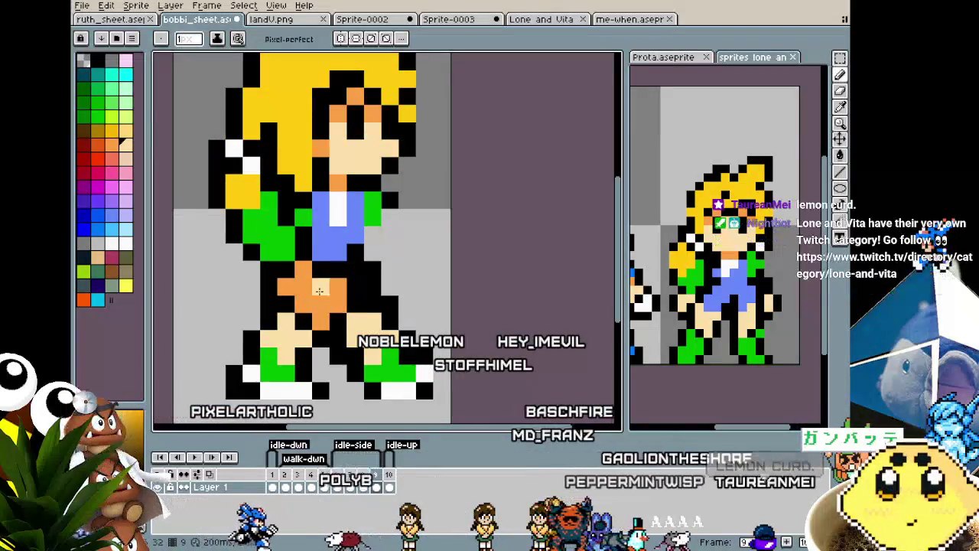
scroll(285, 368, down, 1)
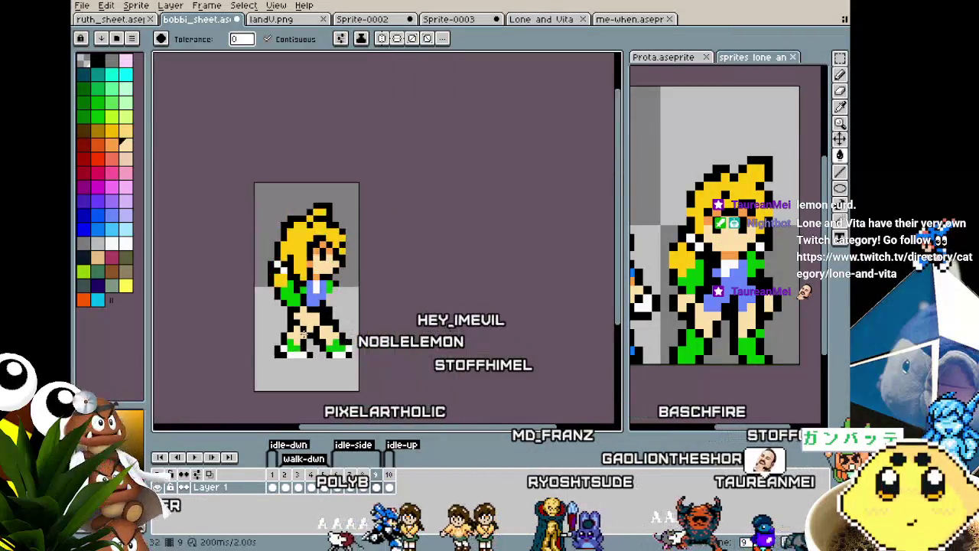
Fill the orange patch between the front walk frame's legs with skin tone, then return to the Pencil.
scroll(286, 369, down, 1)
key(g)
scroll(284, 353, up, 1)
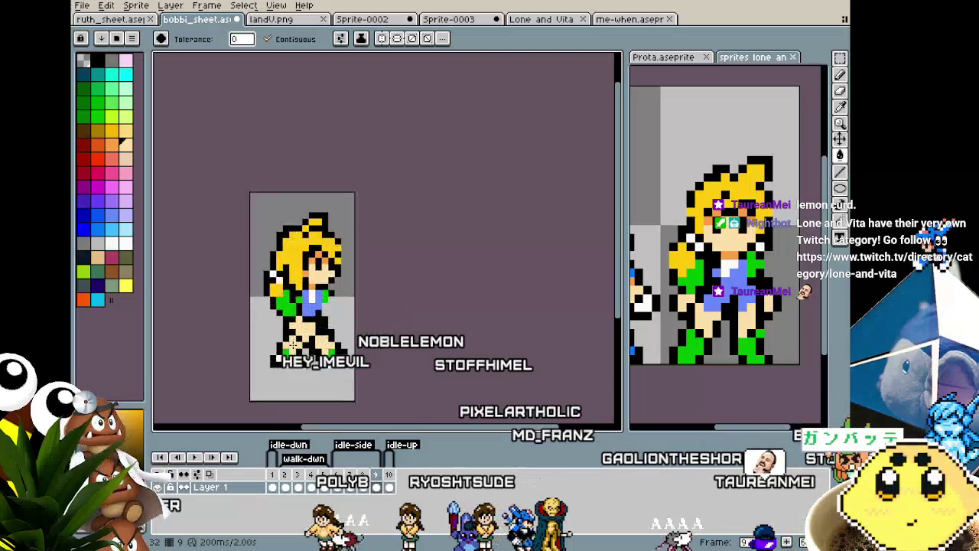
scroll(299, 339, up, 2)
key(i)
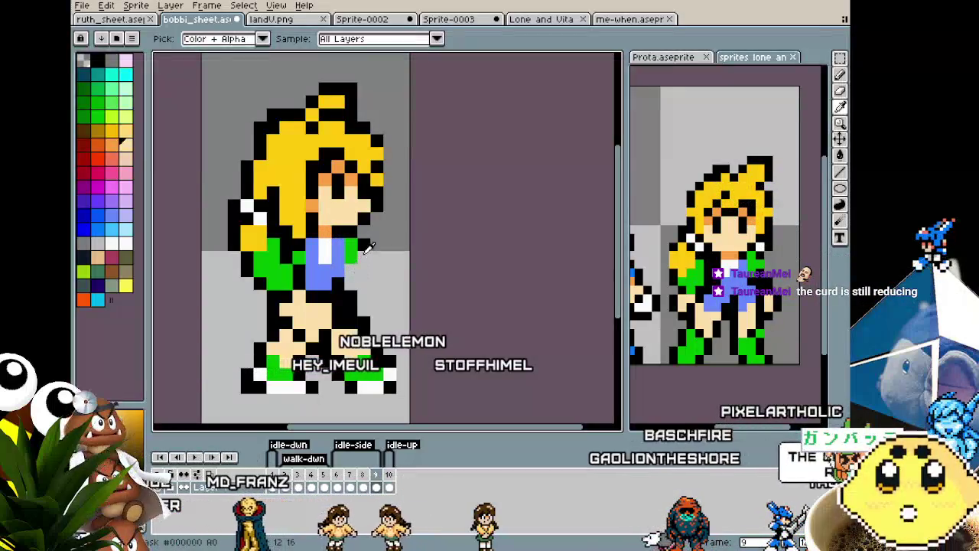
key(b)
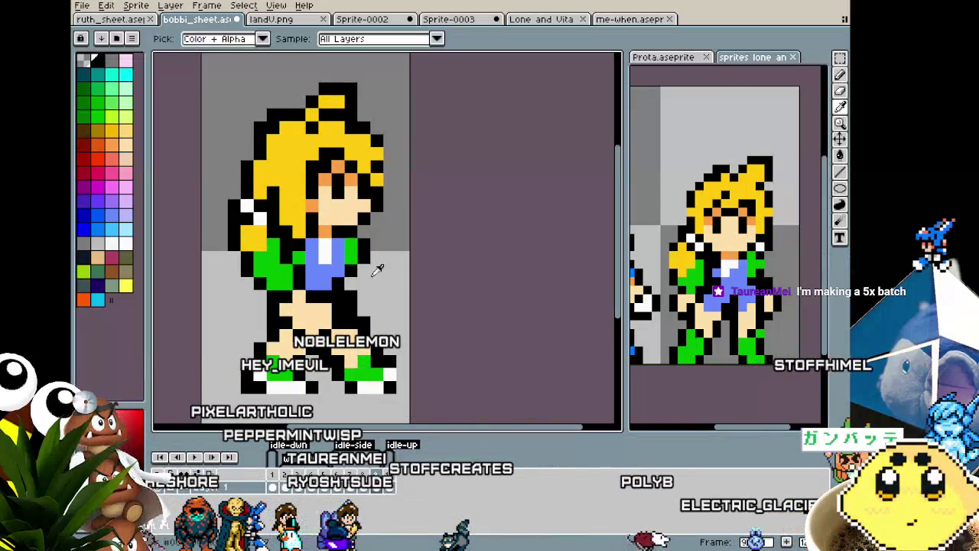
scroll(390, 309, up, 3)
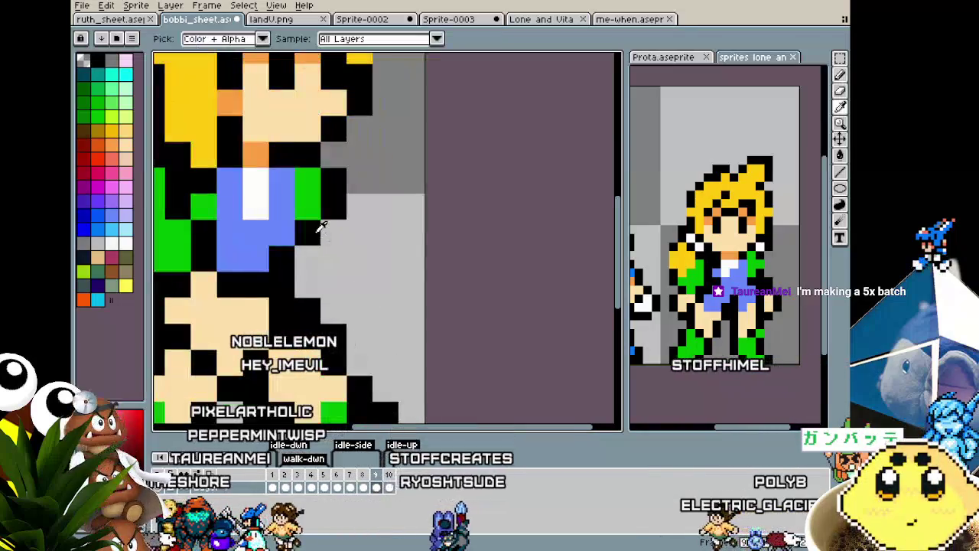
scroll(302, 287, down, 4)
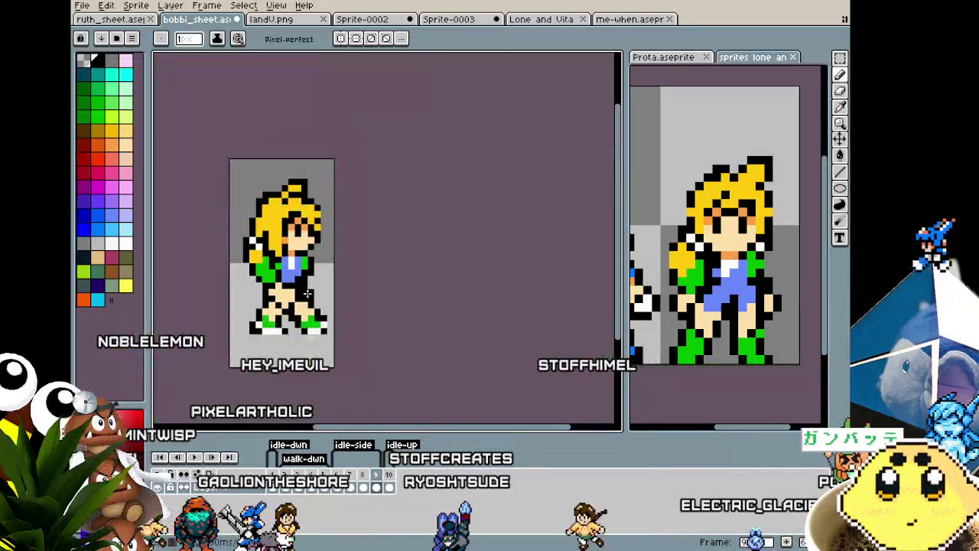
scroll(341, 340, down, 1)
Bring the side-walk frames into view and show frames 8 and 9.
drag(342, 341, 390, 343)
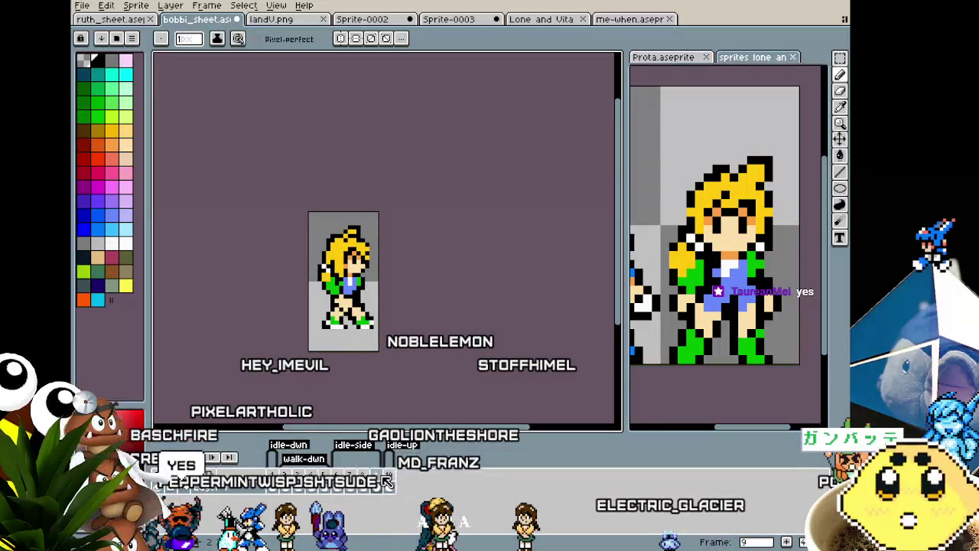
click(378, 479)
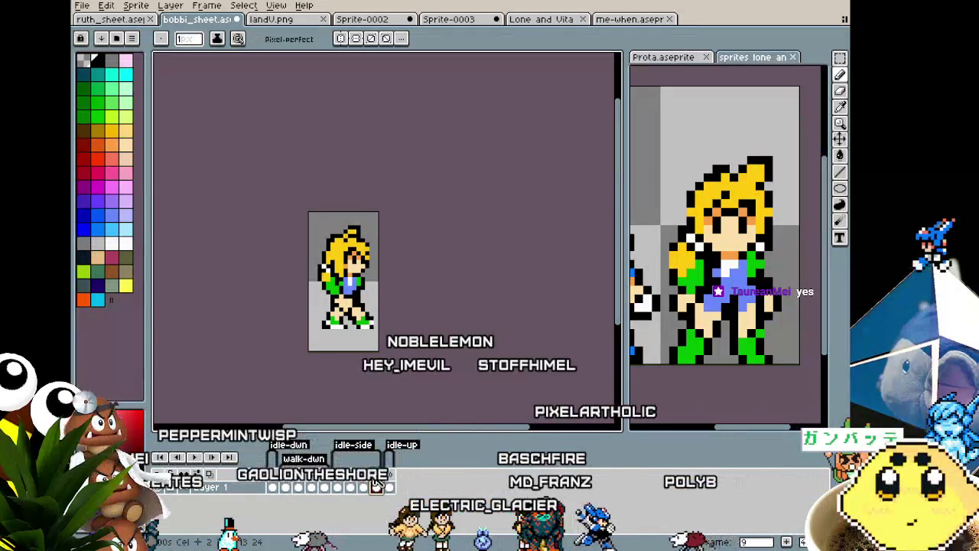
click(378, 482)
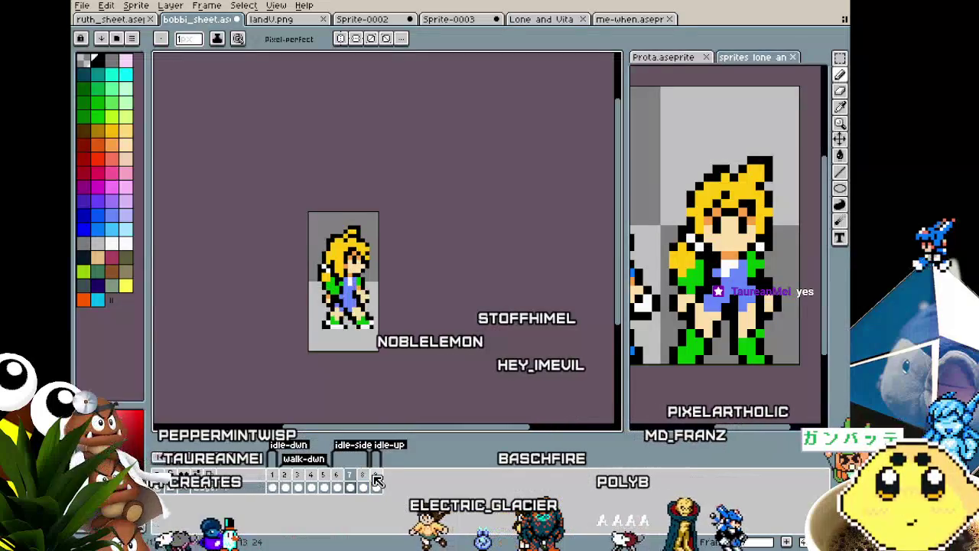
scroll(339, 349, up, 1)
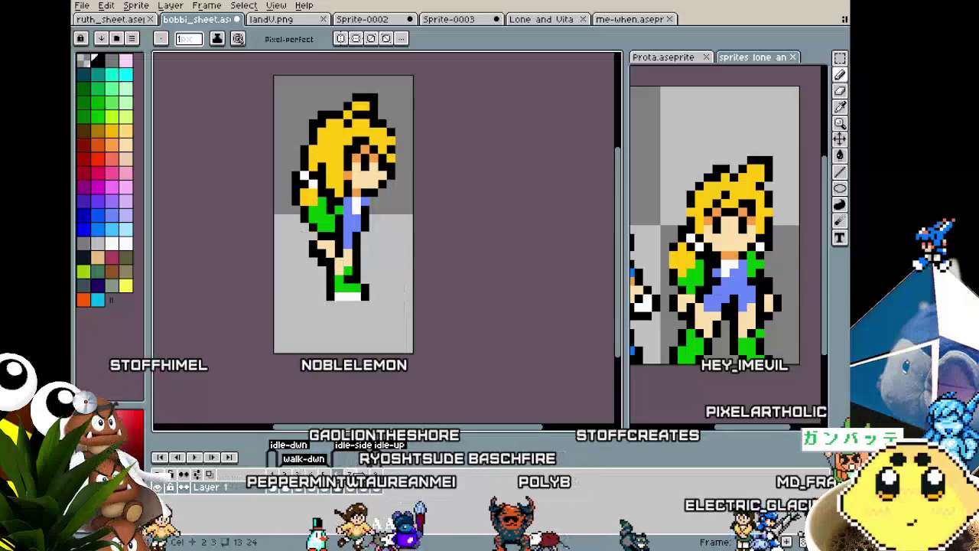
Move from frame 7 to frame 9's side-facing pose.
right_click(349, 475)
key(Escape)
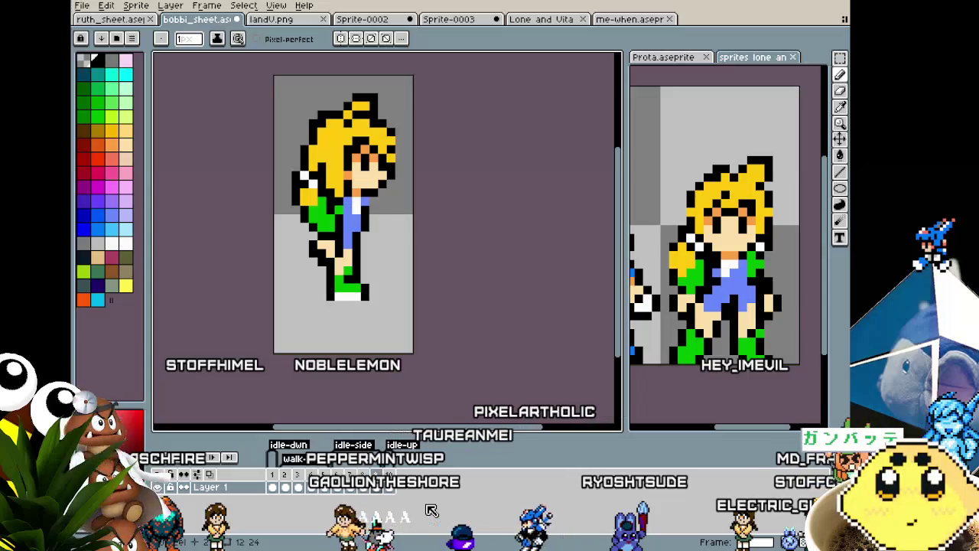
scroll(354, 288, up, 1)
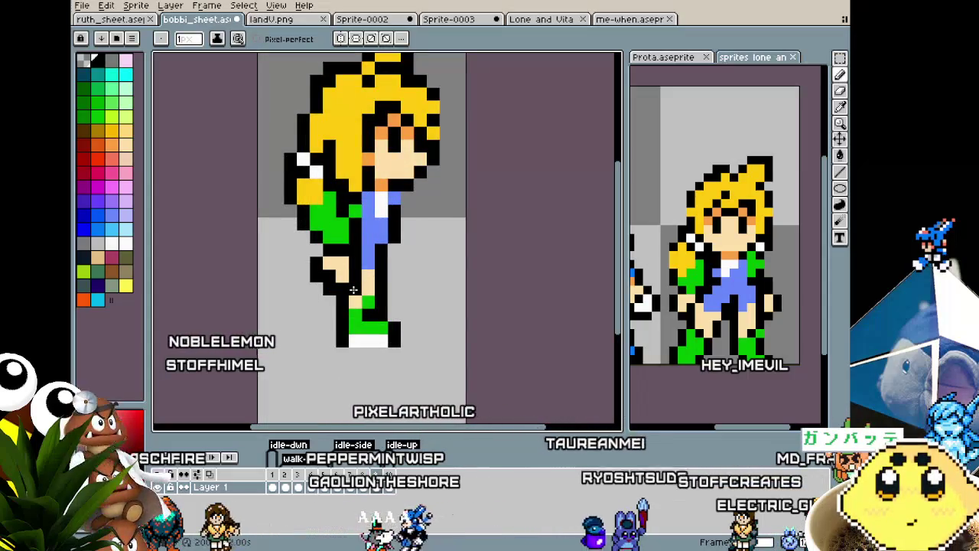
key(period)
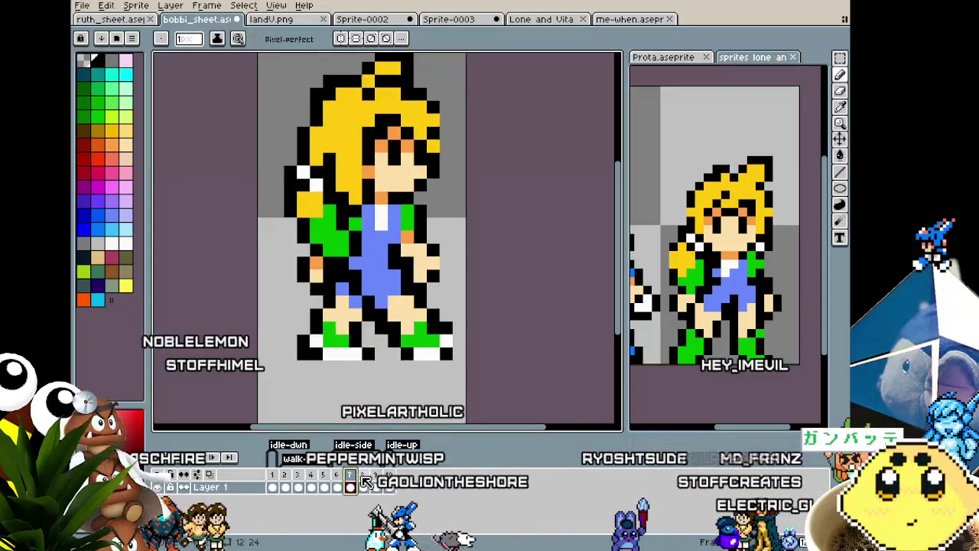
click(375, 486)
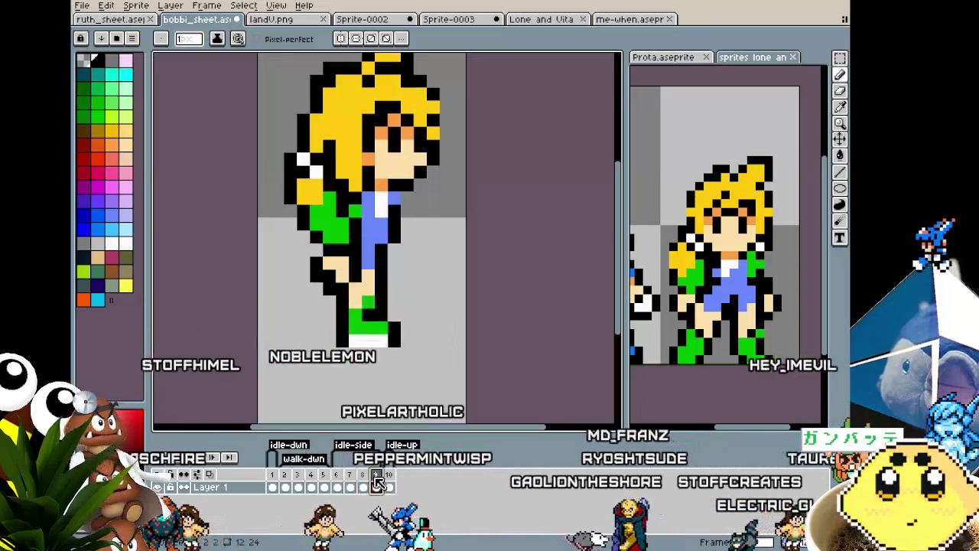
Erase frame 9's lower legs and shoes, then draw thin black leg outlines below the shorts.
key(e)
drag(367, 283, 376, 336)
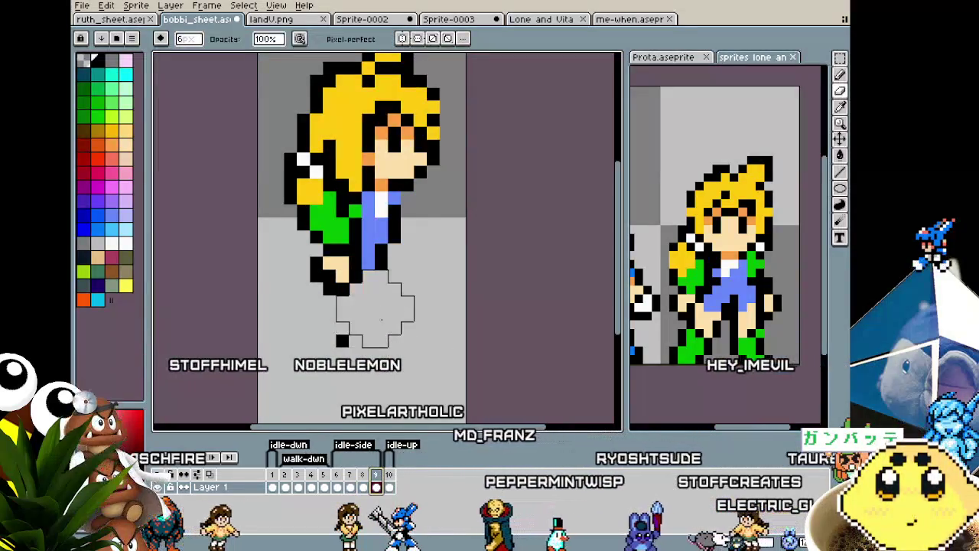
click(334, 302)
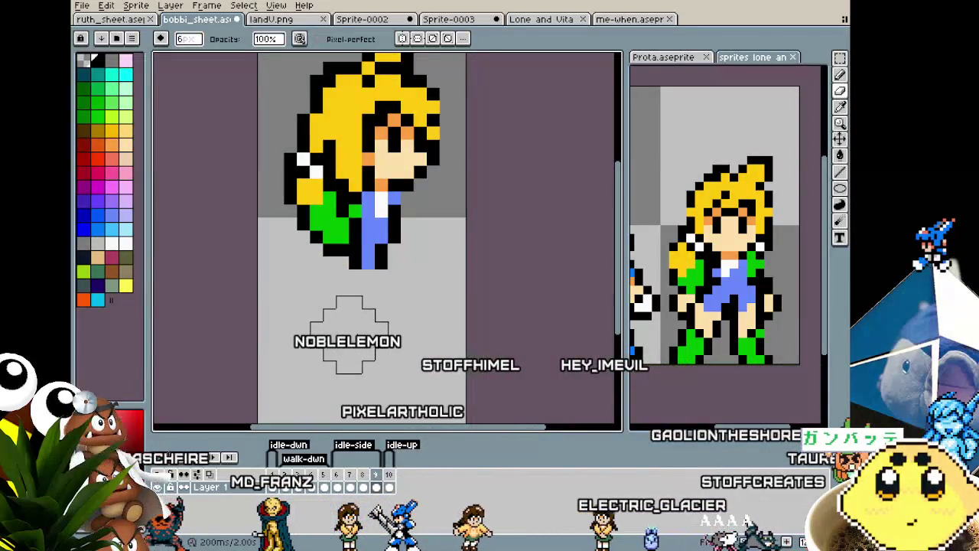
key(b)
key(i)
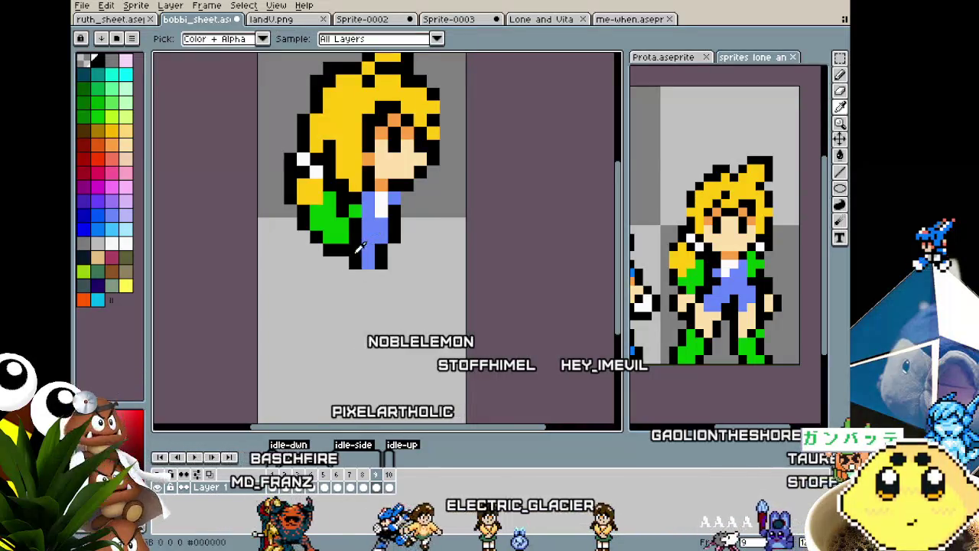
key(b)
key(Left)
key(Left)
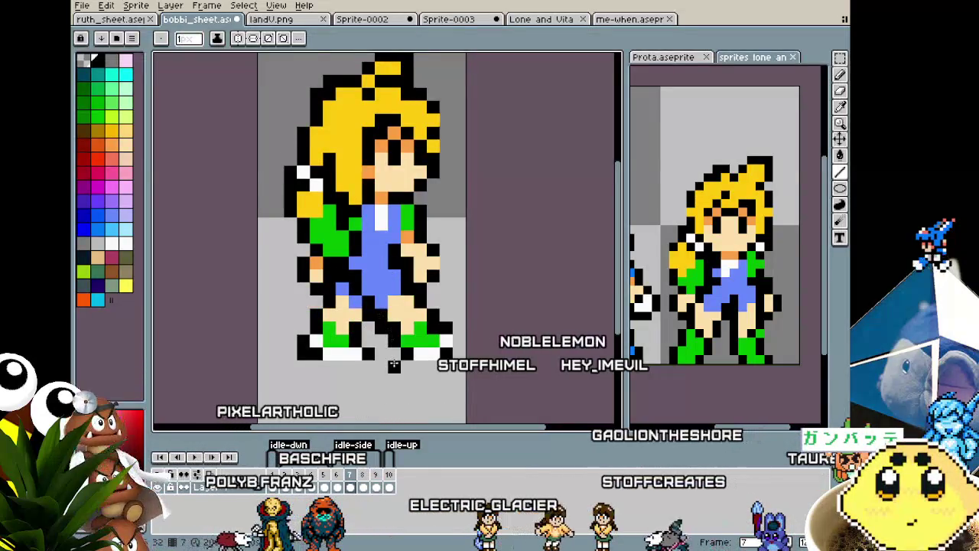
key(Right)
key(Right)
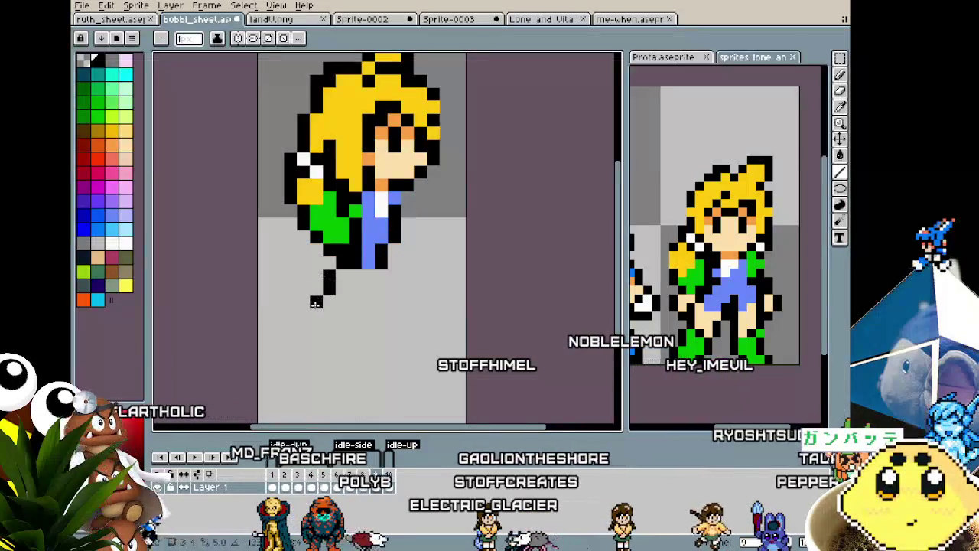
drag(315, 308, 371, 280)
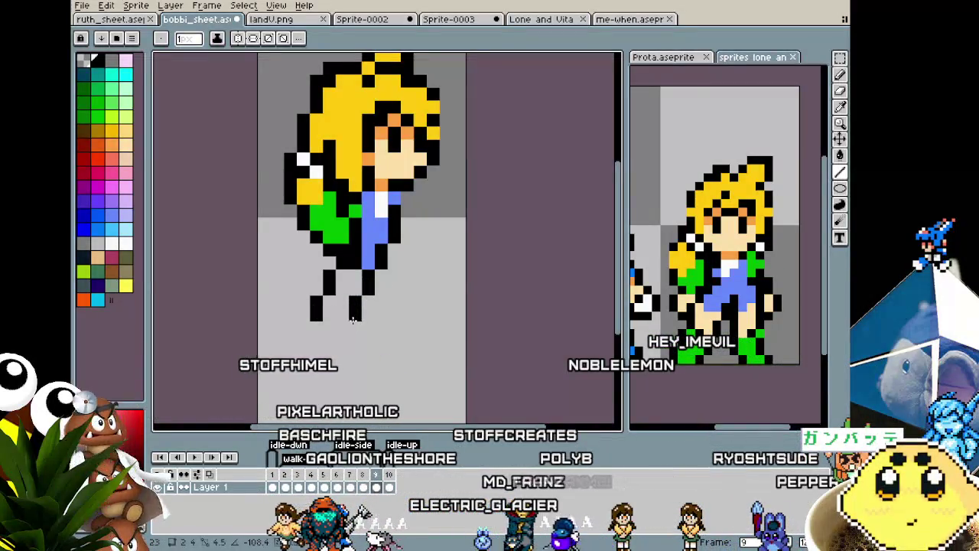
Flip through frames 7–9 to compare the new legs with the earlier poses.
key(Left)
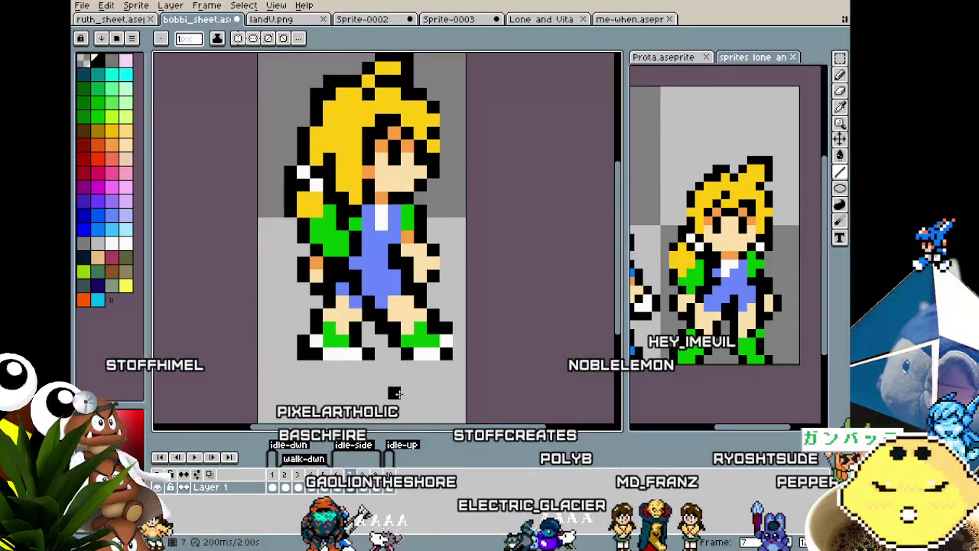
key(Right)
key(Left)
key(Right)
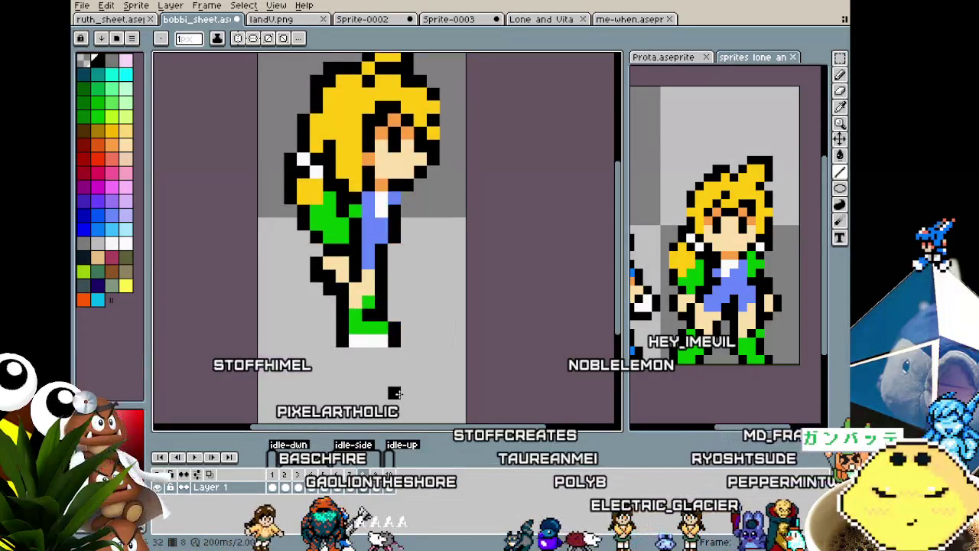
key(Right)
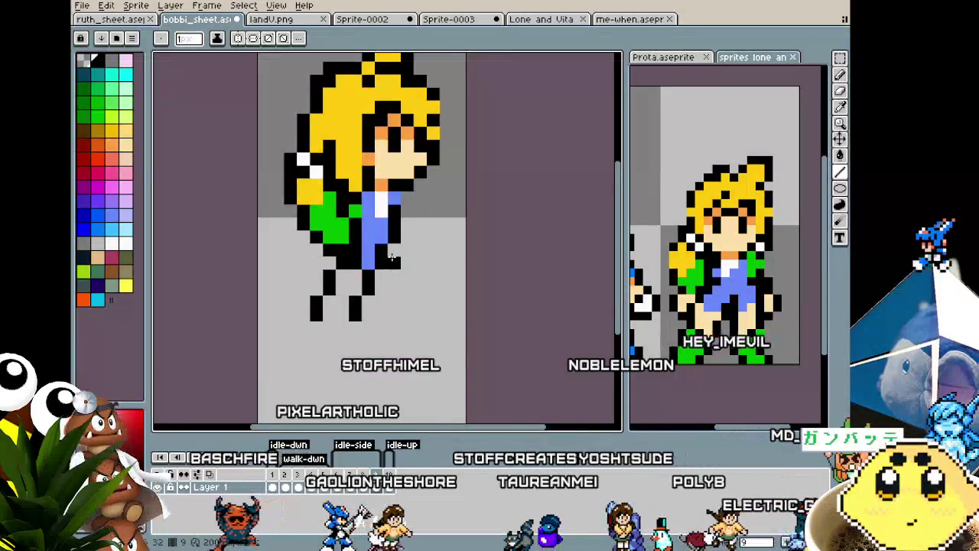
scroll(391, 259, up, 1)
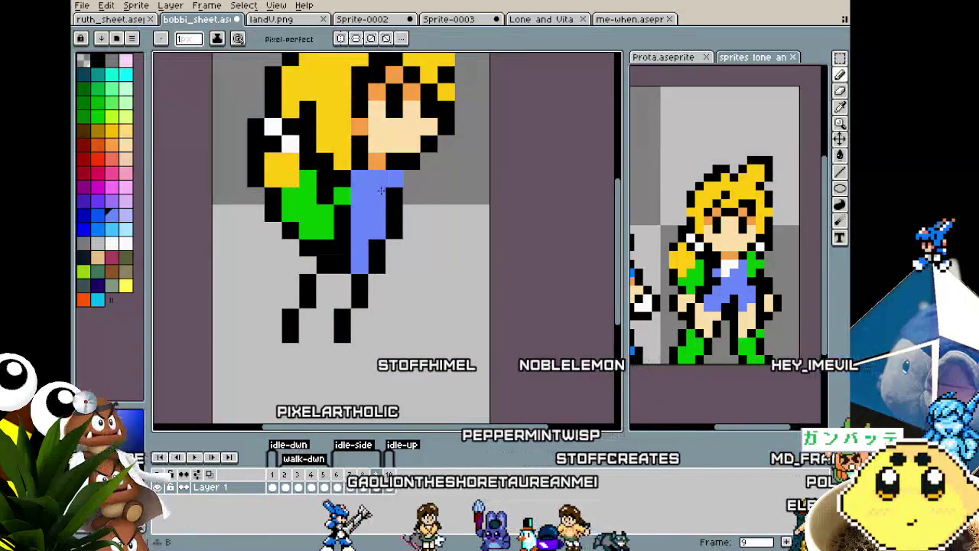
scroll(389, 324, down, 1)
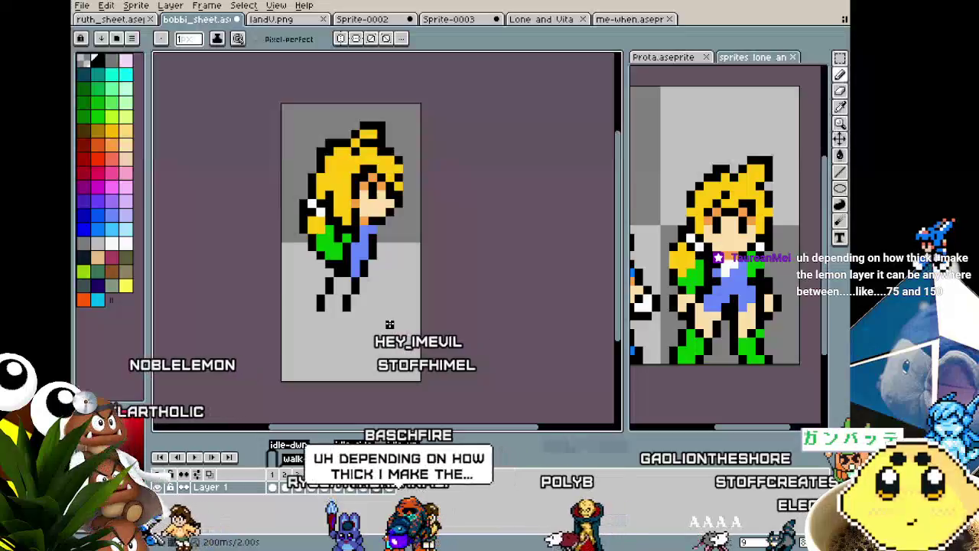
key(Left)
key(Left)
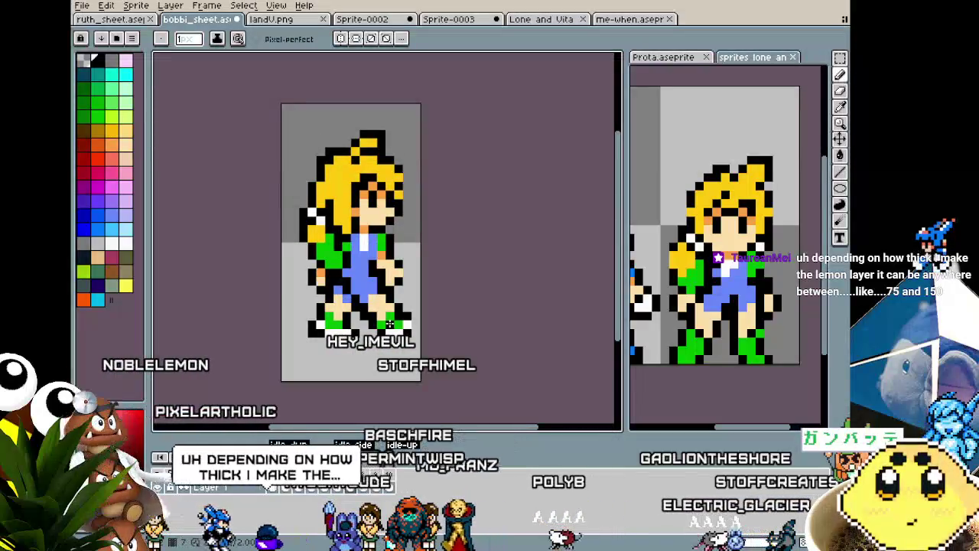
key(Left)
key(Left)
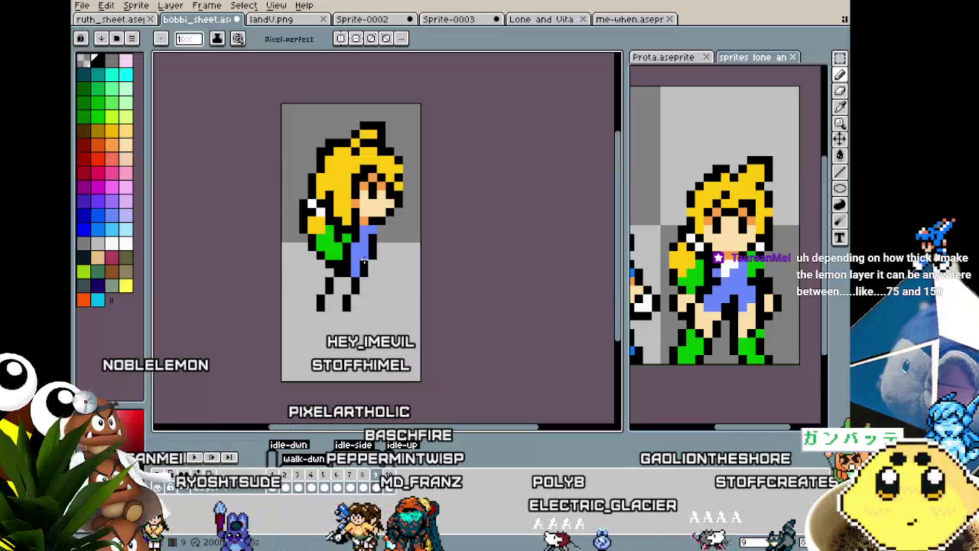
scroll(364, 253, up, 1)
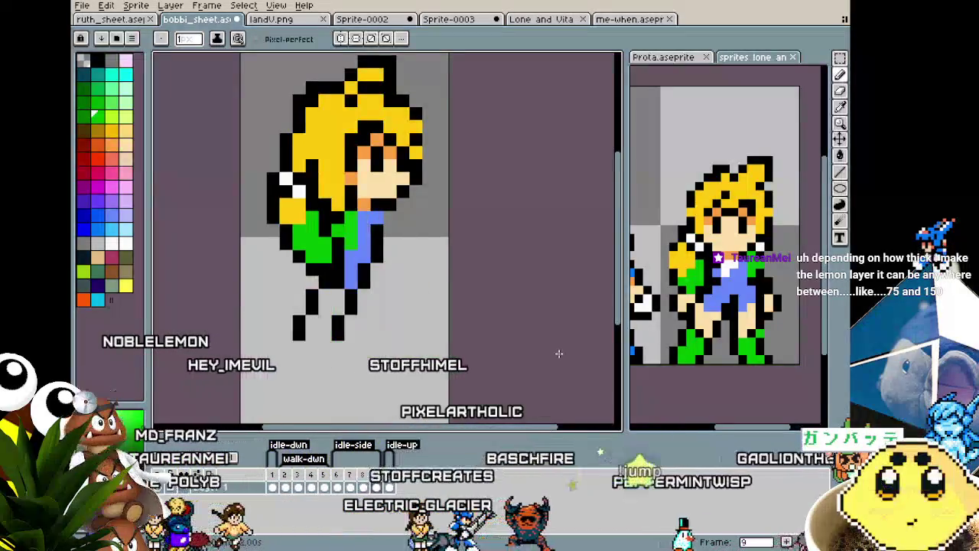
Pick white and paint a shirt highlight on the girl's chest, then check neighbouring frames.
key(alt)
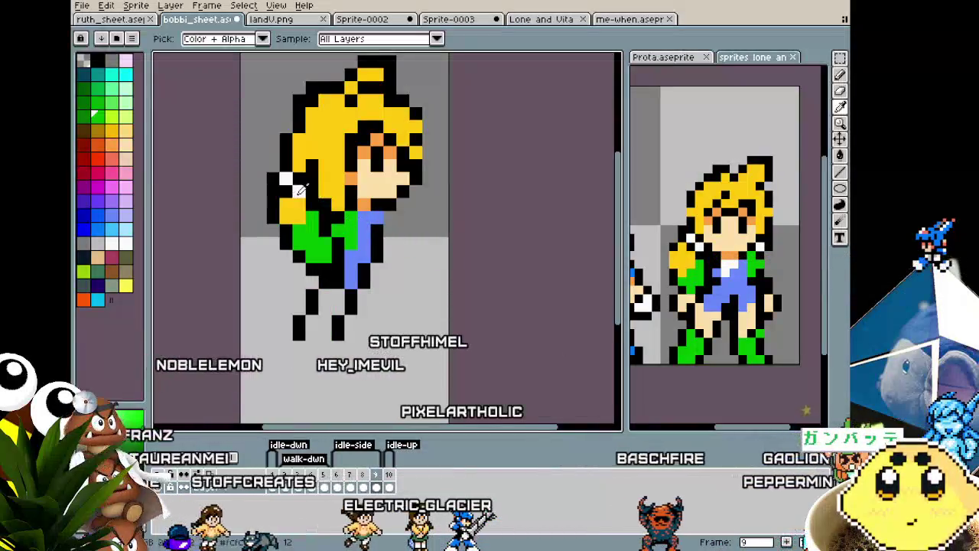
drag(376, 229, 376, 217)
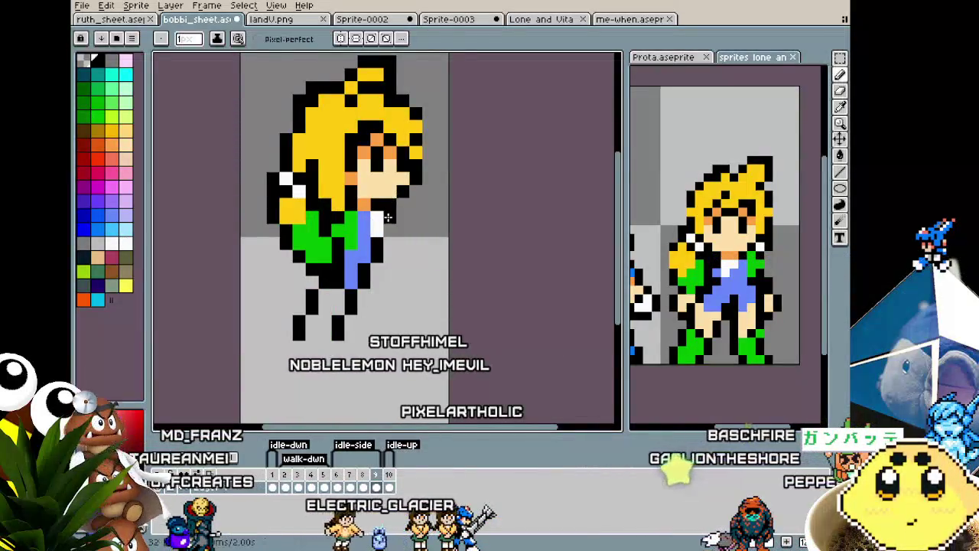
scroll(367, 300, down, 1)
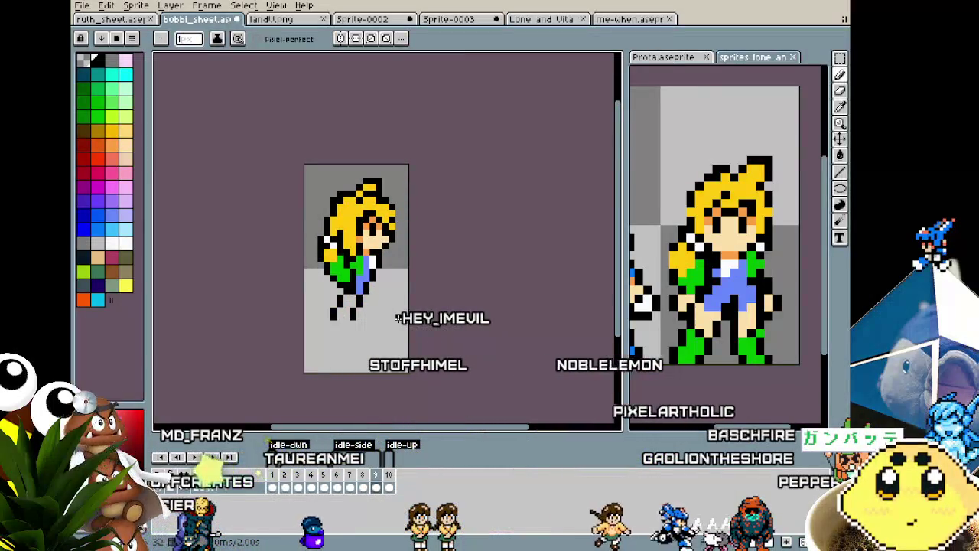
key(Left)
key(Left)
key(Right)
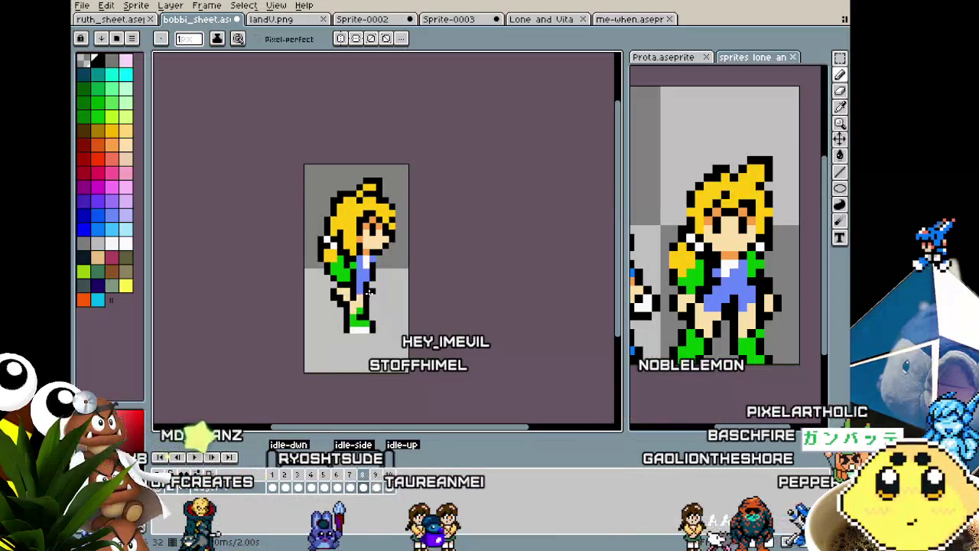
scroll(369, 291, up, 2)
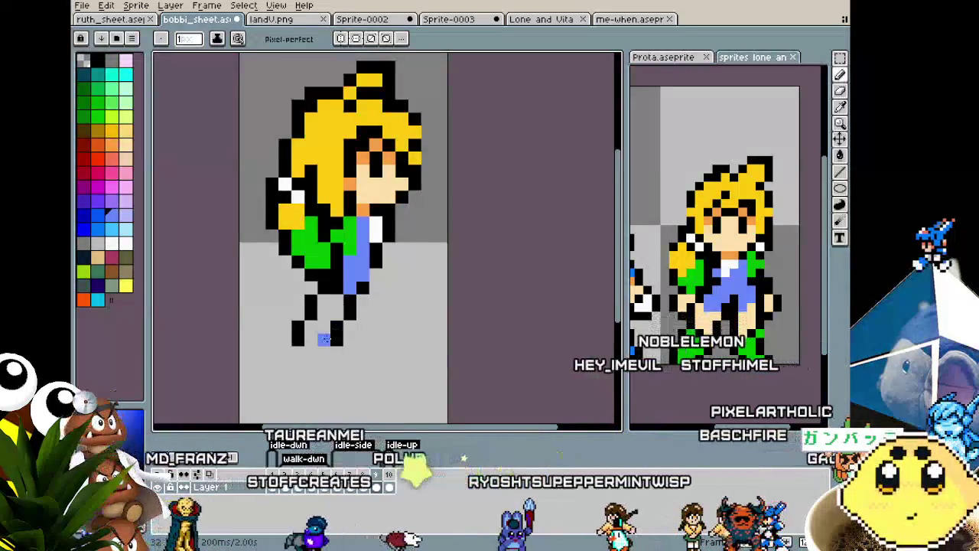
Paint blue between frame 9's legs to extend the overalls into the forward leg.
drag(340, 313, 323, 300)
key(i)
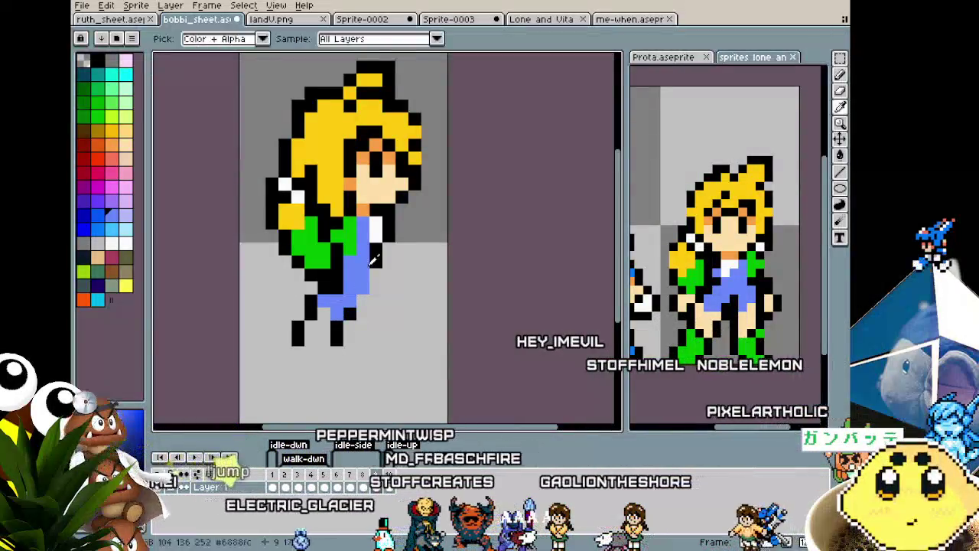
key(b)
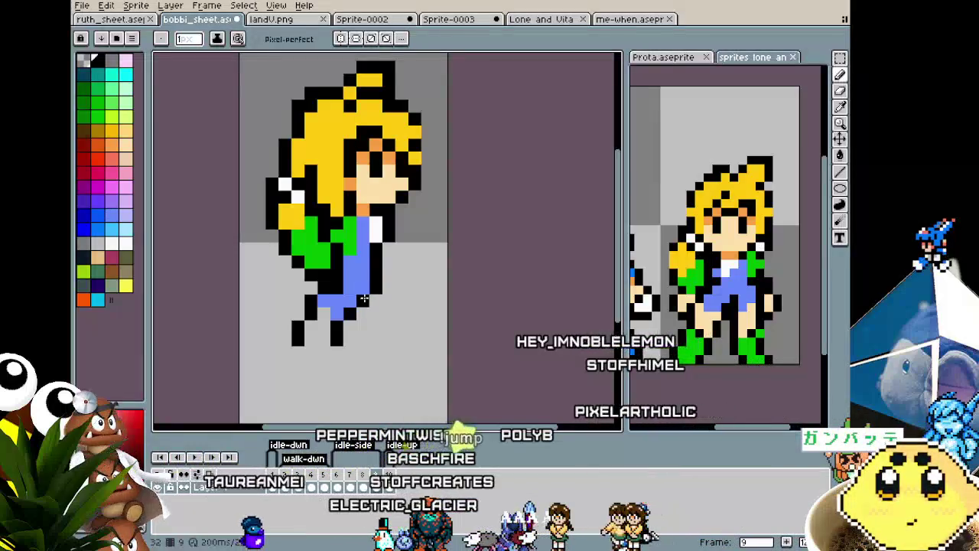
scroll(302, 359, down, 1)
scroll(301, 361, down, 1)
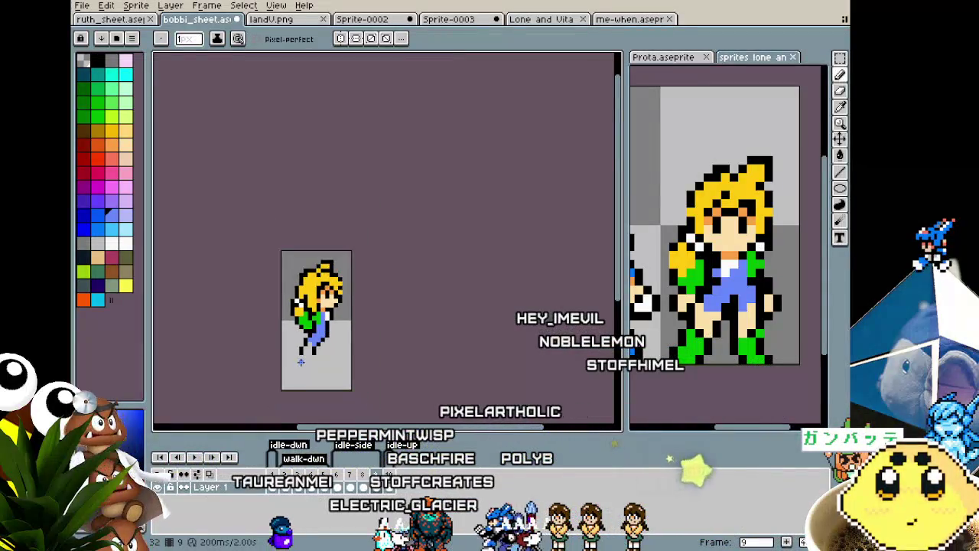
scroll(301, 362, up, 2)
scroll(352, 304, up, 2)
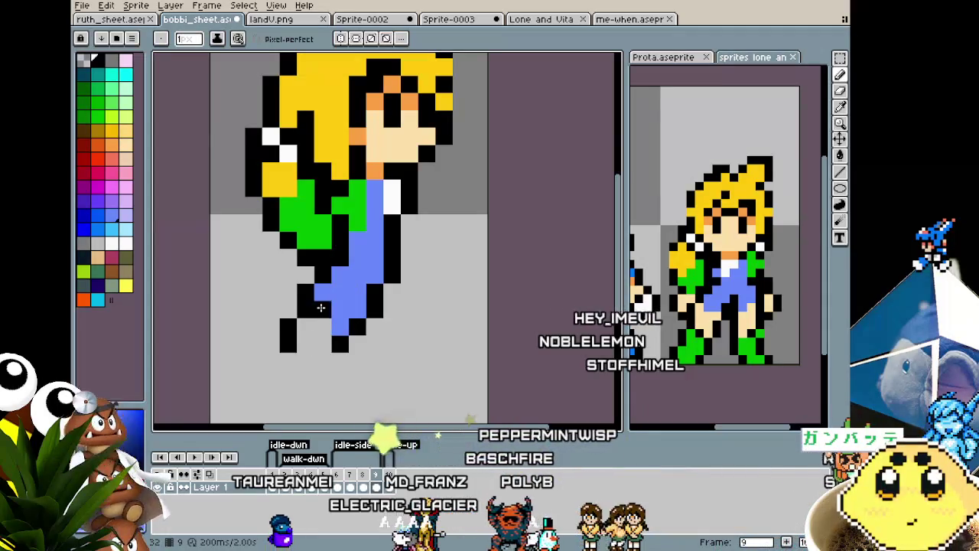
scroll(305, 356, down, 2)
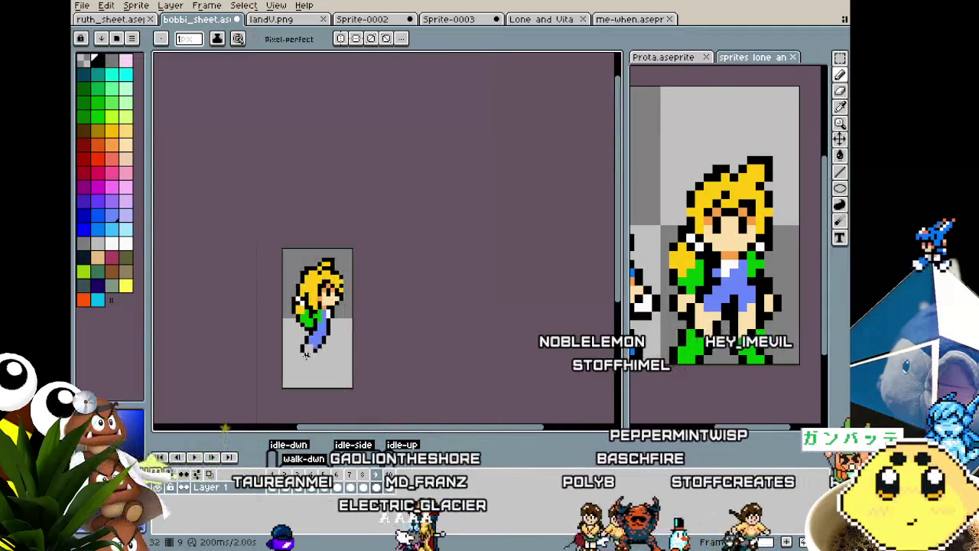
scroll(305, 359, up, 1)
Flip back and forth through frames 7–9 to compare the redrawn leg.
key(comma)
key(comma)
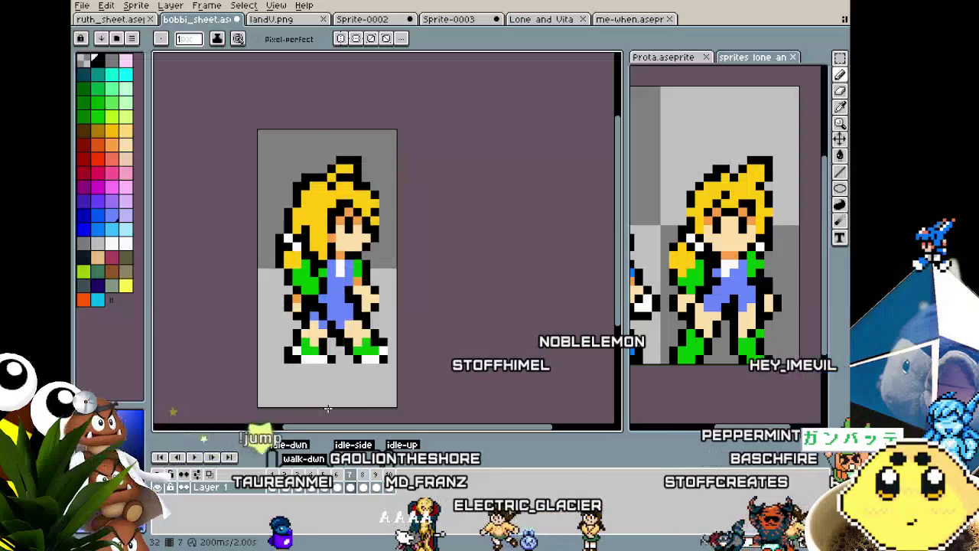
key(period)
key(period)
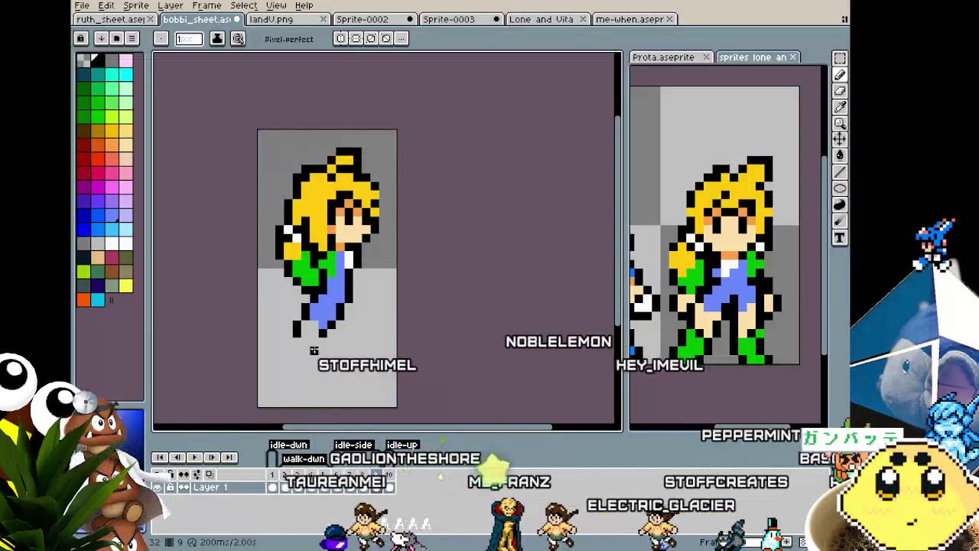
scroll(312, 334, up, 1)
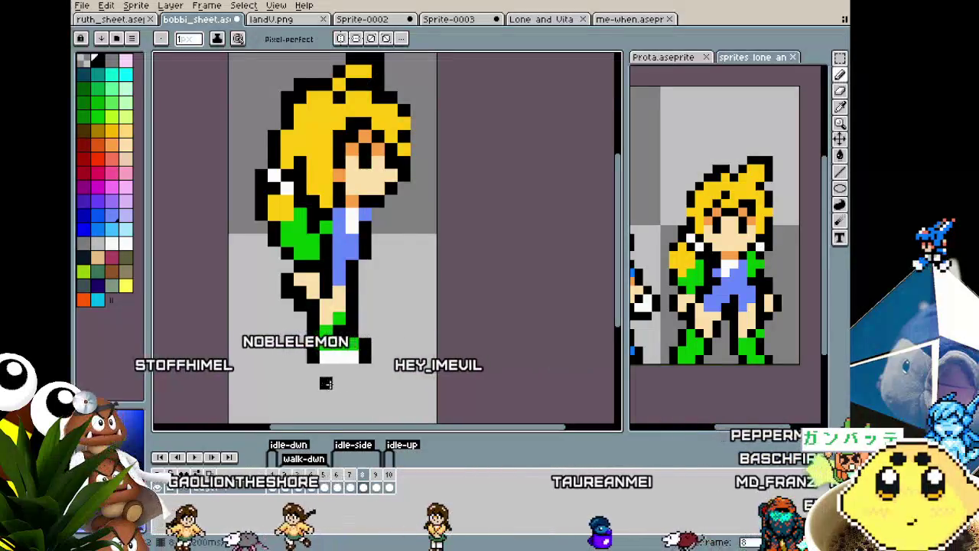
key(comma)
key(comma)
key(period)
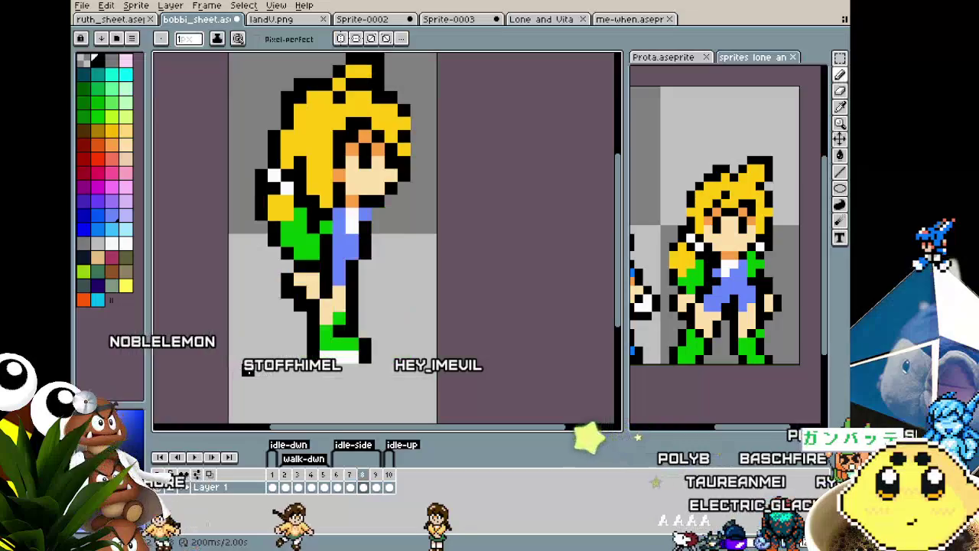
key(period)
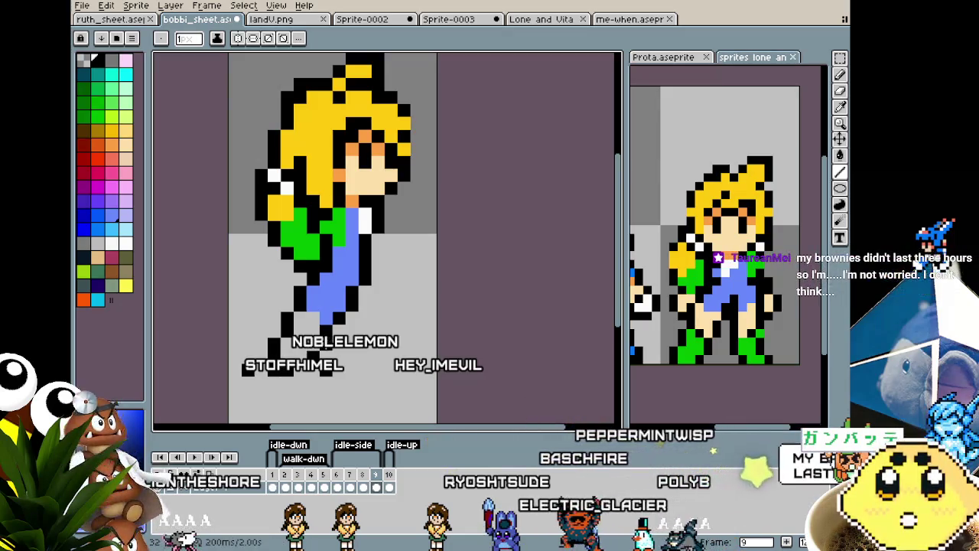
Paint a peach shin with a black outline on the forward leg, then try a green shoe and undo it.
click(123, 142)
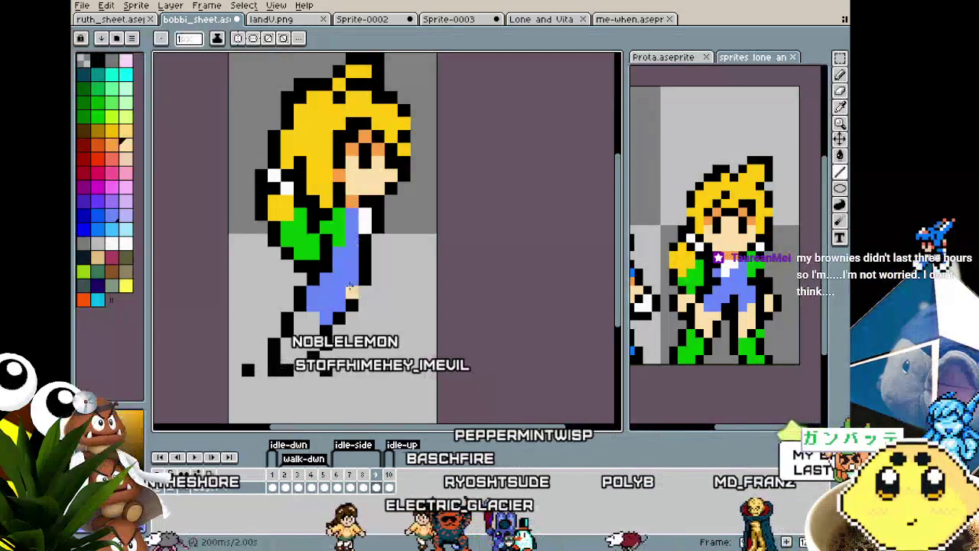
drag(325, 354, 314, 305)
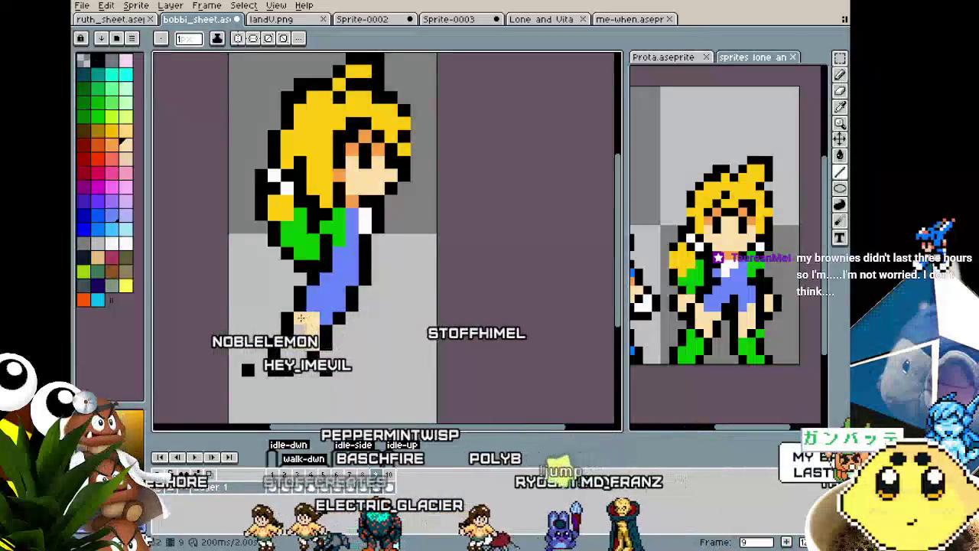
drag(248, 369, 304, 331)
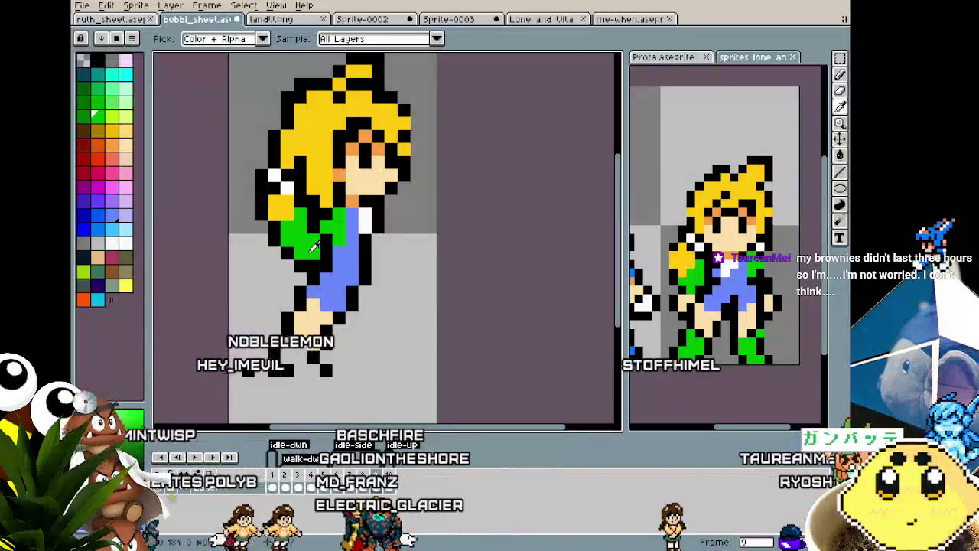
click(94, 115)
mouse_move(310, 367)
mouse_down()
mouse_move(284, 351)
mouse_move(315, 341)
mouse_up()
key(ctrl+z)
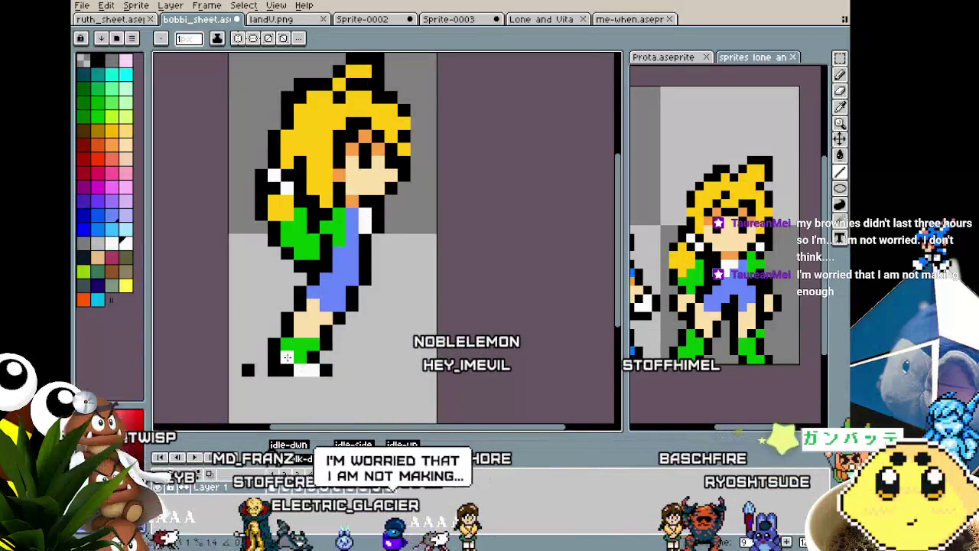
Add blue pixels to tidy the overalls edge beside the shirt.
scroll(286, 358, down, 2)
scroll(275, 382, down, 1)
scroll(276, 387, up, 1)
scroll(283, 396, up, 1)
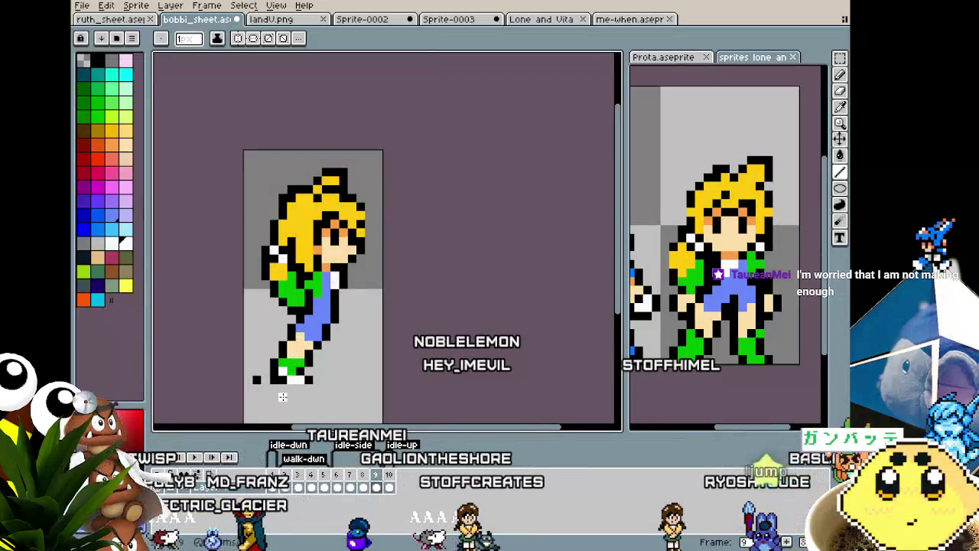
scroll(282, 396, up, 1)
click(406, 137)
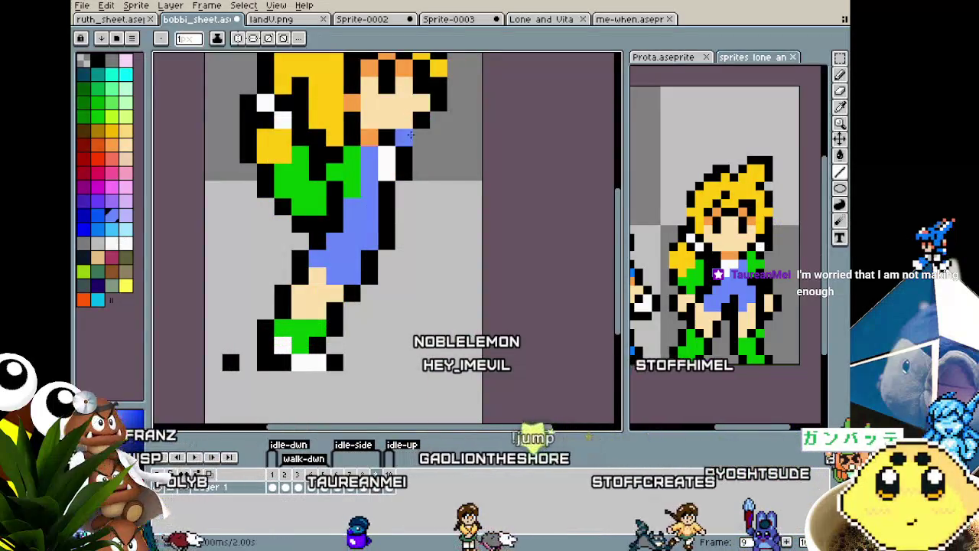
click(404, 172)
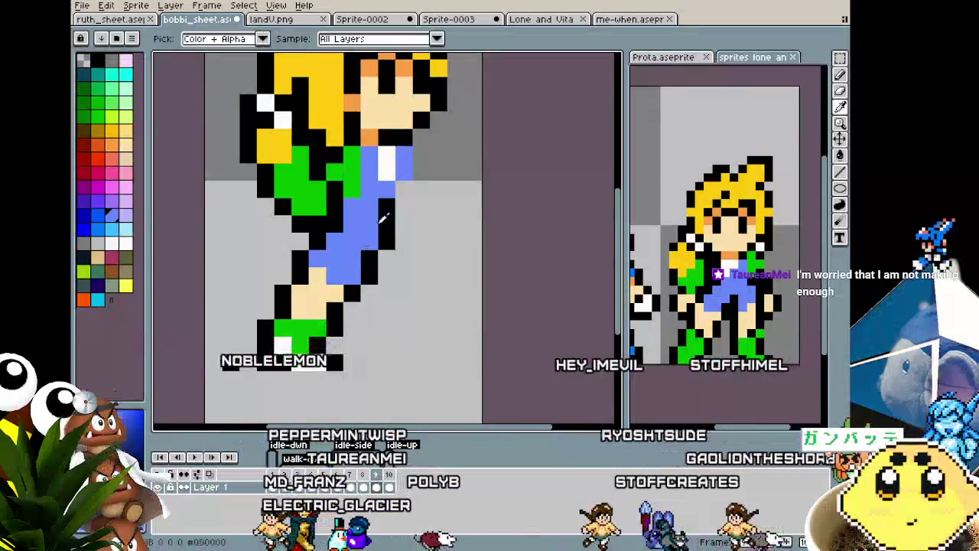
scroll(335, 334, down, 3)
scroll(335, 334, down, 1)
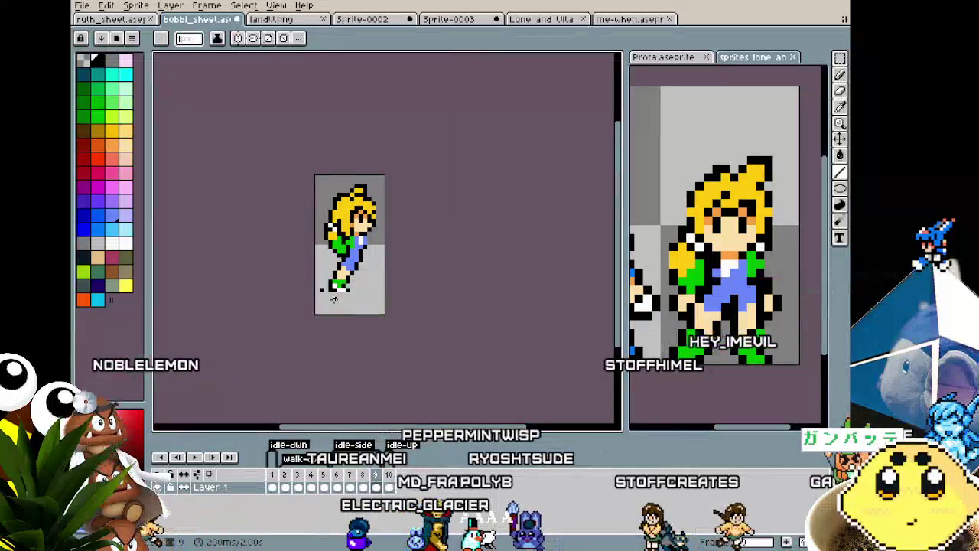
scroll(335, 334, up, 1)
scroll(333, 296, up, 1)
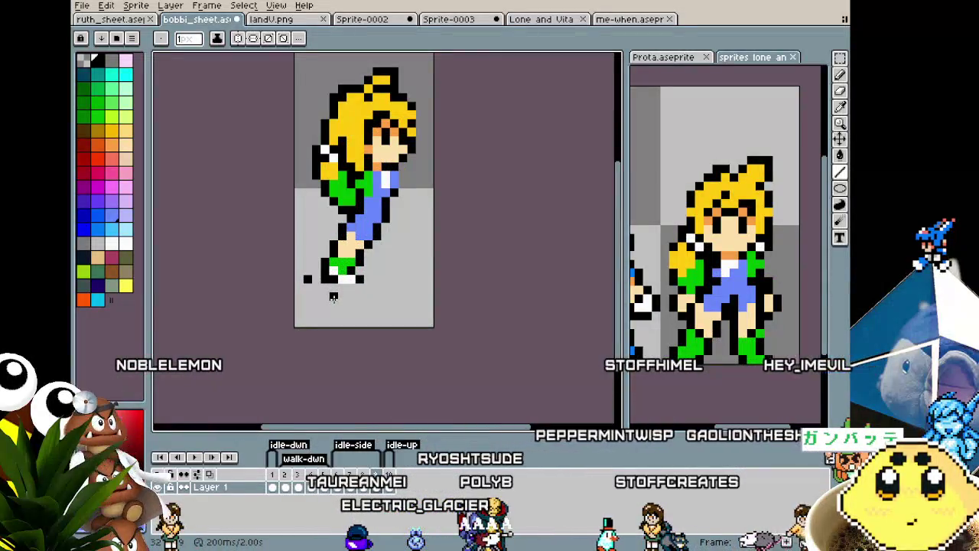
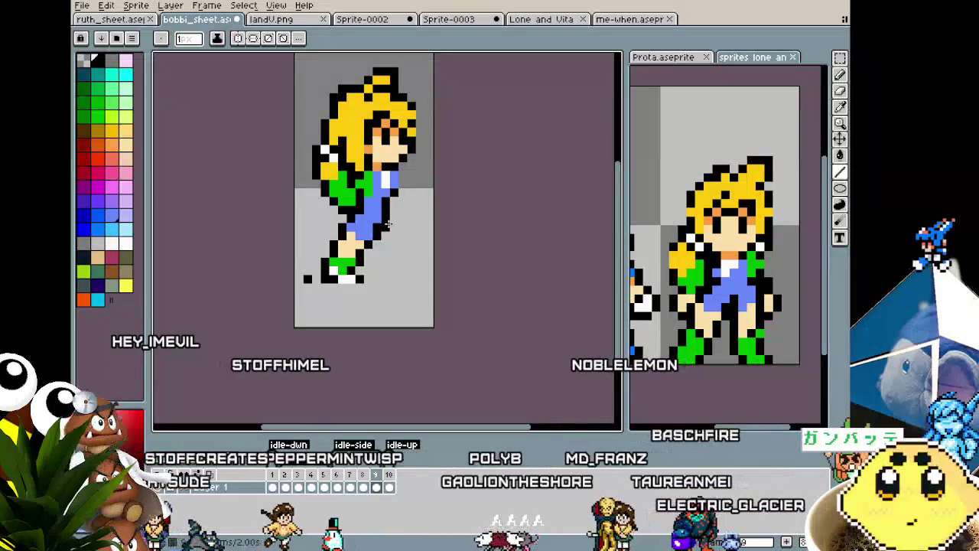
Pencil the back leg's black outline diagonally down-right, undoing the failed leg and foot strokes.
drag(388, 224, 411, 253)
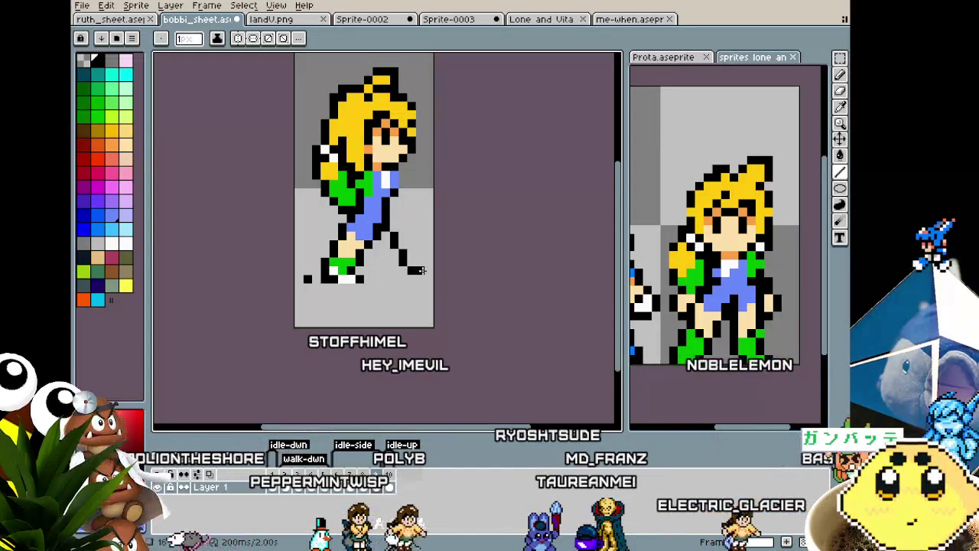
key(ctrl+z)
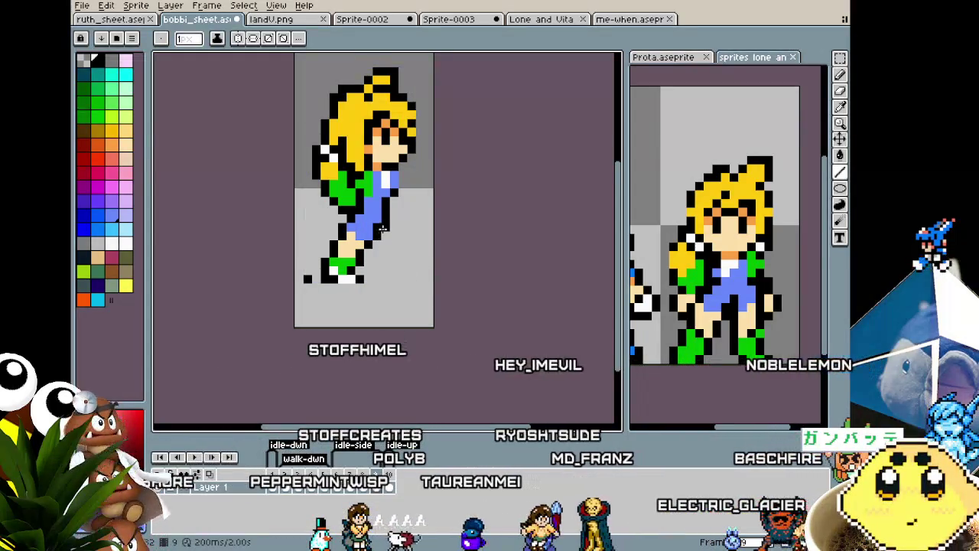
drag(382, 234, 390, 257)
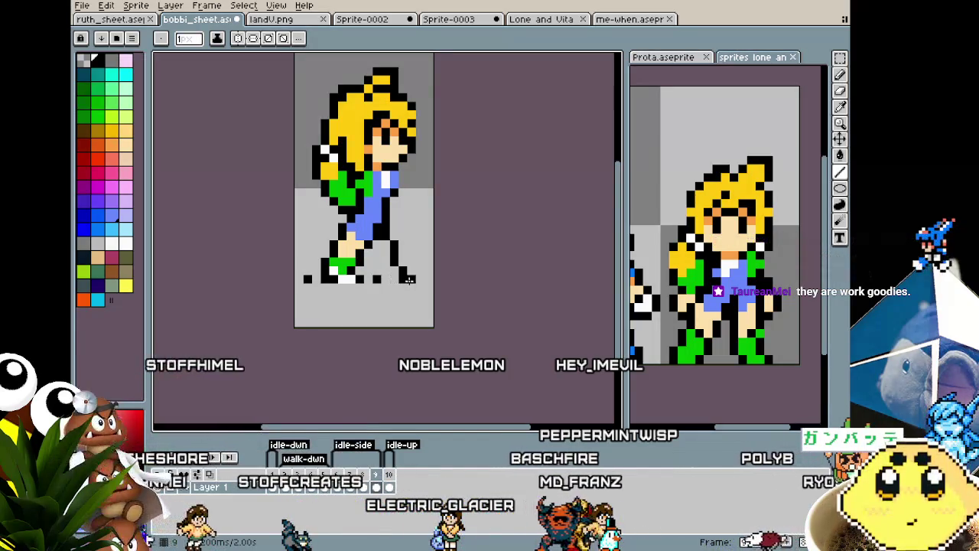
key(v)
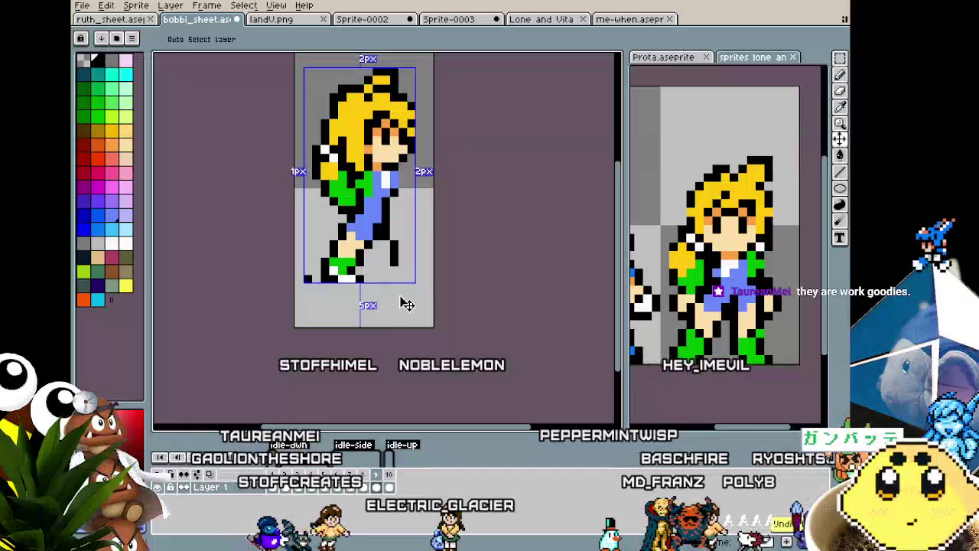
key(m)
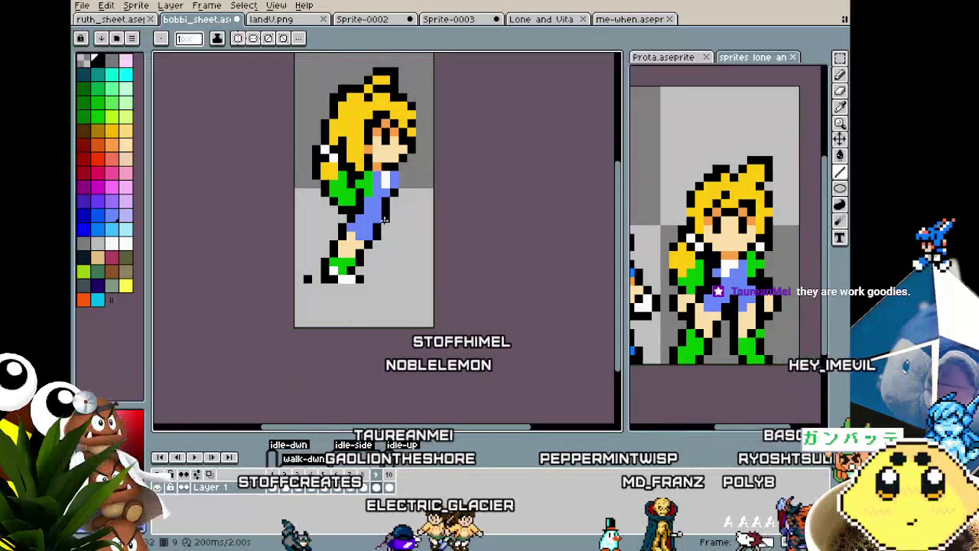
mouse_move(392, 241)
mouse_down()
mouse_move(403, 267)
mouse_move(412, 254)
mouse_up()
key(ctrl+z)
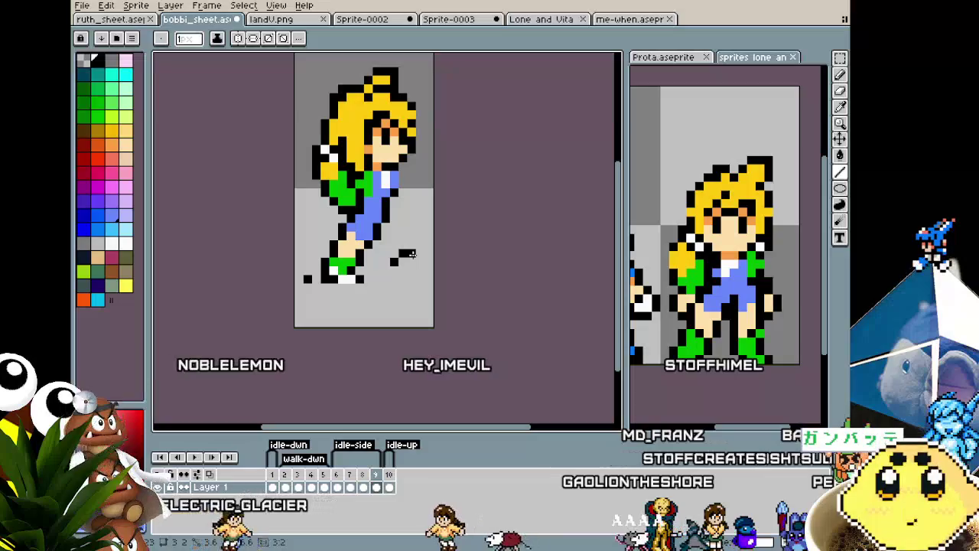
key(ctrl+z)
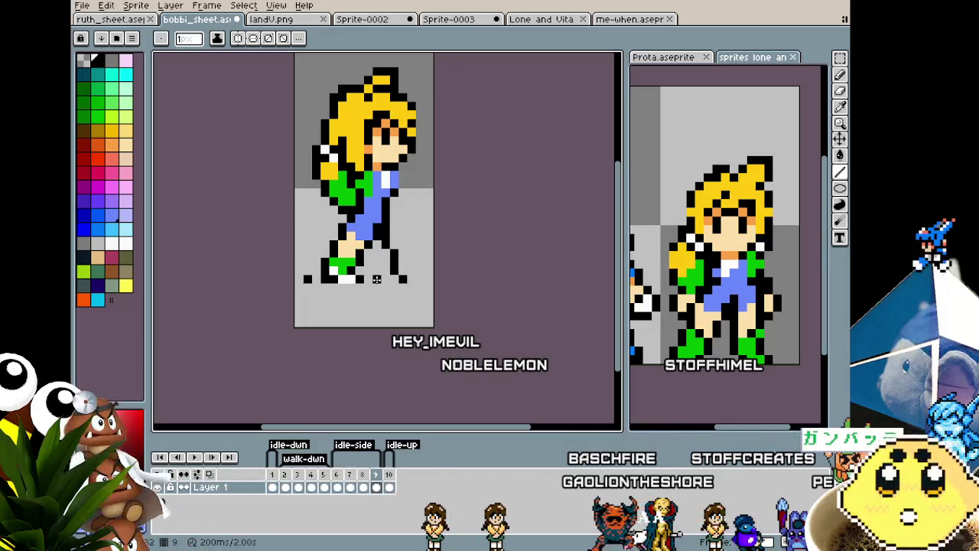
Paint the new foot as a green shoe and clean its base with the background colour.
click(95, 114)
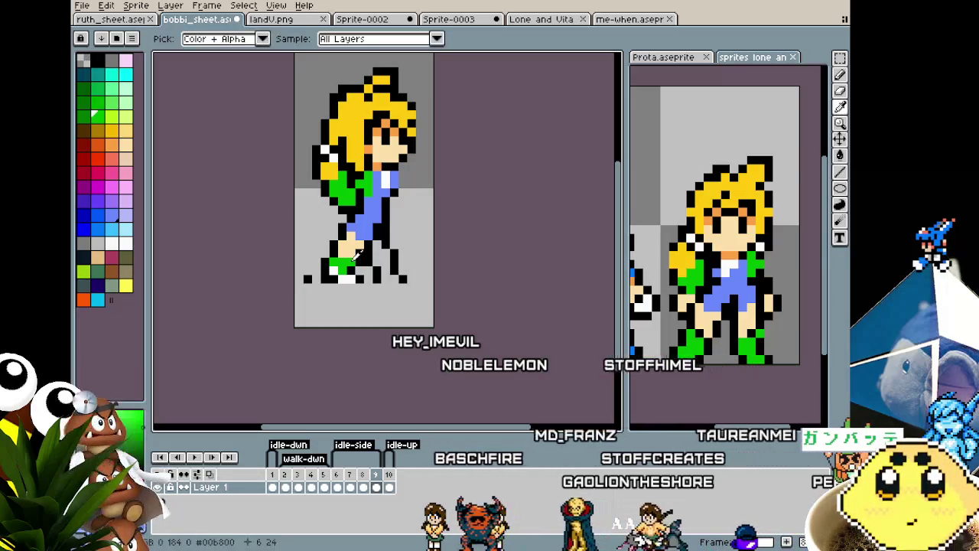
drag(392, 271, 382, 277)
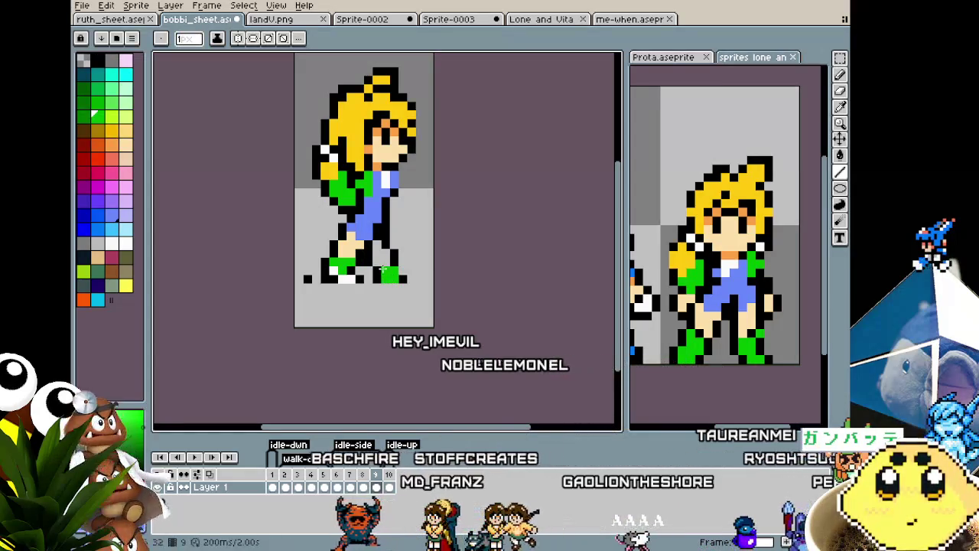
key(alt)
alt+click(394, 258)
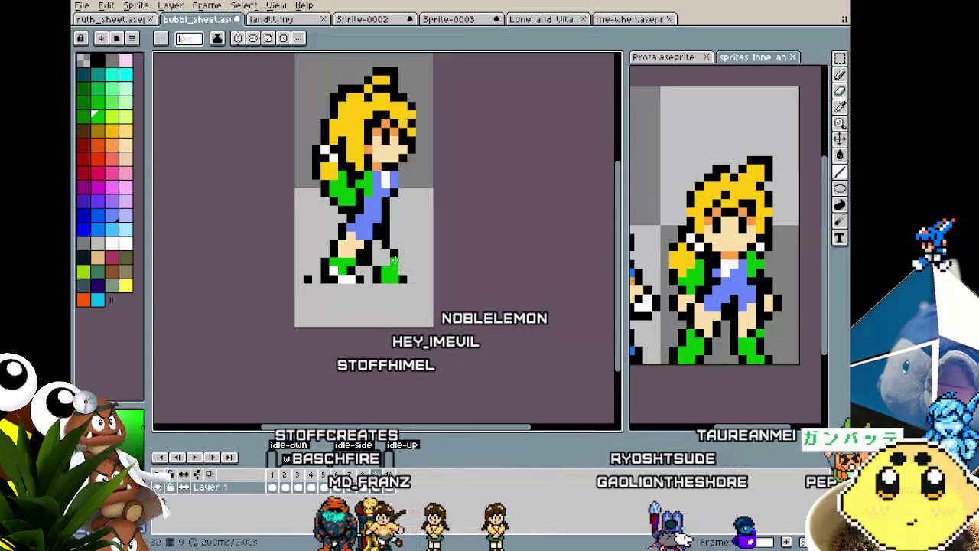
alt+click(402, 269)
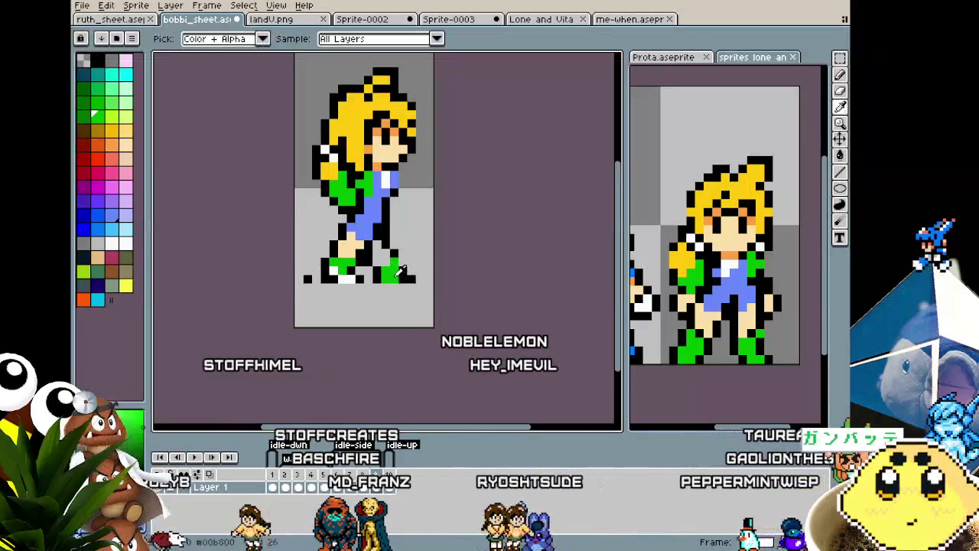
click(410, 277)
alt+click(359, 284)
drag(387, 279, 406, 279)
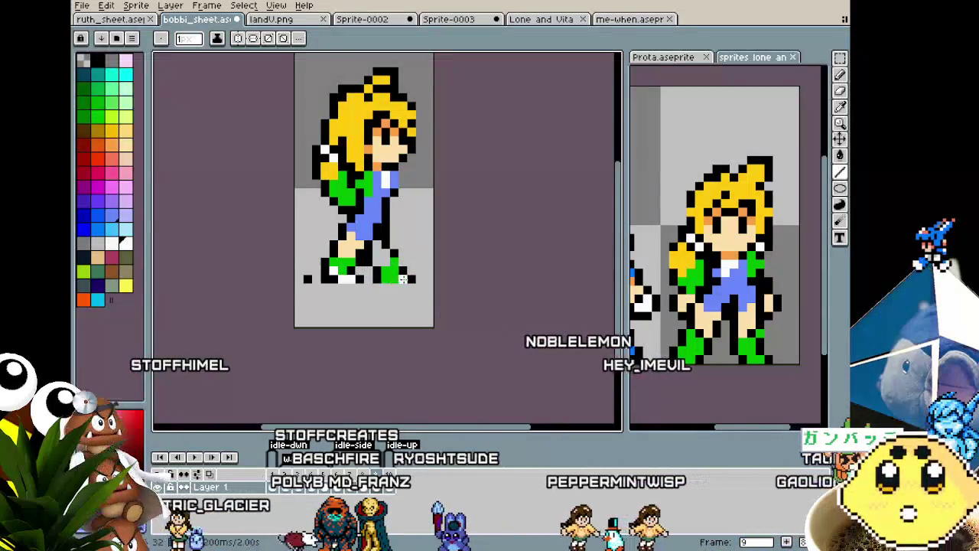
scroll(359, 314, down, 2)
scroll(361, 302, up, 3)
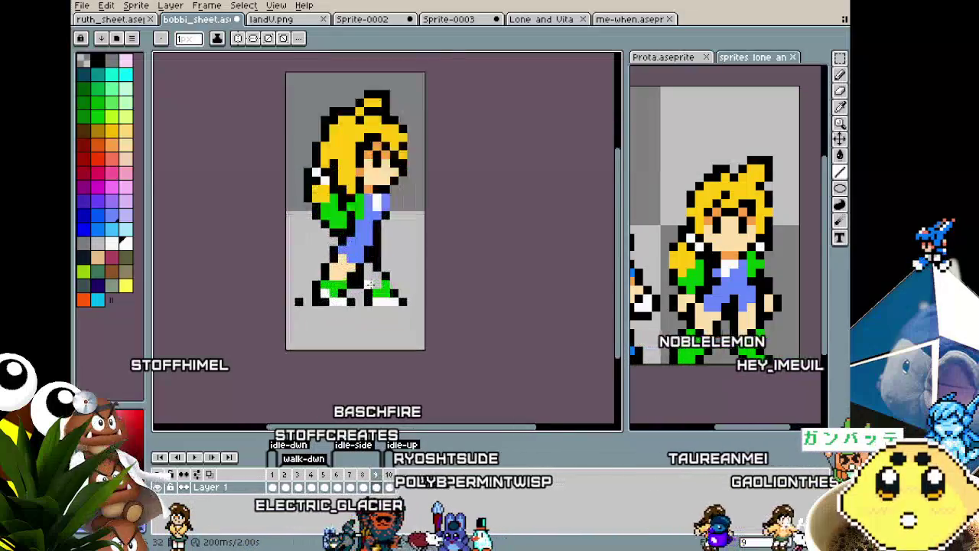
Eyedrop the skin colour and fill the stepping back leg with it.
alt+click(366, 231)
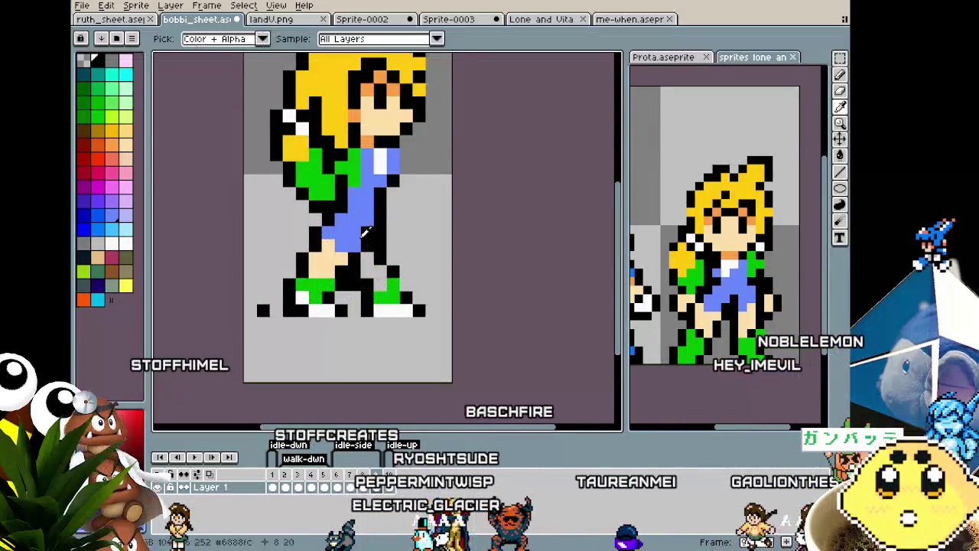
alt+click(342, 253)
click(367, 266)
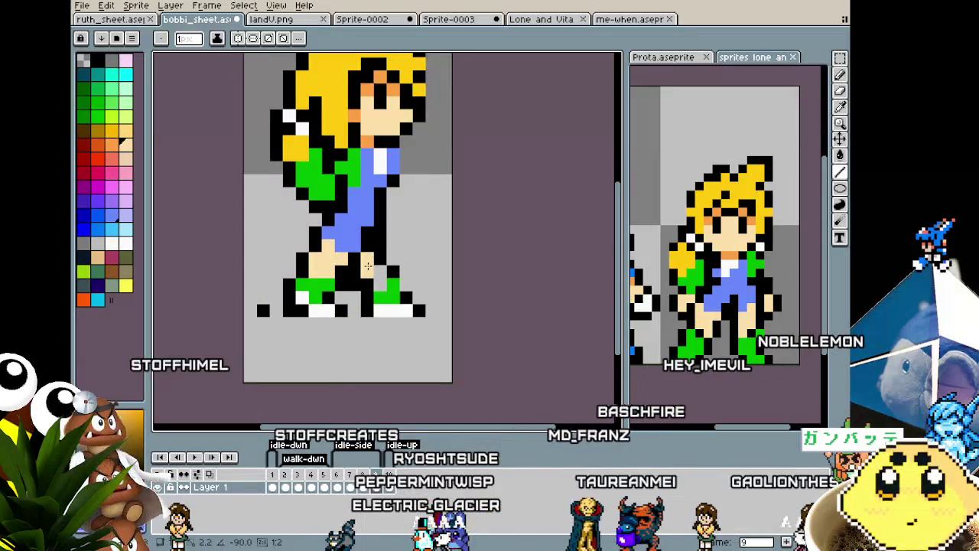
scroll(377, 280, down, 2)
scroll(367, 287, down, 1)
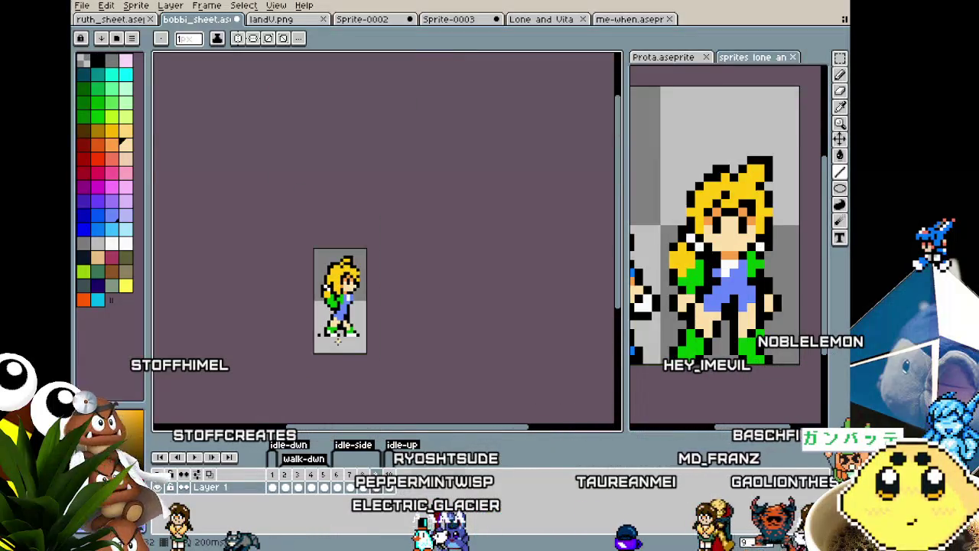
scroll(360, 294, up, 1)
scroll(354, 299, up, 1)
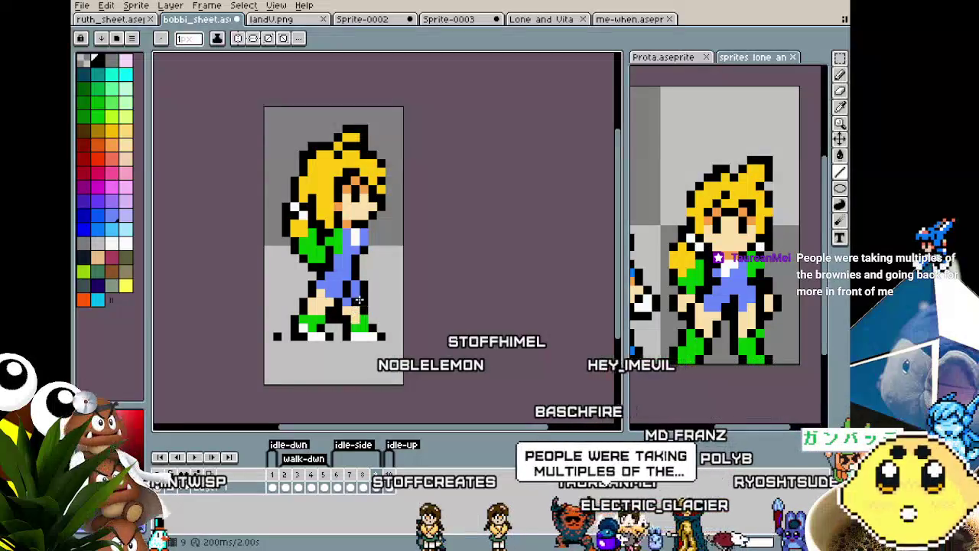
Pick orange from the palette to touch up the leg pixels.
key(i)
key(b)
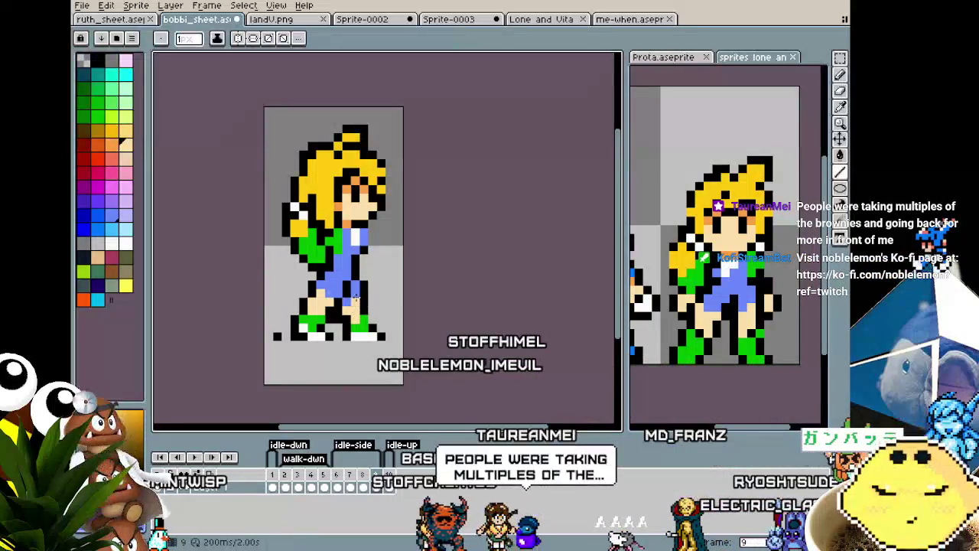
scroll(339, 334, down, 4)
scroll(352, 321, up, 2)
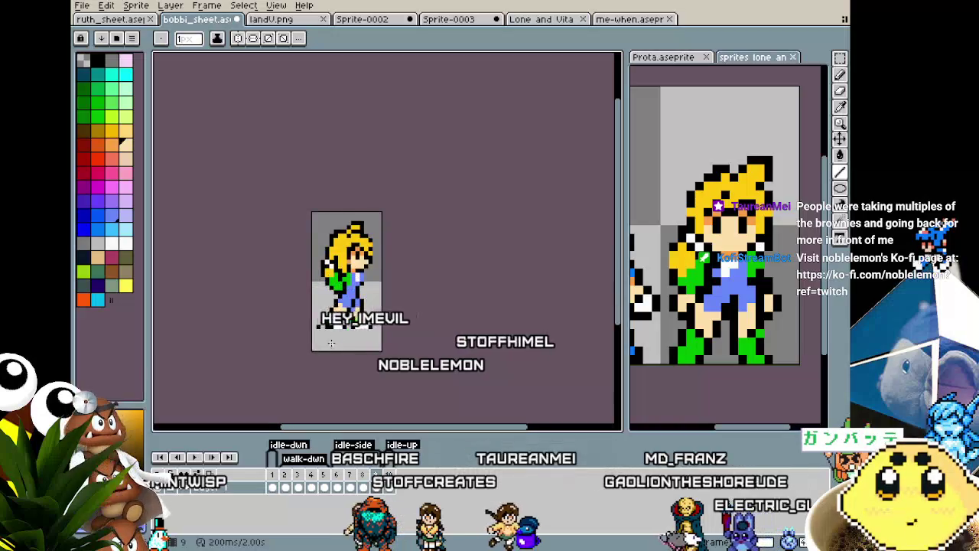
scroll(365, 312, up, 1)
scroll(365, 312, up, 2)
key(i)
key(b)
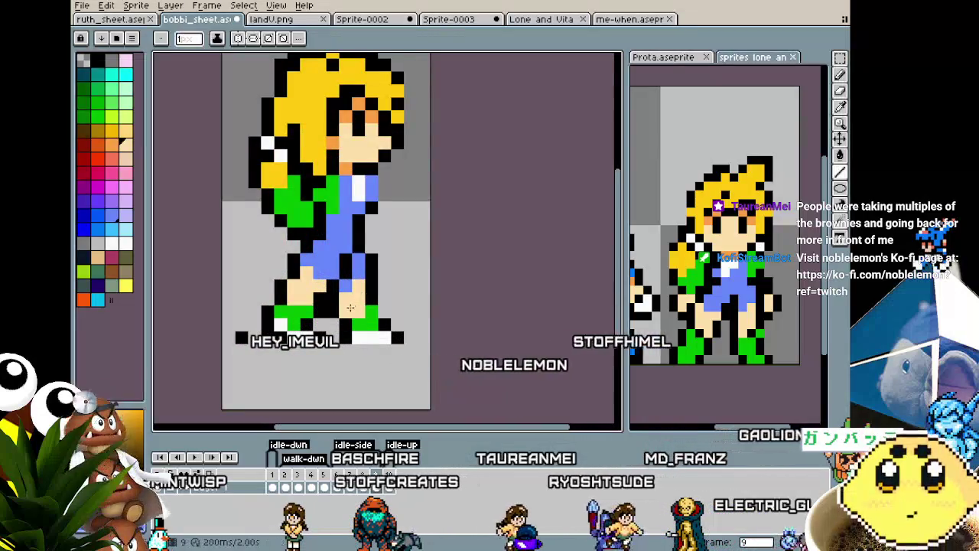
key(i)
key(b)
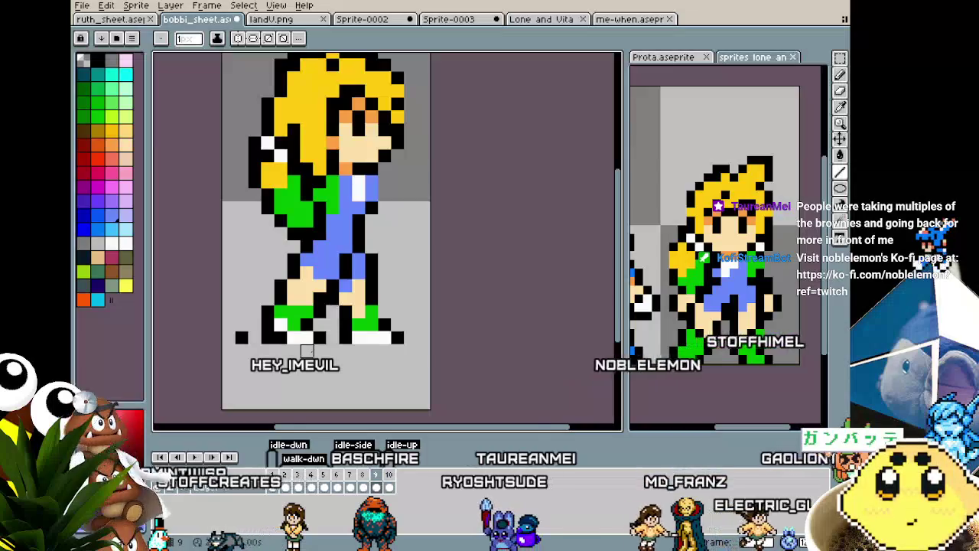
scroll(307, 349, down, 2)
scroll(310, 349, up, 1)
scroll(317, 349, up, 1)
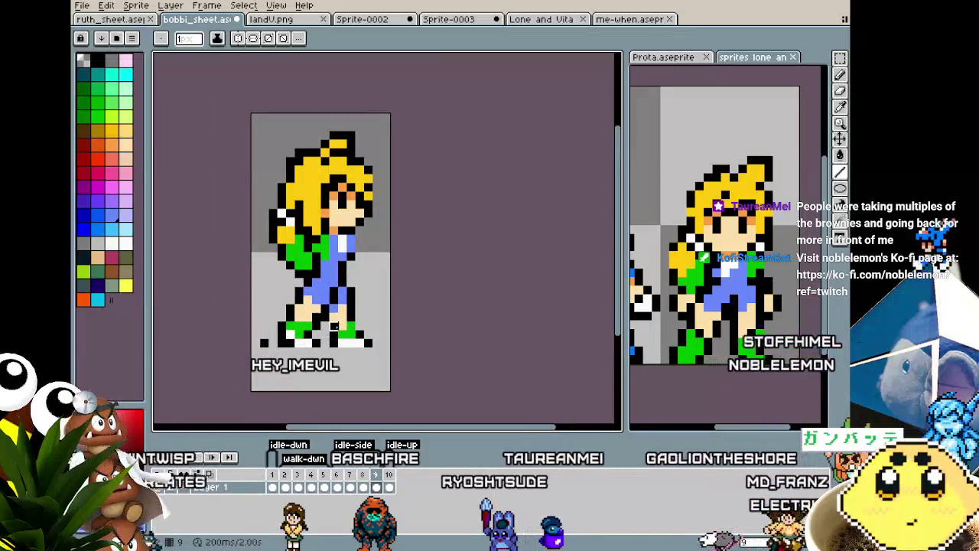
alt+click(343, 308)
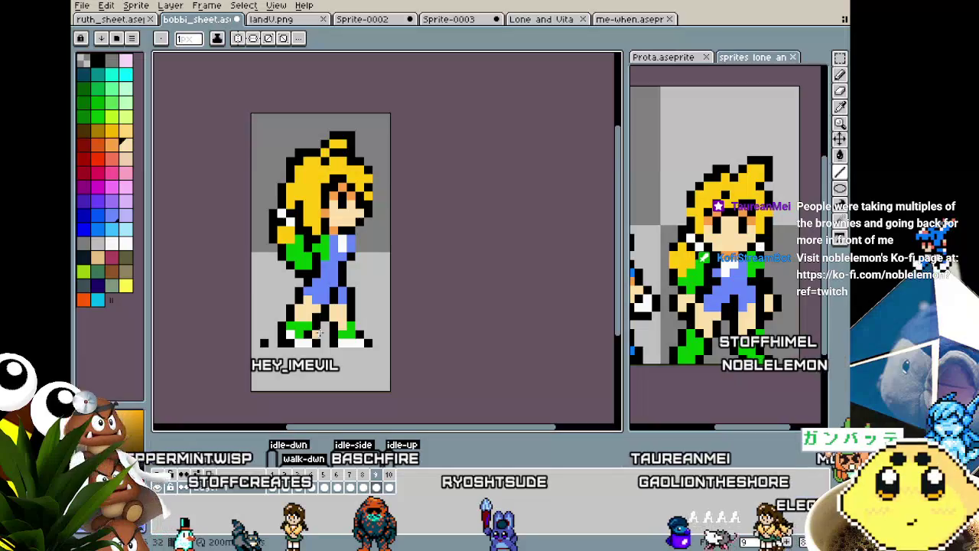
scroll(319, 333, down, 2)
scroll(308, 372, up, 1)
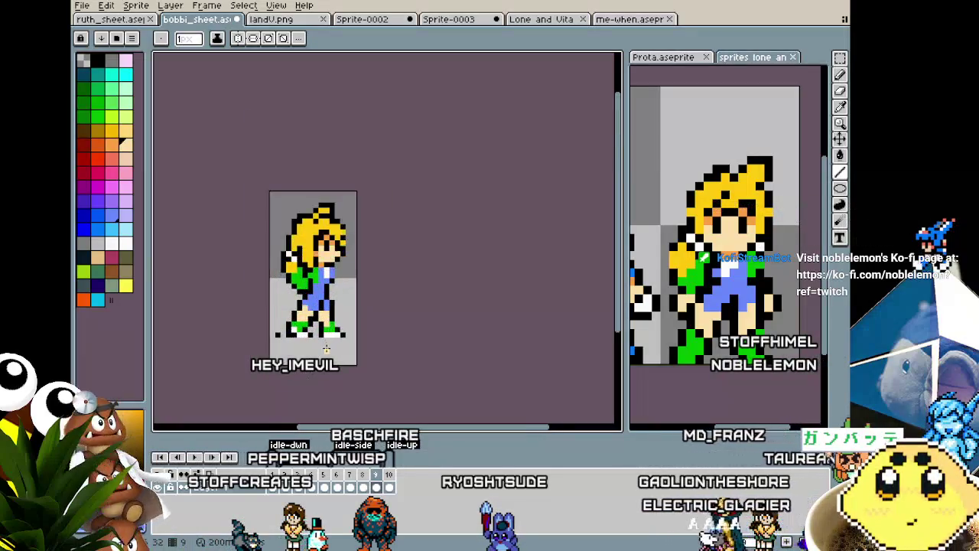
scroll(326, 349, up, 1)
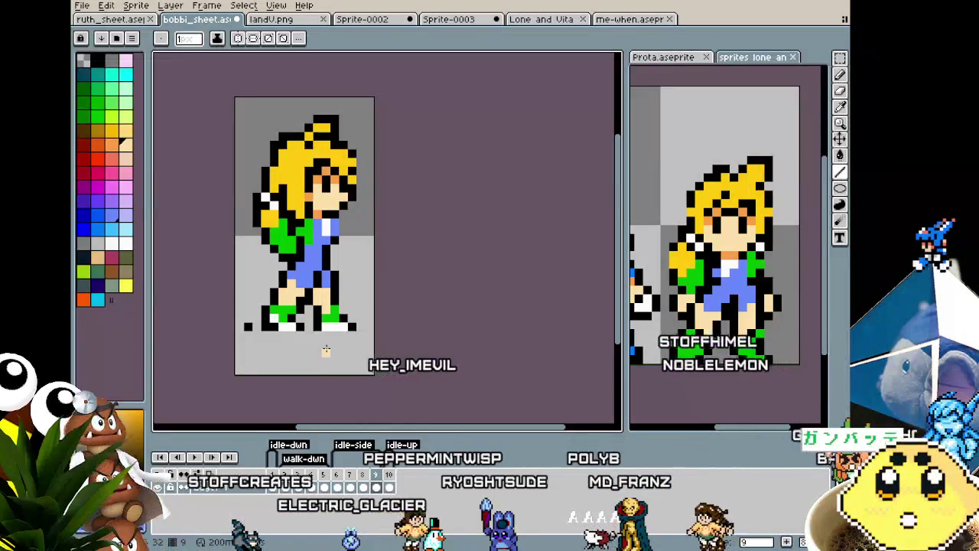
scroll(325, 349, up, 1)
Eyedrop black from the outline and fix the leg edges with the pencil.
key(i)
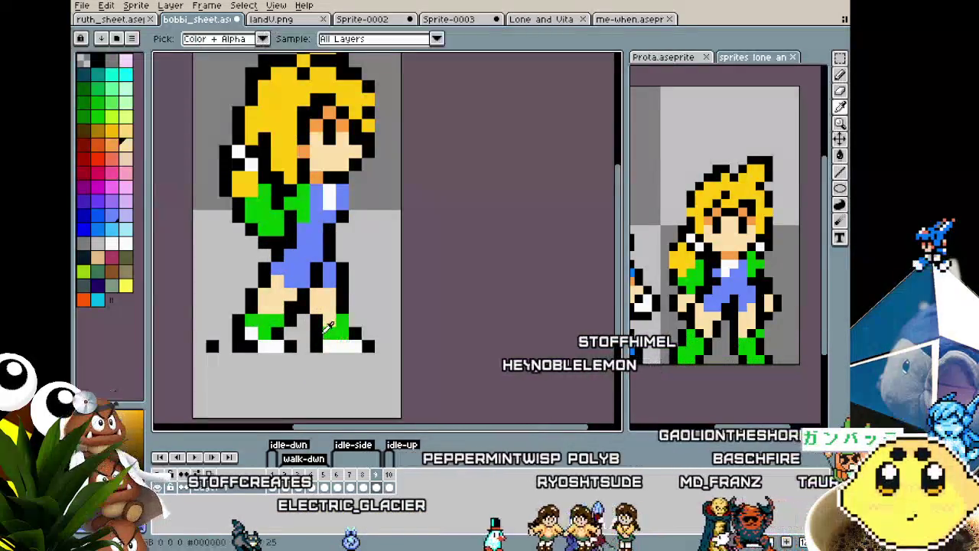
click(328, 327)
key(b)
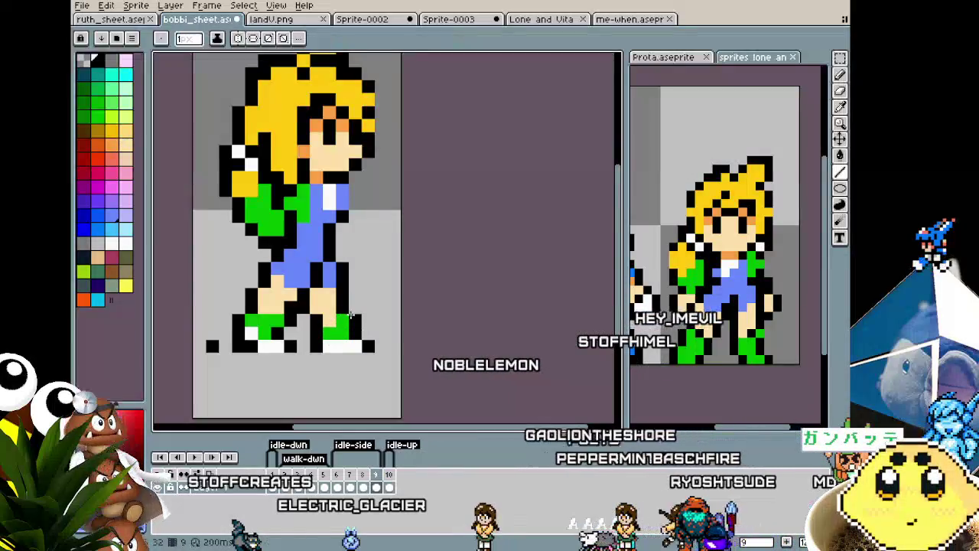
key(i)
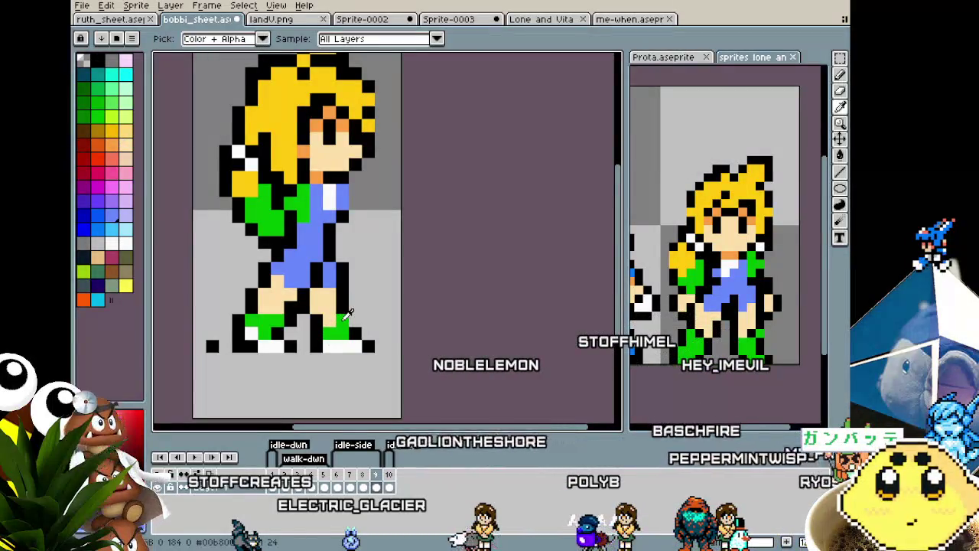
click(345, 315)
key(b)
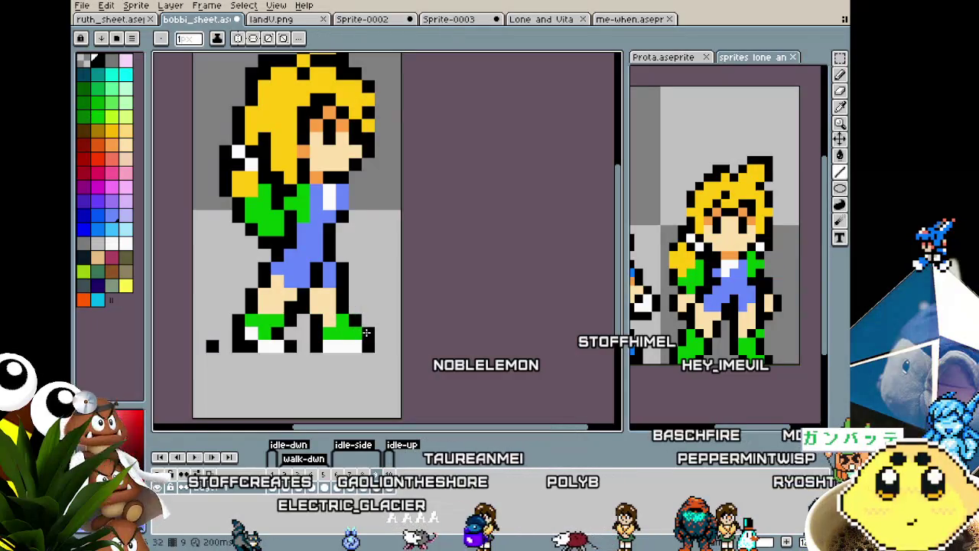
click(360, 330)
key(b)
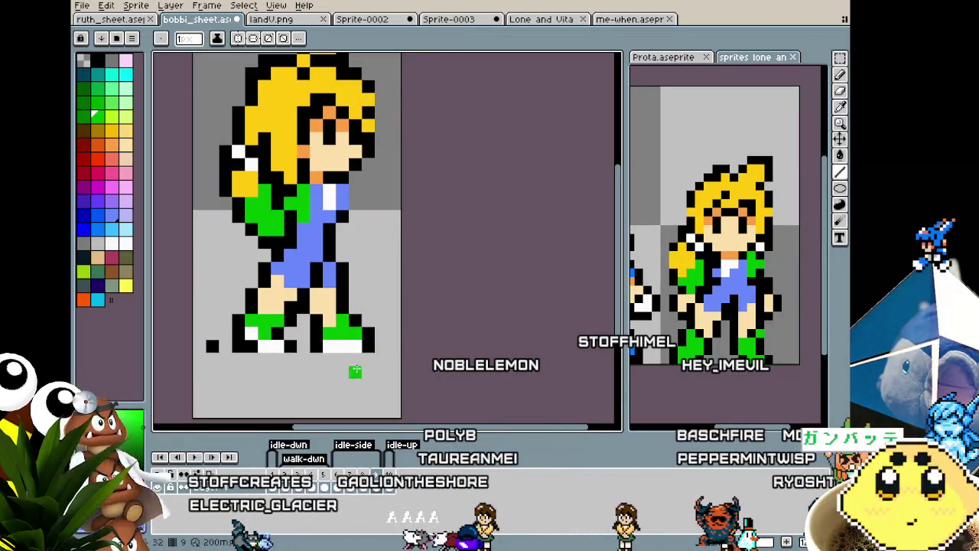
scroll(349, 371, down, 3)
scroll(350, 375, down, 1)
scroll(345, 384, up, 3)
scroll(344, 384, up, 1)
Sample the shorts' blue and the outline black to touch up the shorts' edges.
key(i)
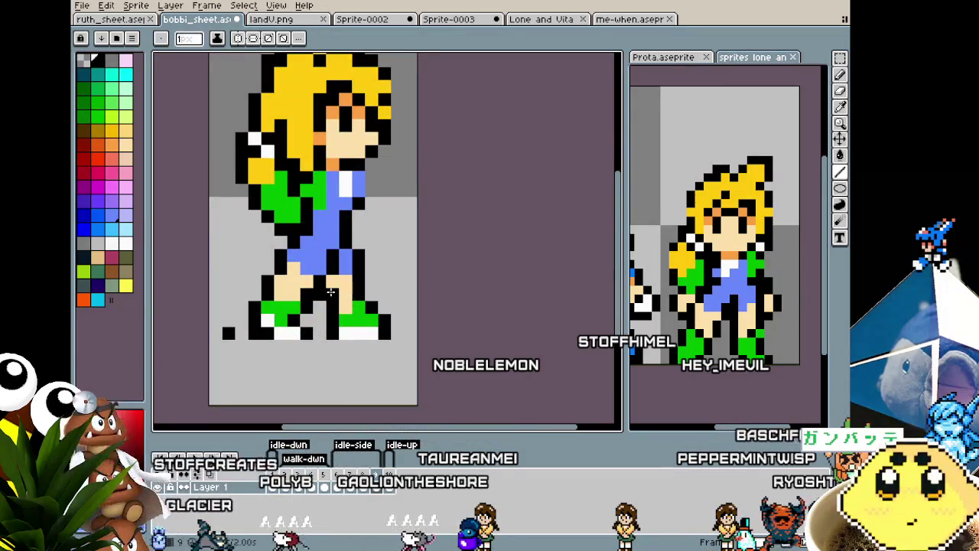
key(i)
click(344, 229)
key(b)
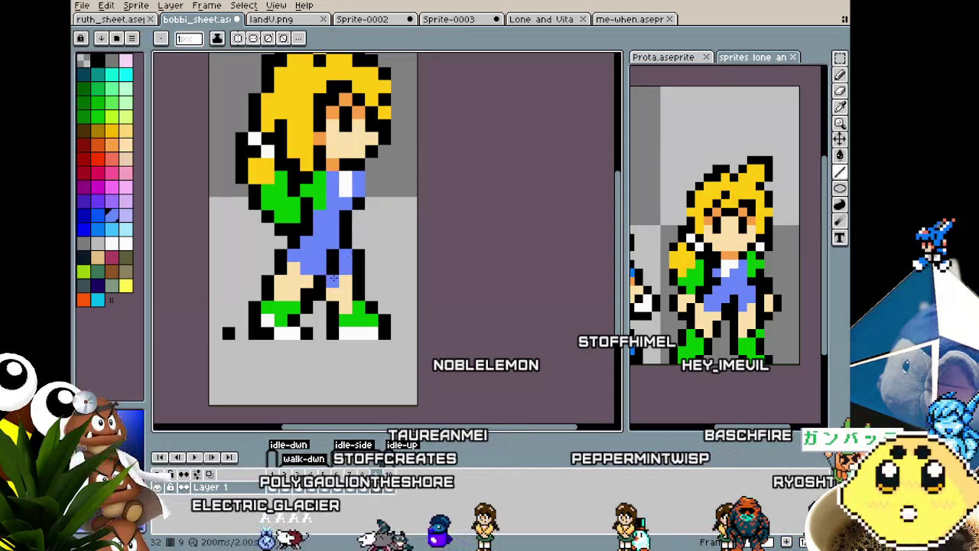
key(i)
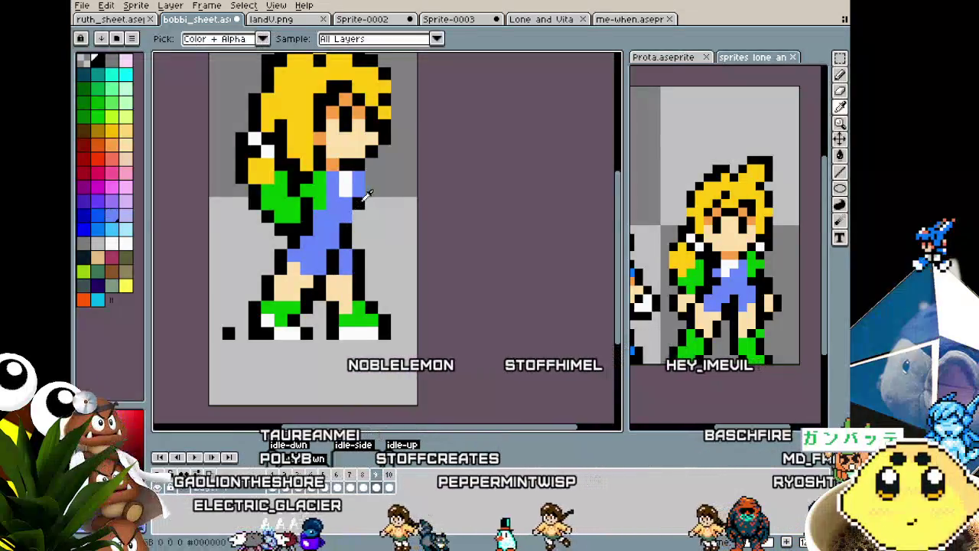
click(357, 220)
key(b)
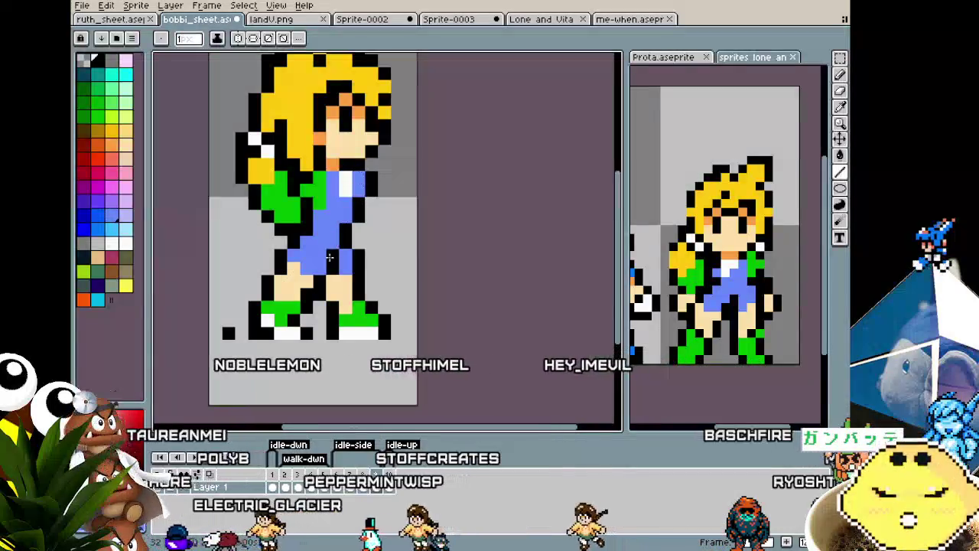
scroll(326, 256, down, 3)
scroll(300, 312, up, 1)
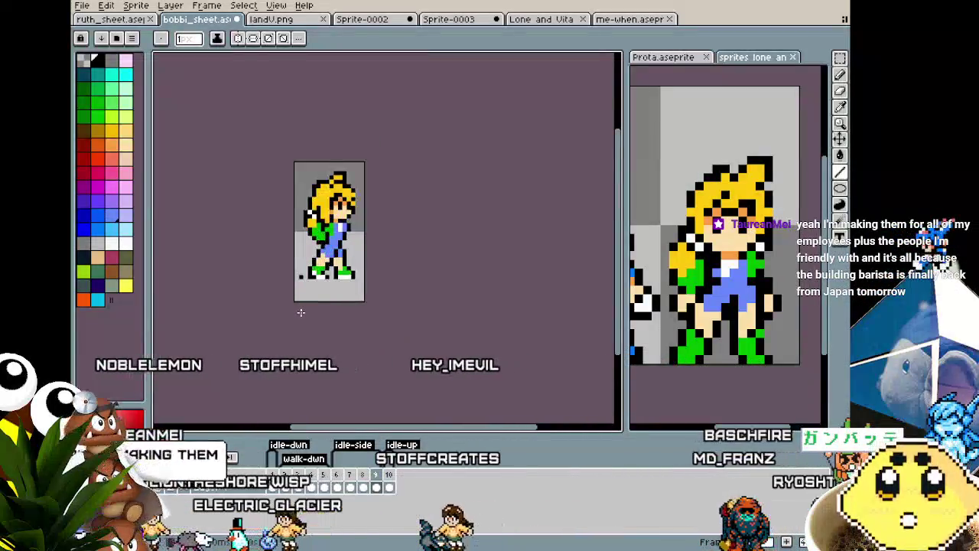
scroll(301, 312, up, 1)
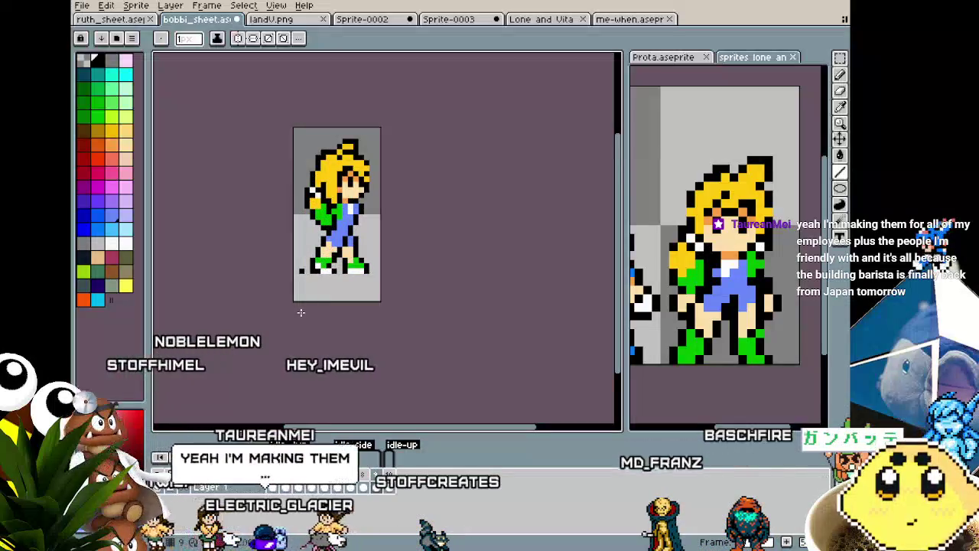
key(Return)
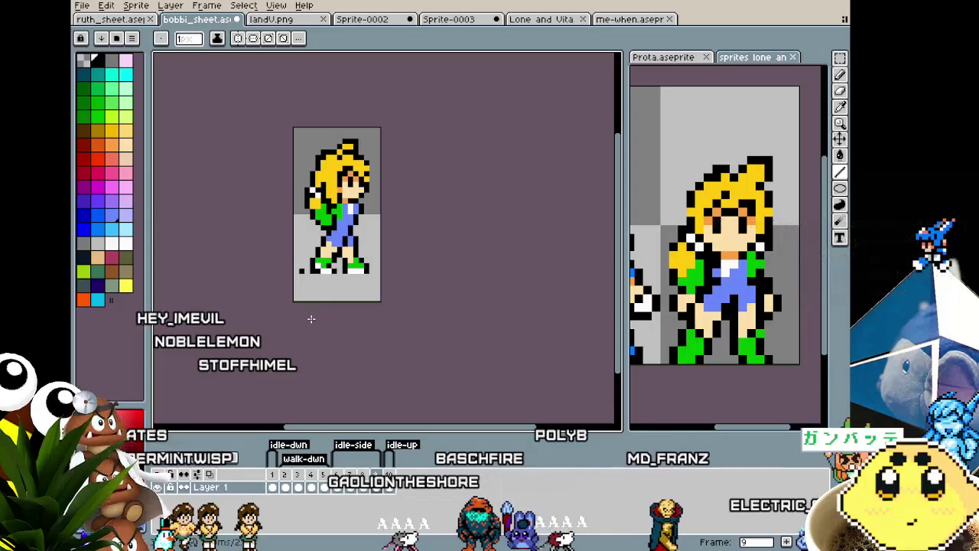
Marquee-select the upper body, deselect it, and save bobbi_sheet.aseprite.
key(m)
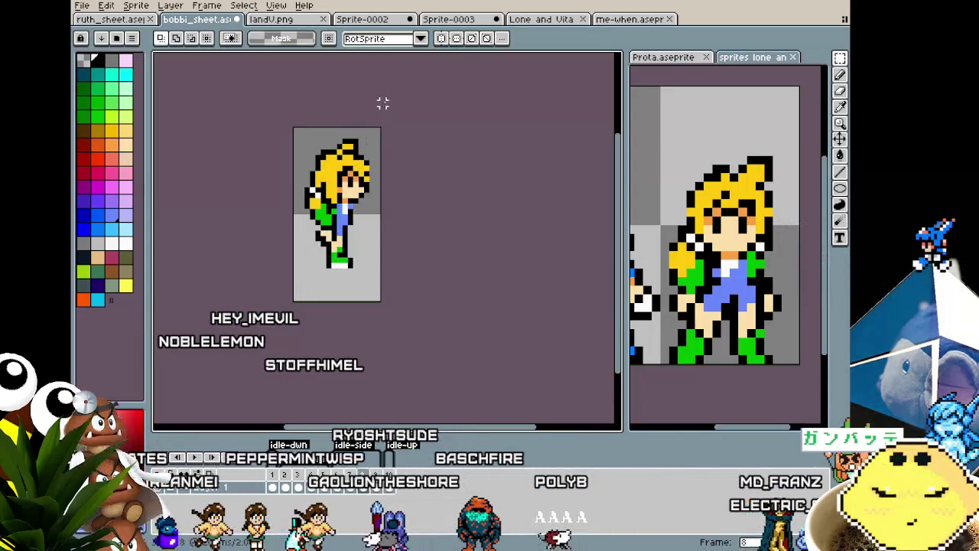
mouse_move(305, 139)
mouse_down()
mouse_move(387, 217)
mouse_move(384, 228)
mouse_up()
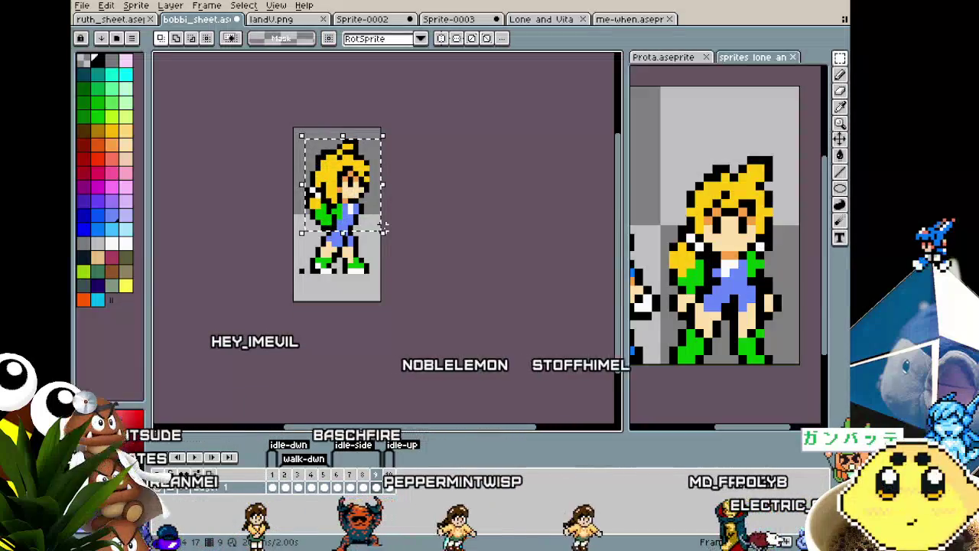
key(ctrl+d)
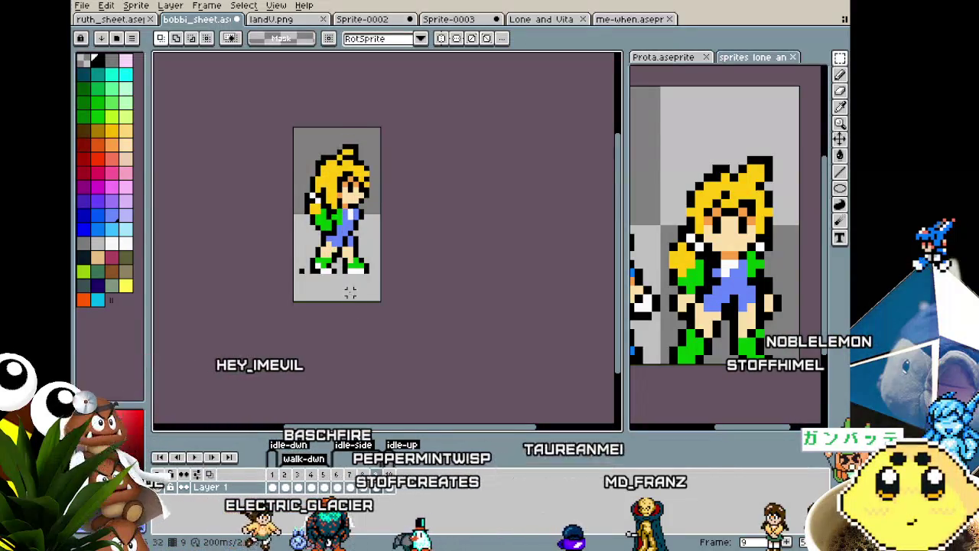
key(ctrl+s)
scroll(337, 225, up, 2)
Paint over the stray black pixel left of the feet.
key(i)
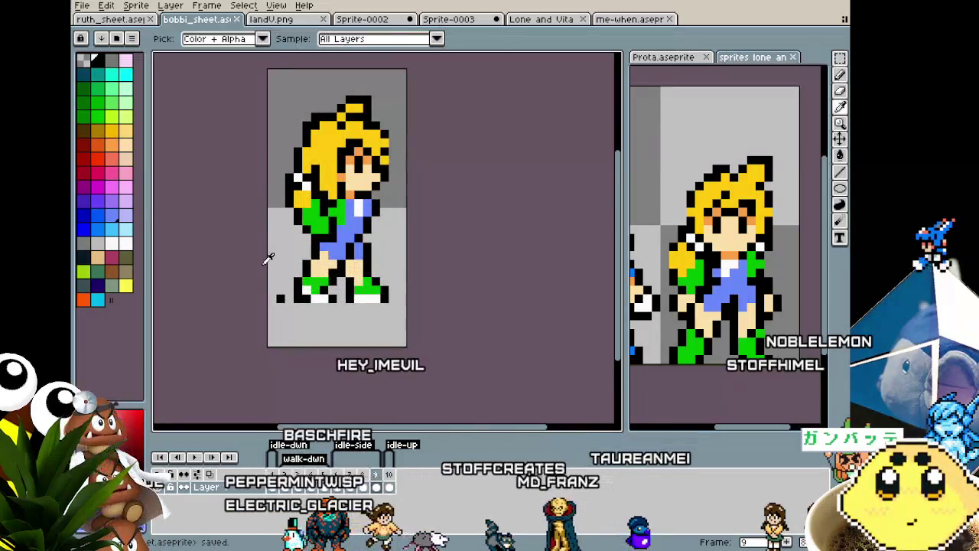
key(b)
click(280, 297)
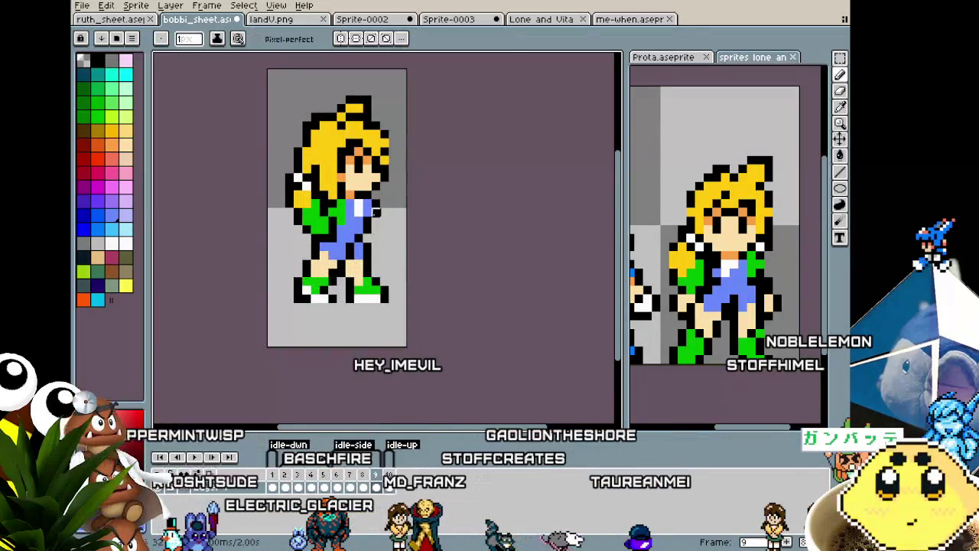
key(i)
key(b)
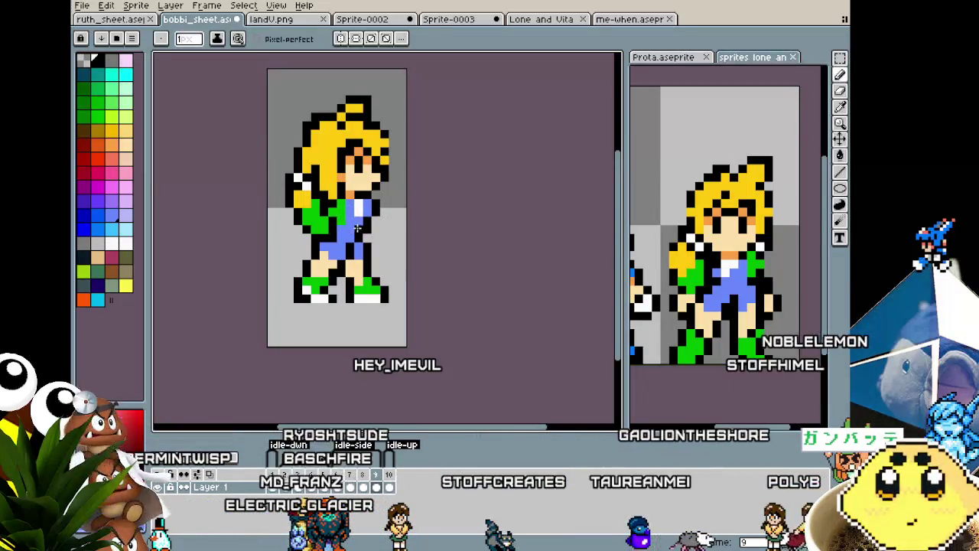
key(i)
key(b)
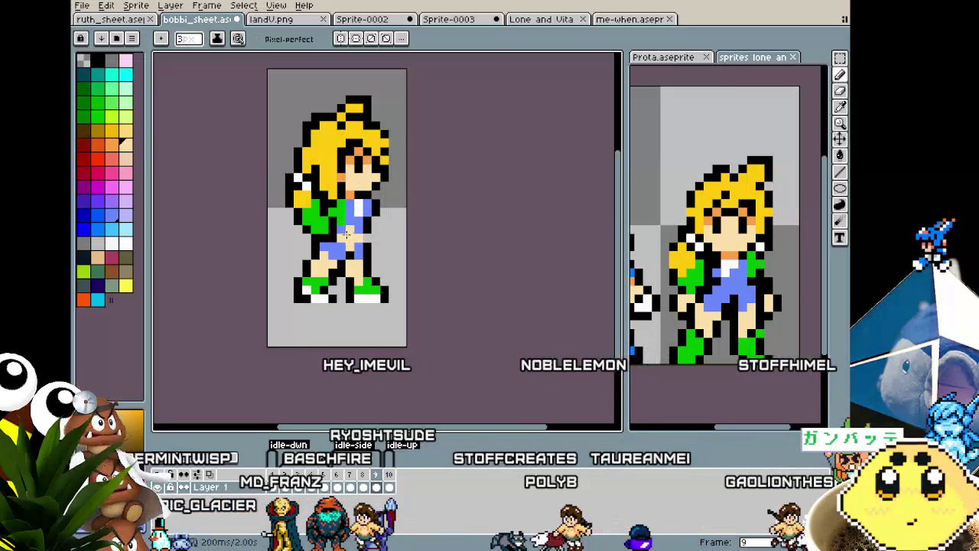
Add blue pixels to the shorts and sample black from the outline.
drag(336, 247, 321, 248)
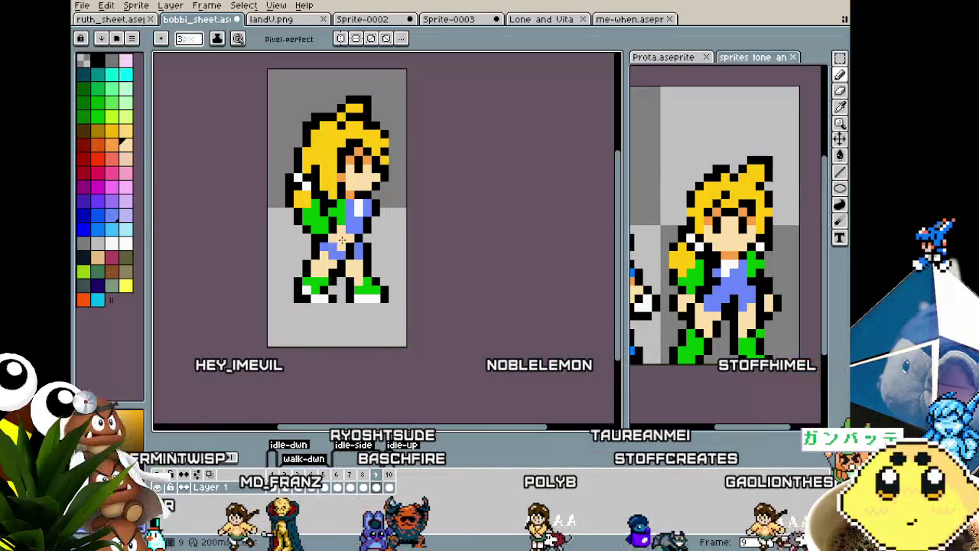
key(i)
key(b)
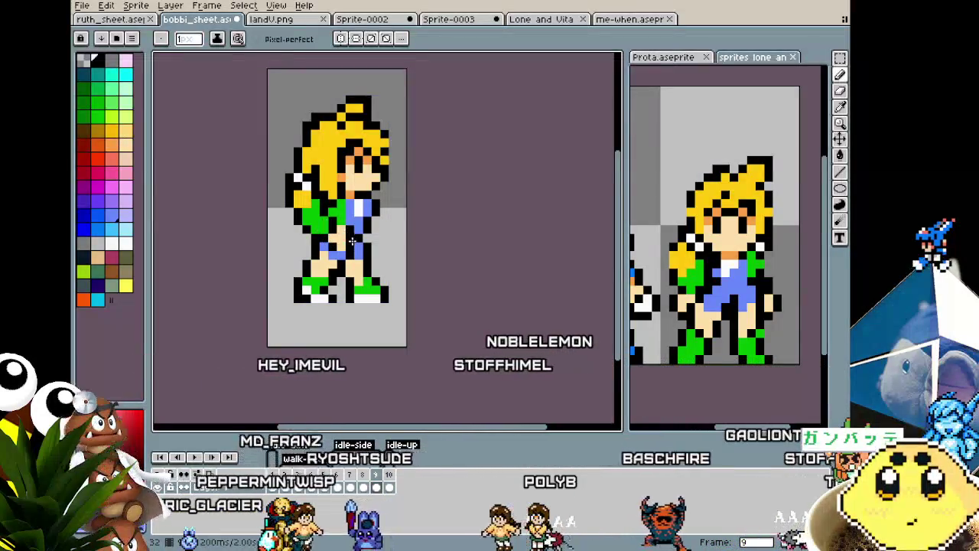
key(i)
key(b)
key(i)
key(b)
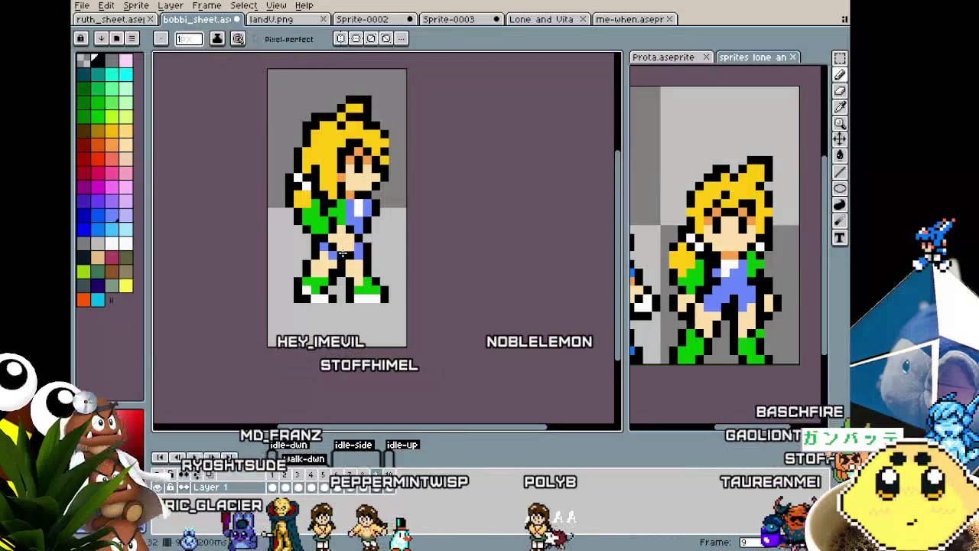
scroll(330, 283, down, 2)
scroll(332, 284, down, 1)
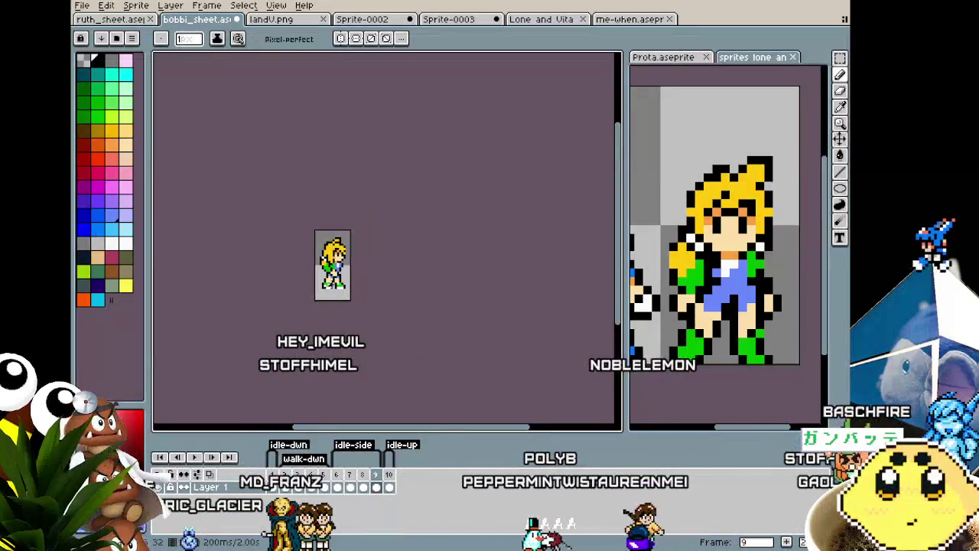
scroll(336, 245, up, 1)
scroll(336, 245, up, 2)
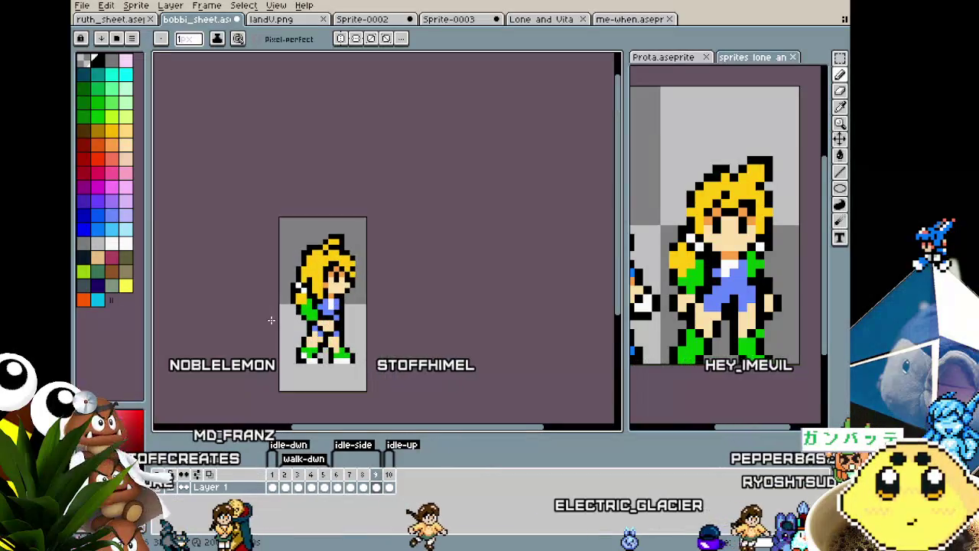
scroll(277, 326, up, 3)
key(i)
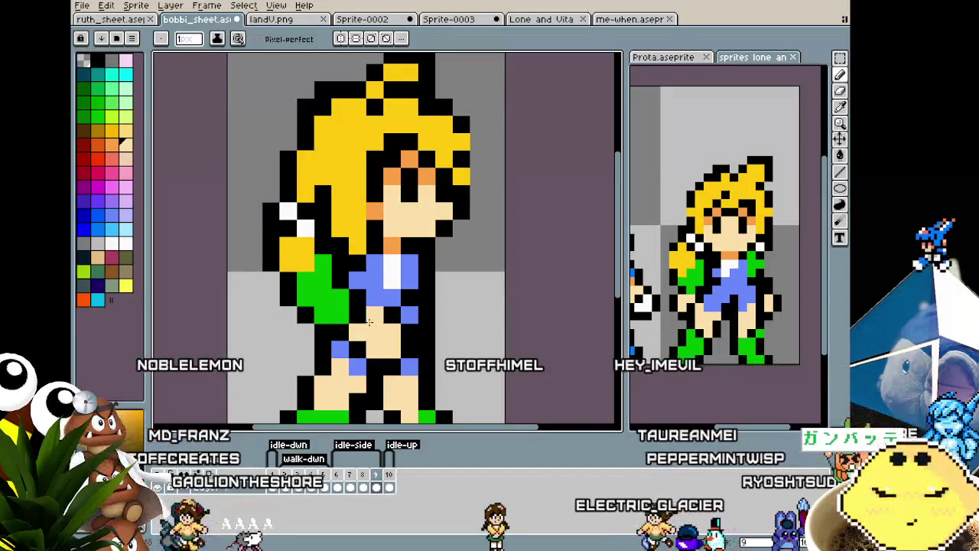
click(374, 300)
scroll(374, 301, down, 3)
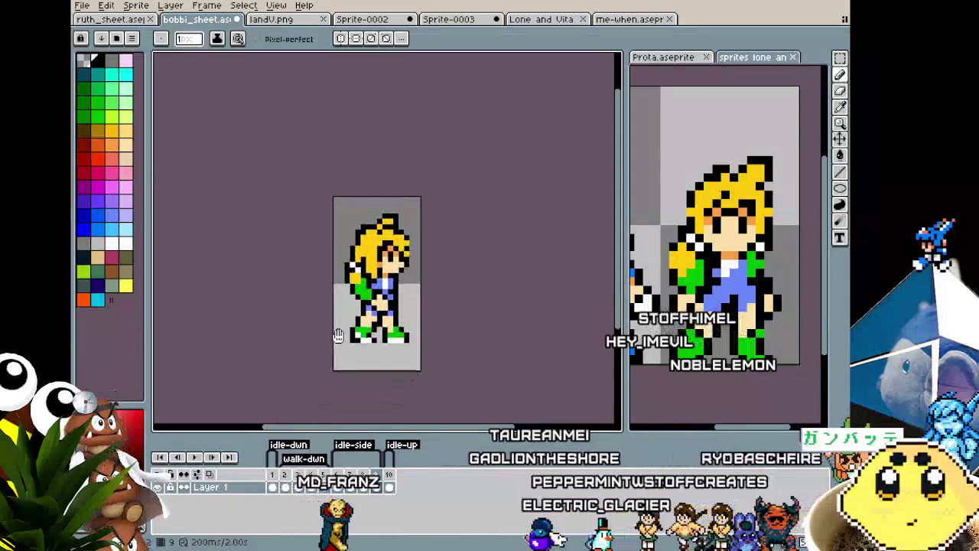
Return to frame 9 and sample the shoe, orange skin-shadow and black outline colours.
key(Right)
drag(322, 406, 343, 370)
key(Right)
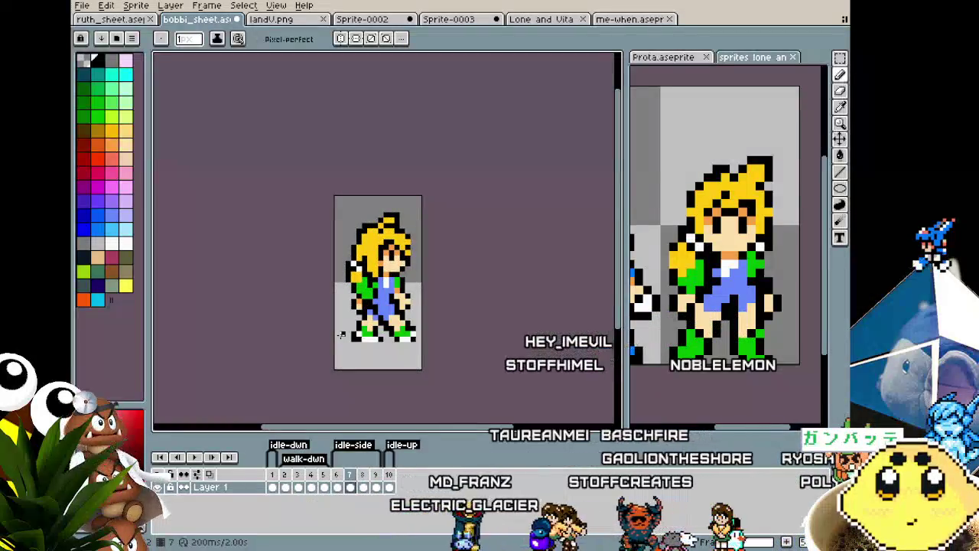
scroll(379, 306, up, 1)
scroll(379, 306, up, 1)
key(alt)
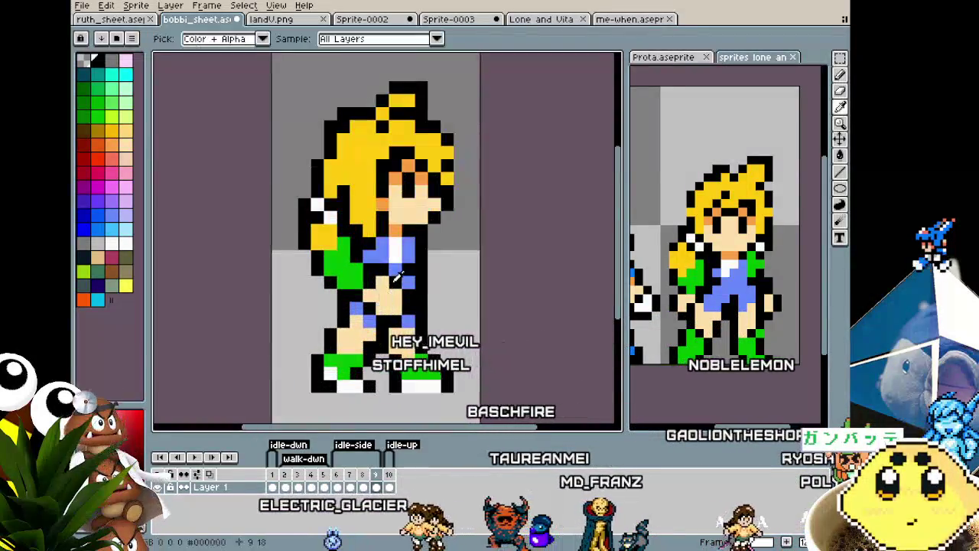
alt+click(410, 278)
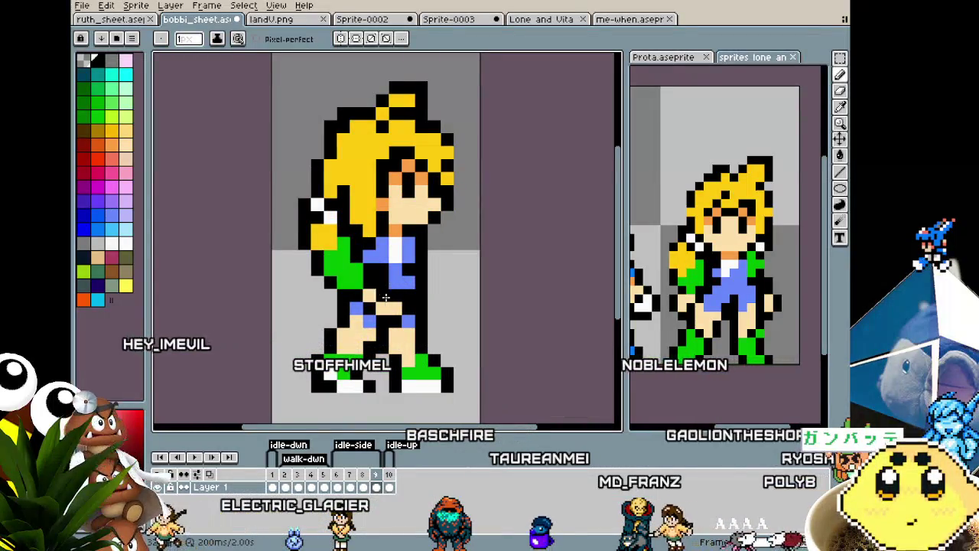
alt+click(403, 227)
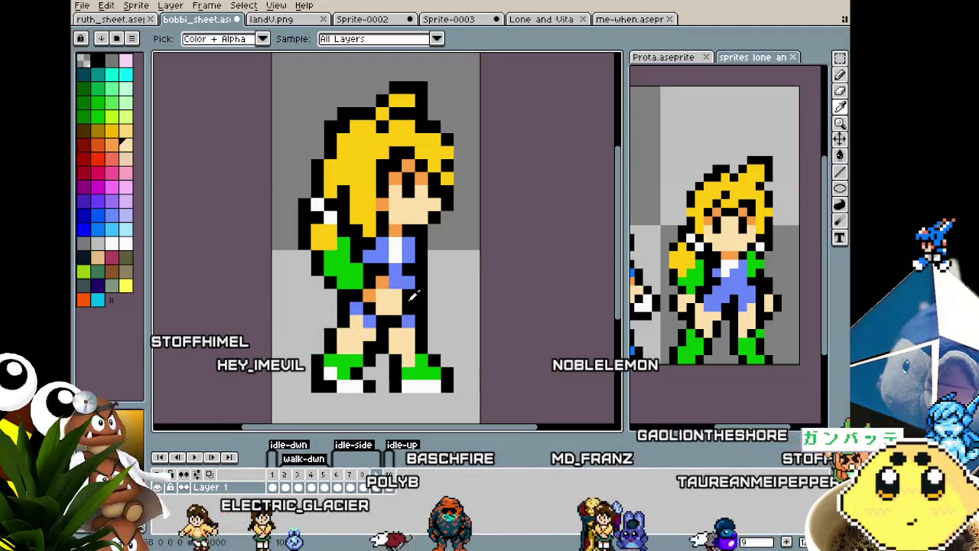
alt+click(400, 285)
scroll(400, 287, down, 3)
scroll(400, 287, down, 3)
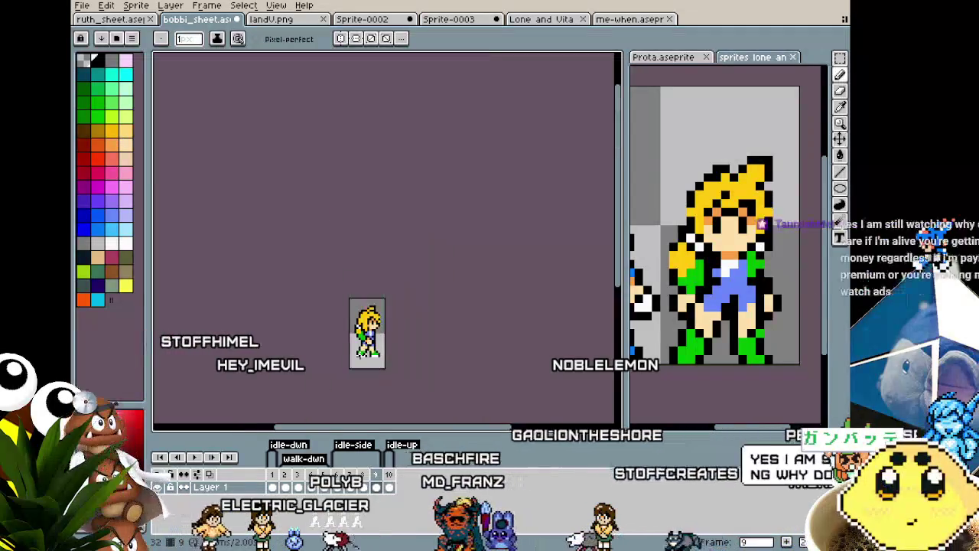
scroll(360, 341, up, 1)
scroll(361, 341, up, 1)
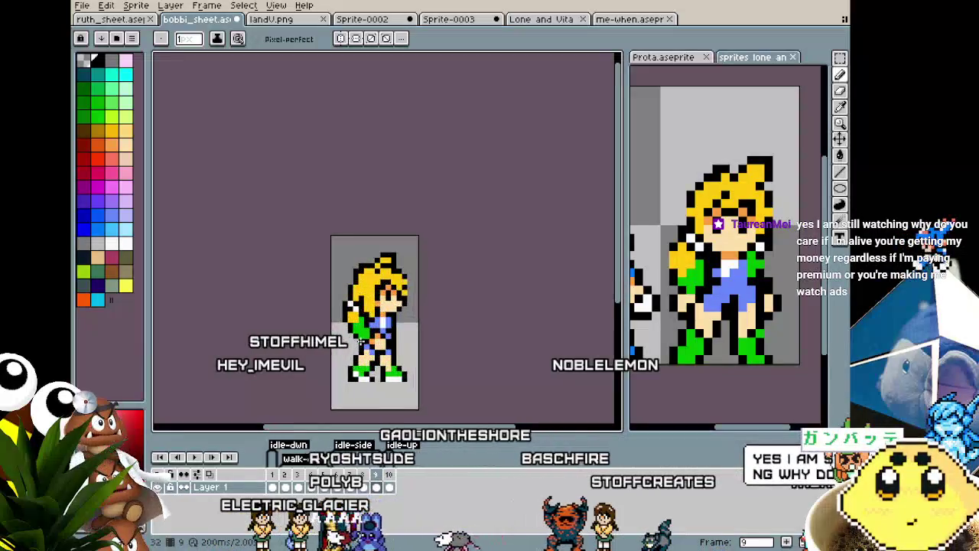
scroll(360, 341, up, 1)
scroll(360, 341, up, 1)
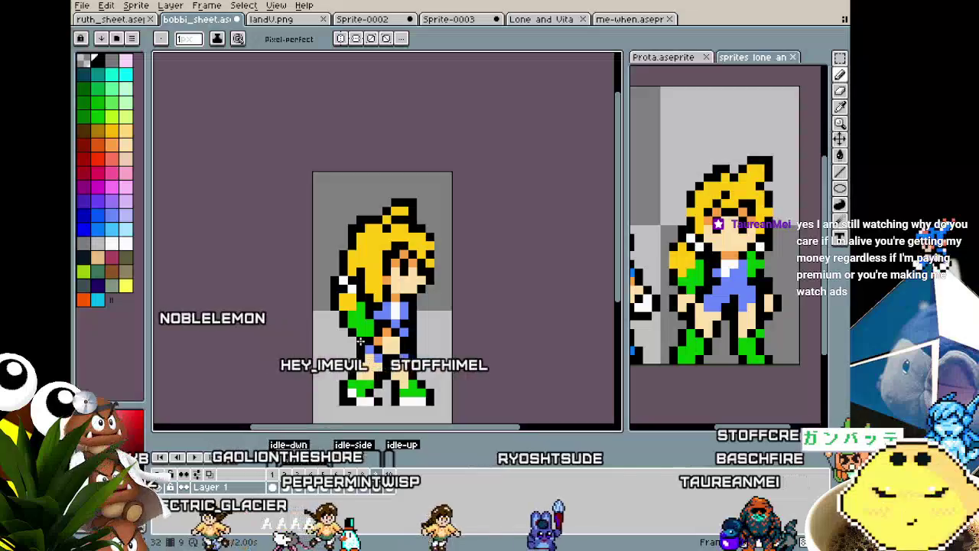
Play the walk animation so the frames loop on the canvas.
key(Return)
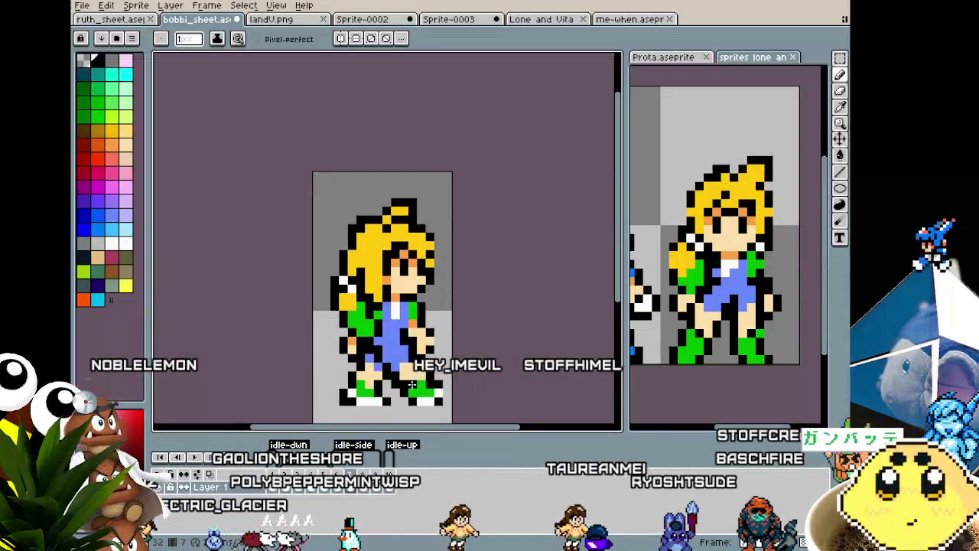
scroll(413, 356, up, 1)
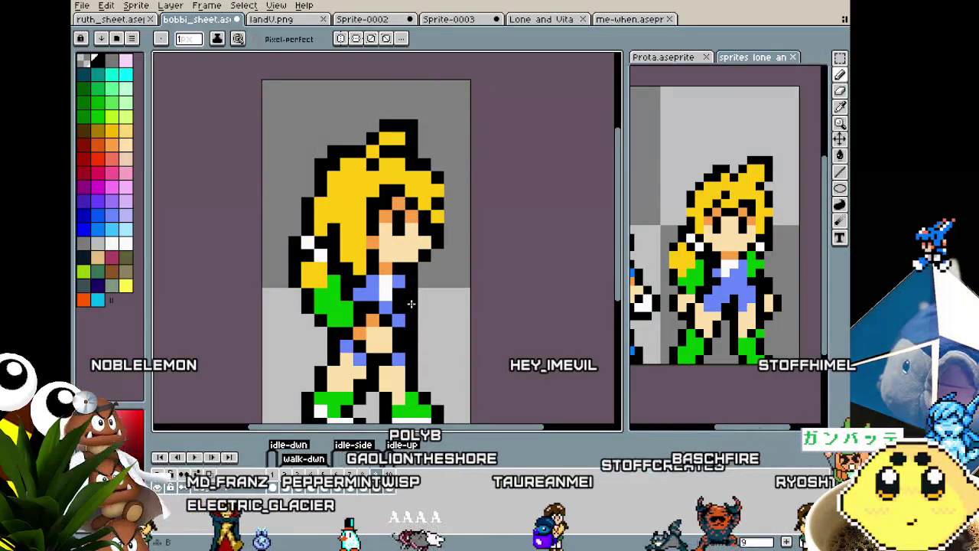
scroll(409, 287, down, 3)
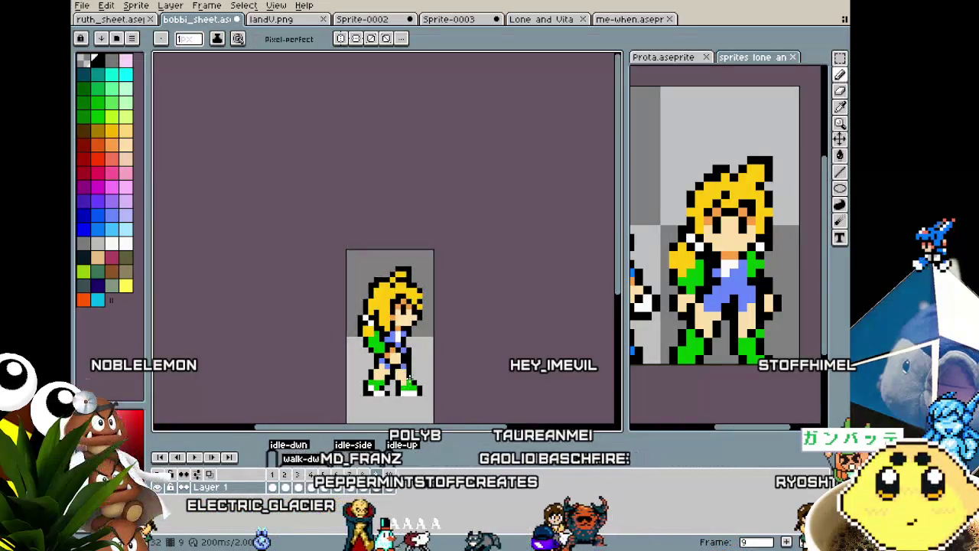
scroll(409, 302, up, 1)
scroll(408, 318, up, 1)
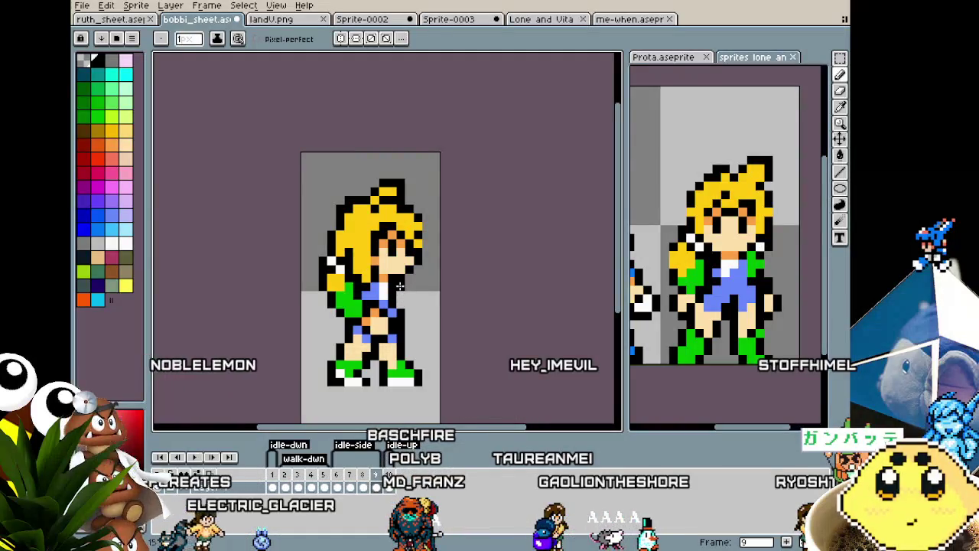
scroll(399, 285, down, 2)
scroll(402, 306, up, 1)
key(comma)
key(comma)
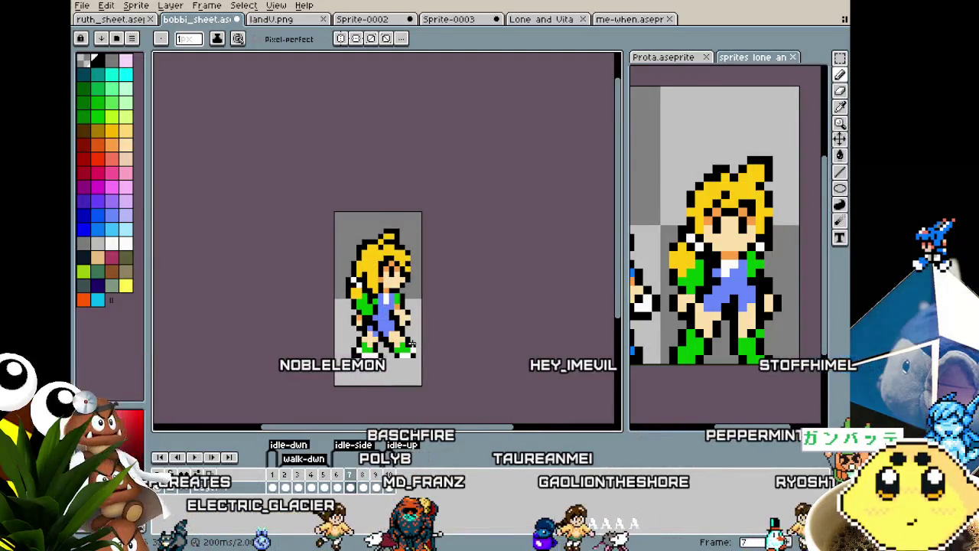
scroll(412, 344, up, 2)
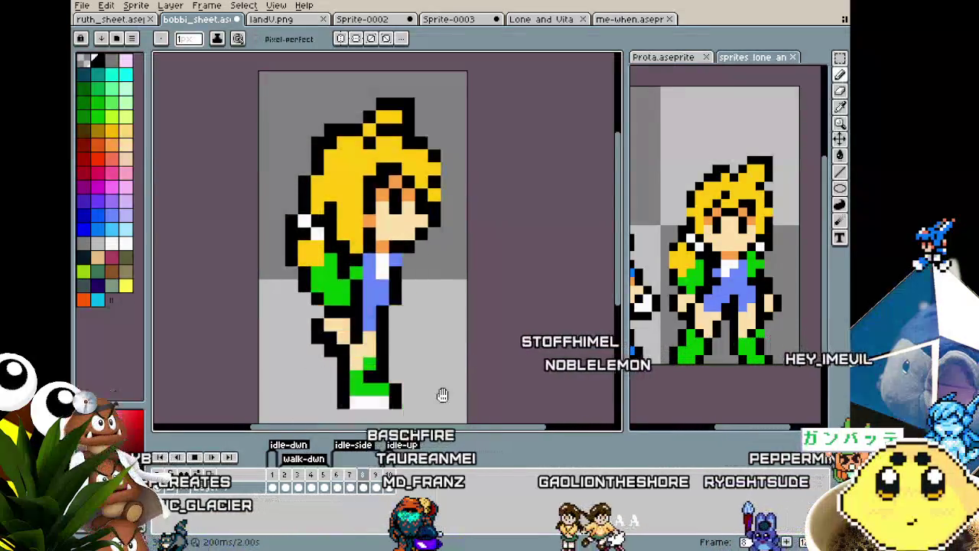
scroll(443, 382, down, 2)
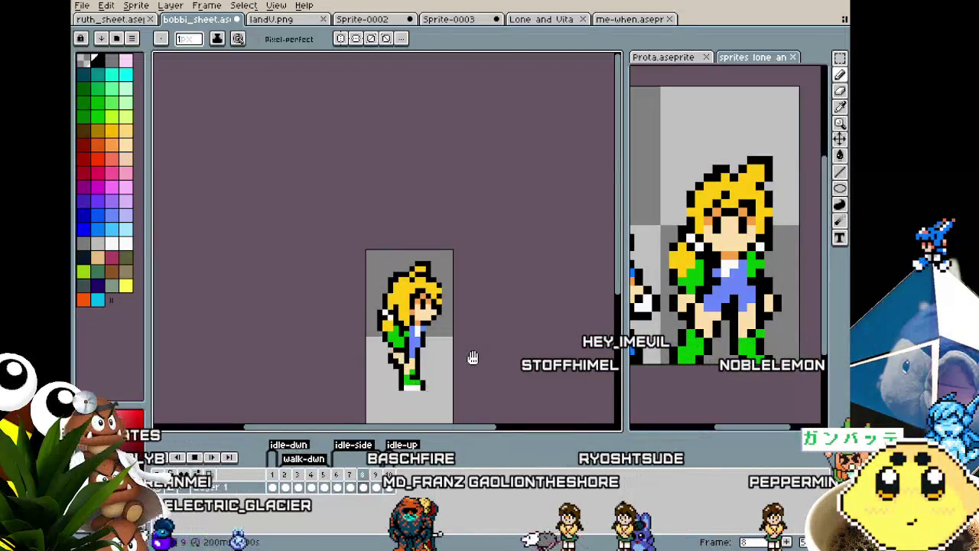
scroll(422, 360, up, 1)
scroll(422, 360, up, 1)
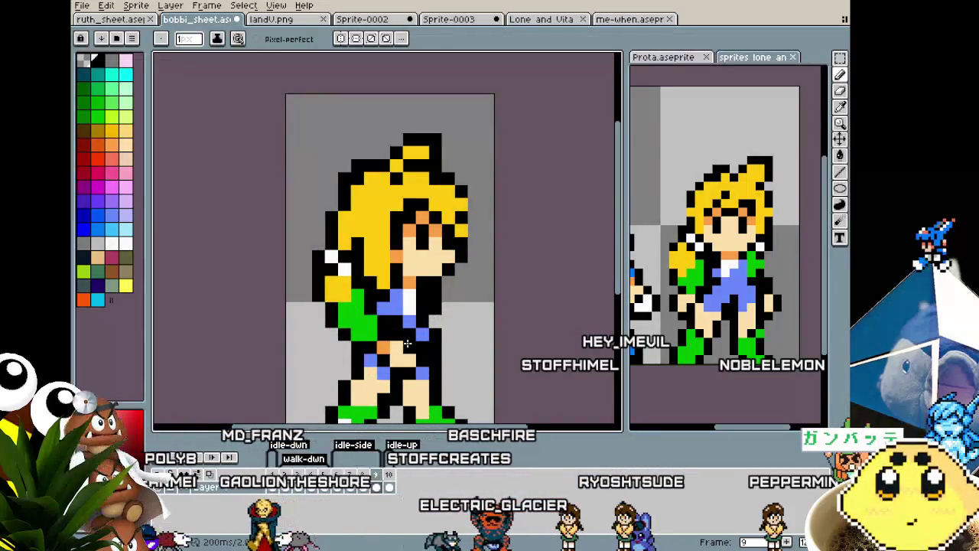
Zoom in on the girl's torso to inspect the jacket front in frame 9.
key(i)
scroll(390, 342, down, 2)
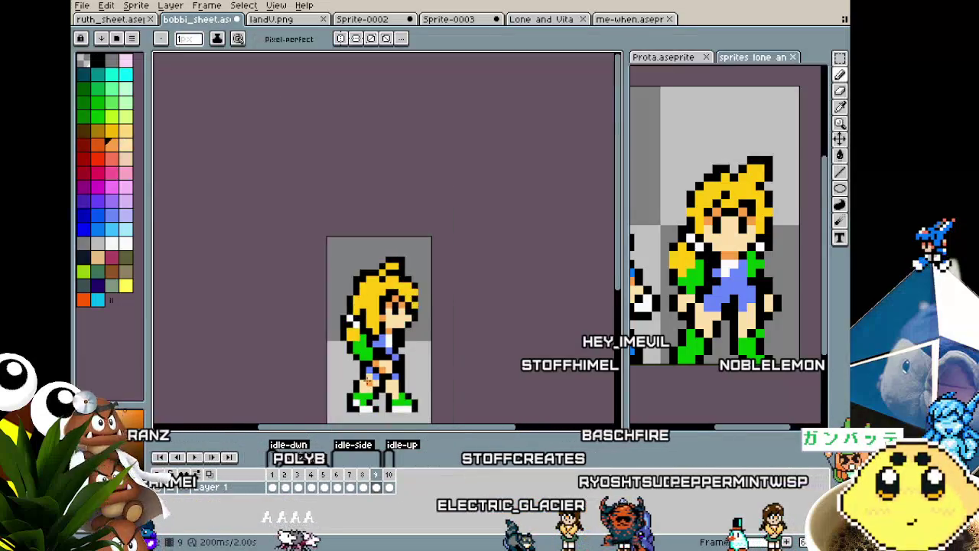
scroll(390, 342, up, 2)
scroll(388, 341, up, 1)
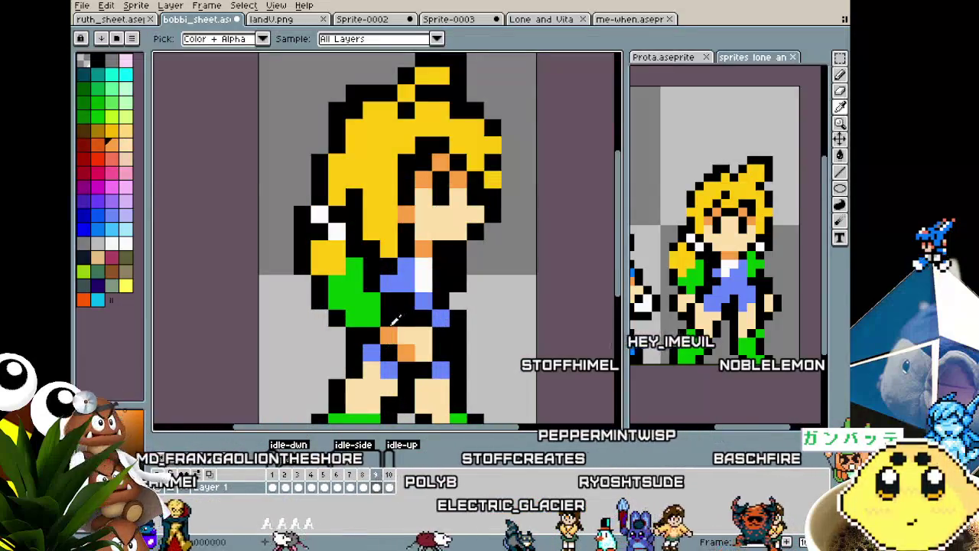
key(b)
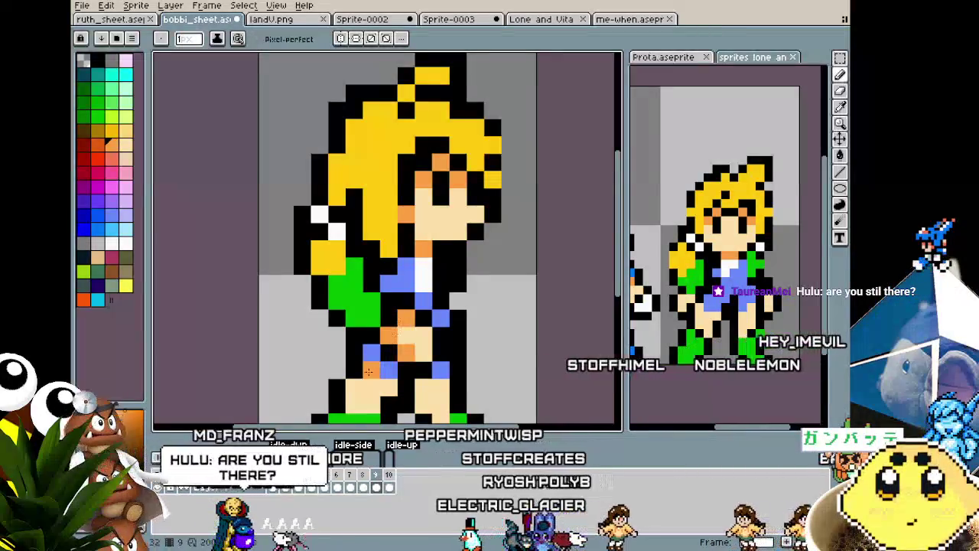
scroll(368, 371, down, 4)
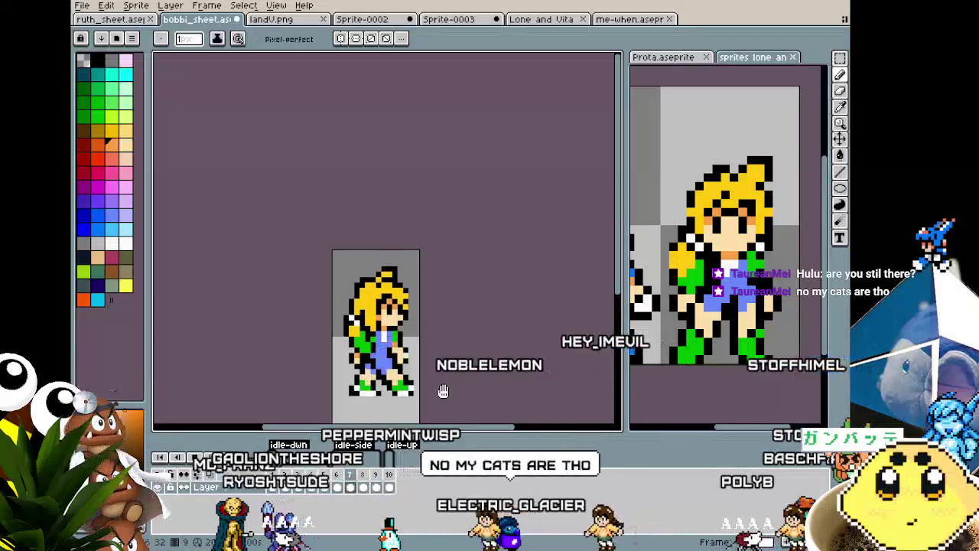
scroll(346, 349, up, 1)
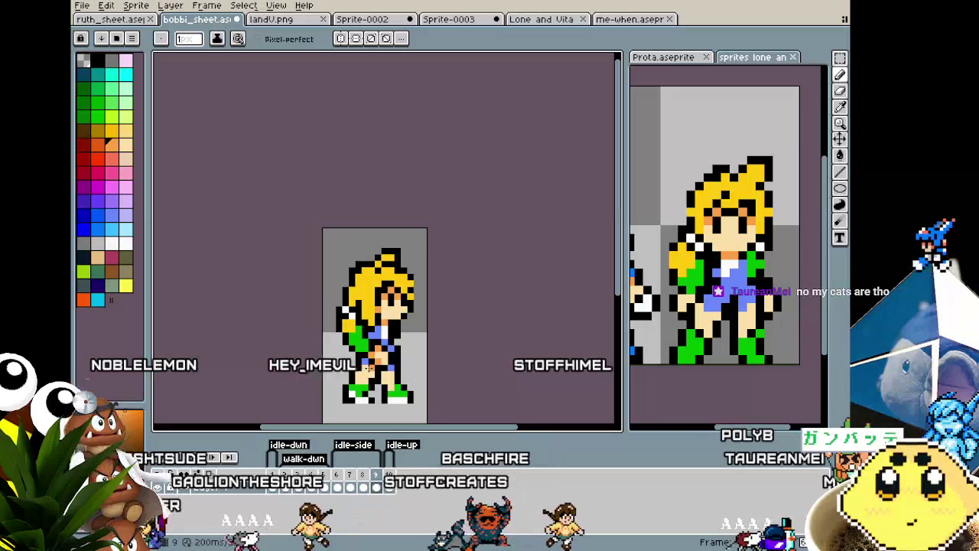
scroll(371, 365, up, 1)
scroll(382, 361, up, 1)
scroll(397, 356, up, 1)
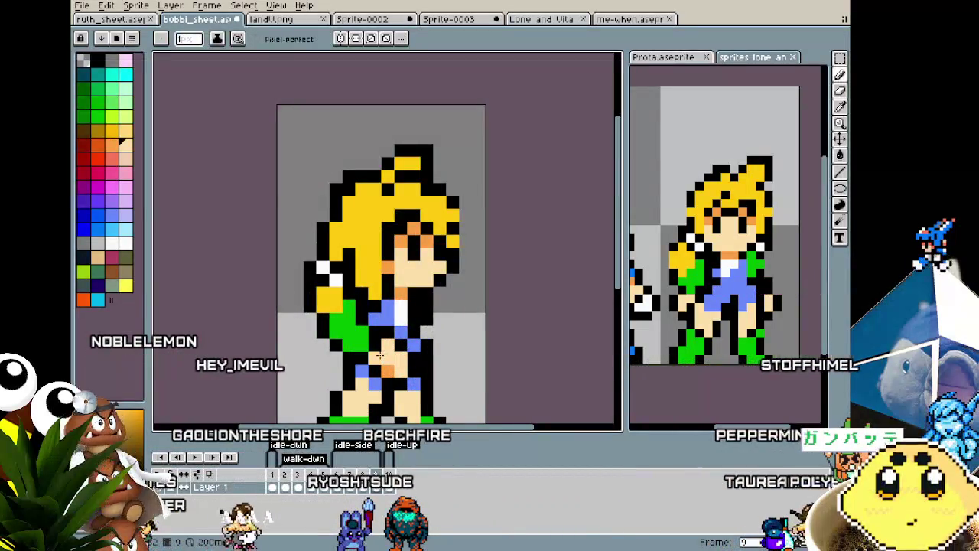
scroll(389, 372, down, 3)
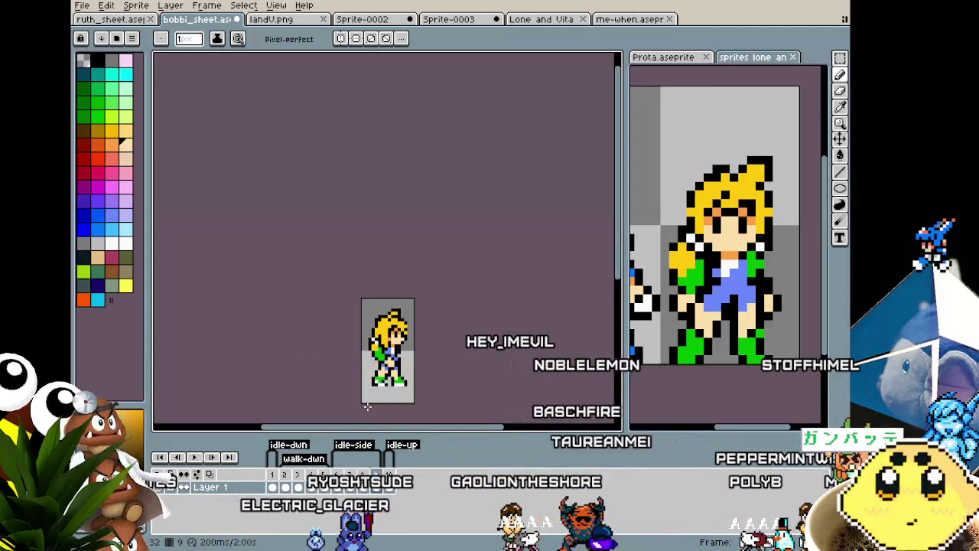
scroll(367, 407, up, 1)
scroll(367, 407, up, 1)
scroll(371, 382, up, 1)
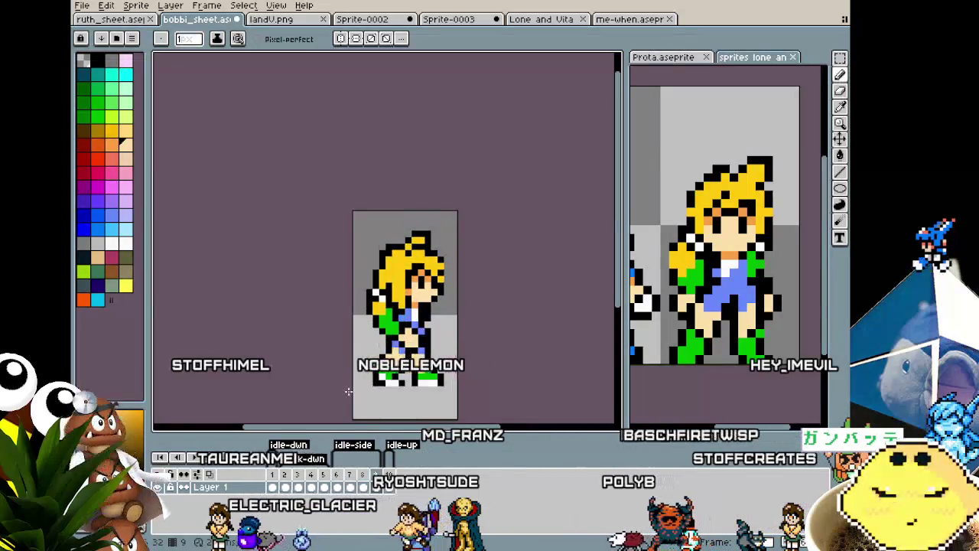
scroll(418, 311, up, 1)
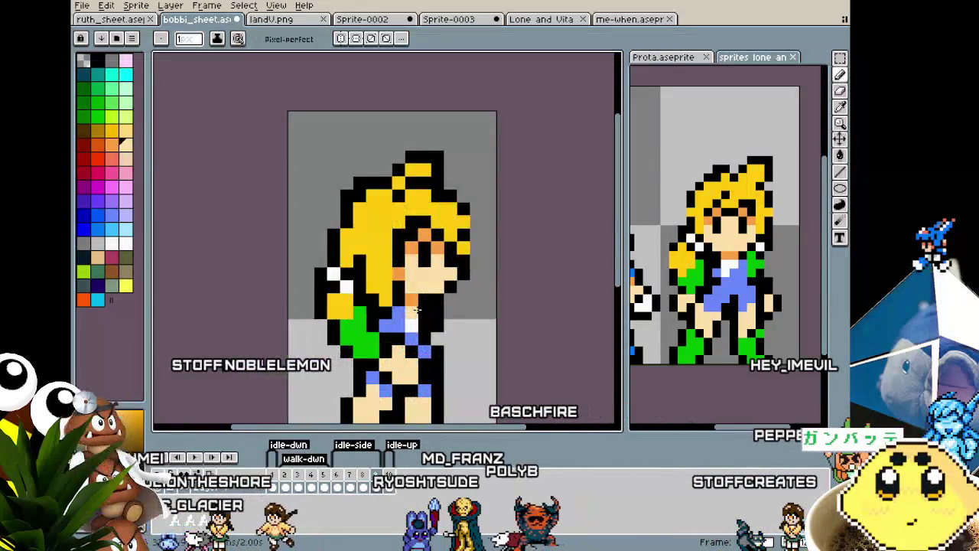
Eyedrop the jacket green and paint pixels along the torso front.
key(i)
alt+click(366, 331)
drag(435, 312, 438, 327)
alt+click(421, 322)
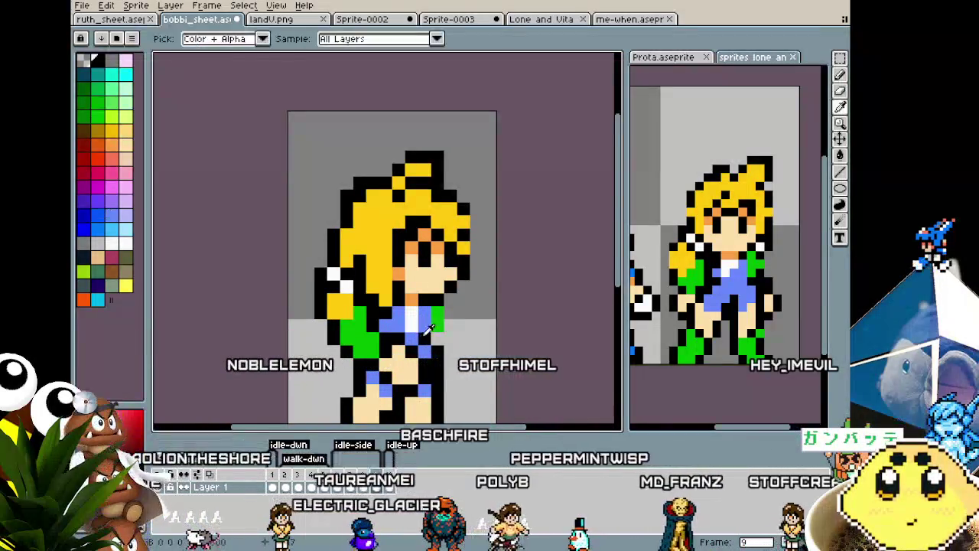
alt+click(442, 309)
Play the walk animation to check the jacket edit.
scroll(417, 359, down, 4)
key(Return)
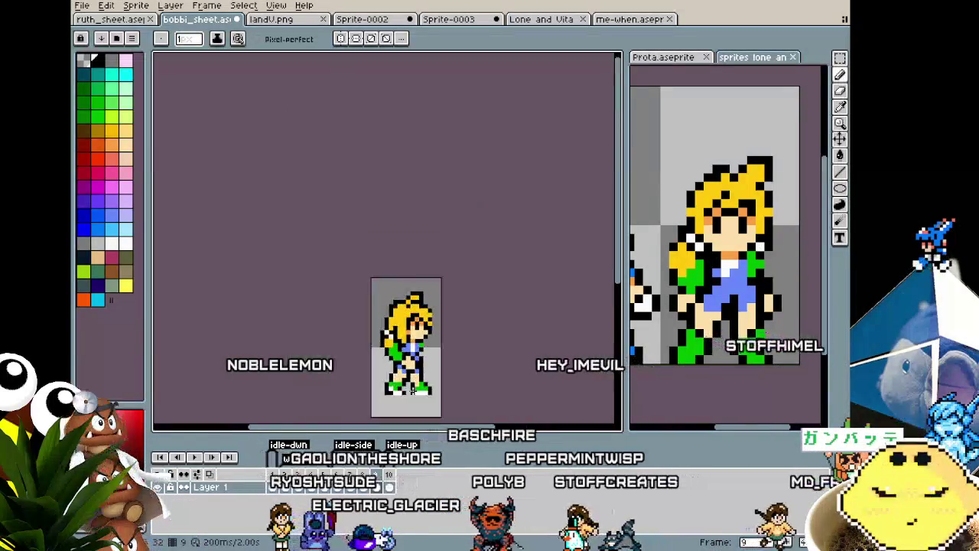
scroll(461, 372, up, 3)
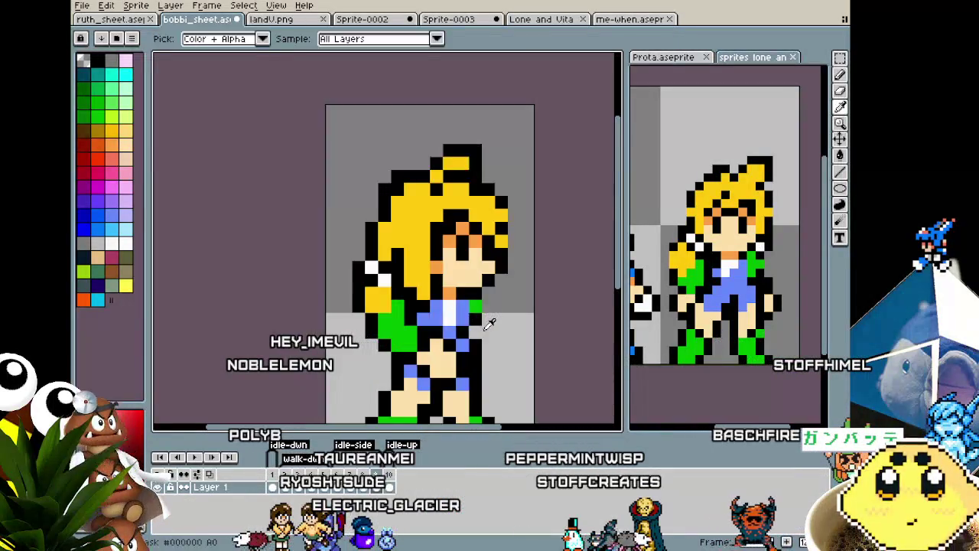
key(alt)
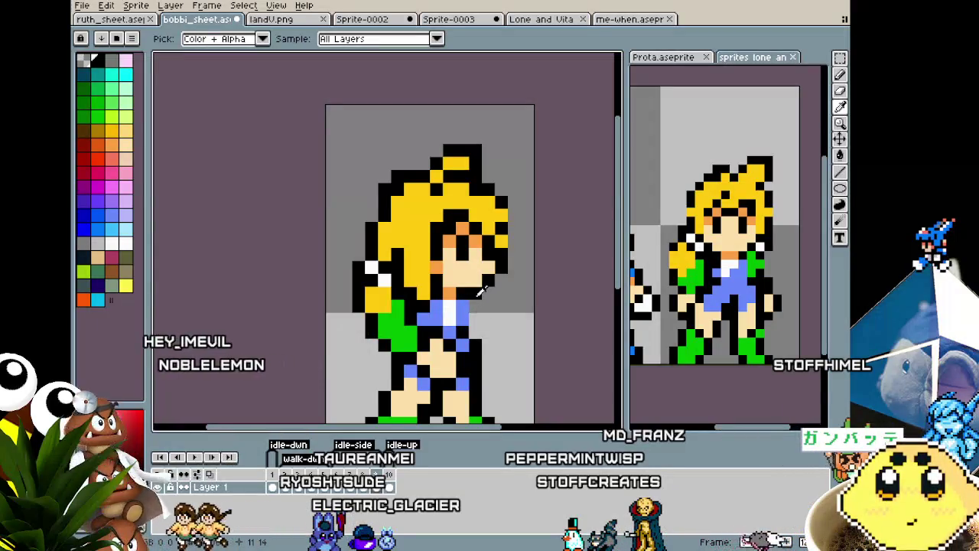
scroll(473, 300, down, 3)
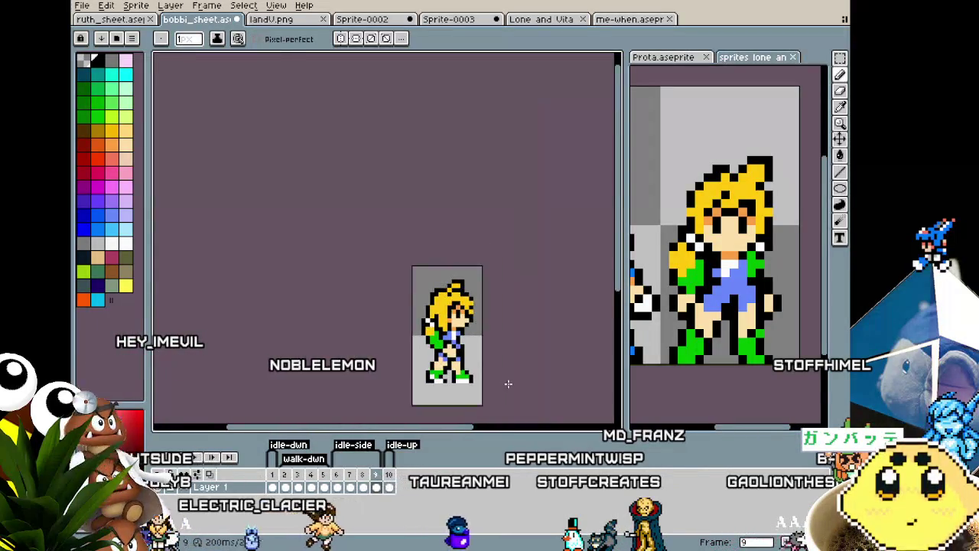
scroll(474, 348, up, 1)
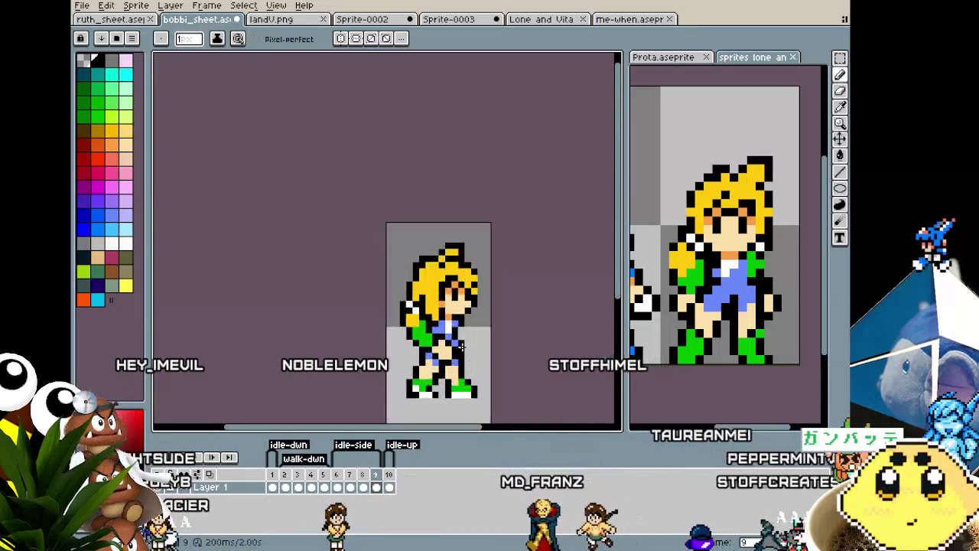
scroll(462, 321, up, 2)
scroll(485, 338, down, 3)
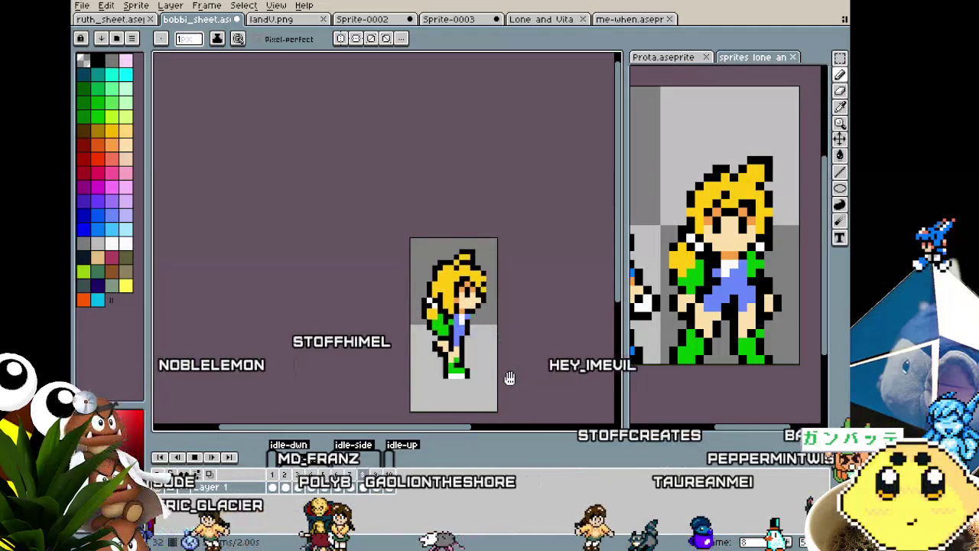
scroll(504, 386, up, 1)
drag(504, 386, 489, 354)
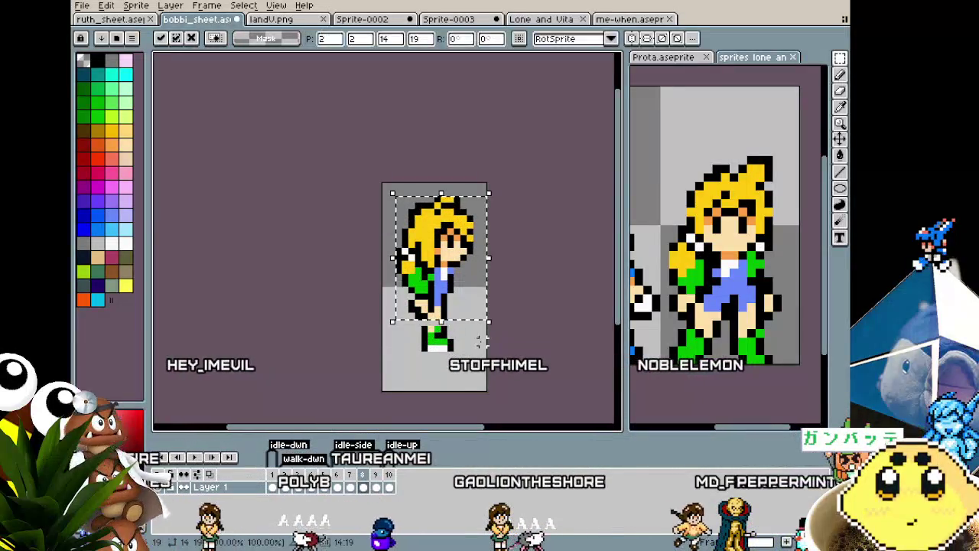
scroll(441, 330, up, 3)
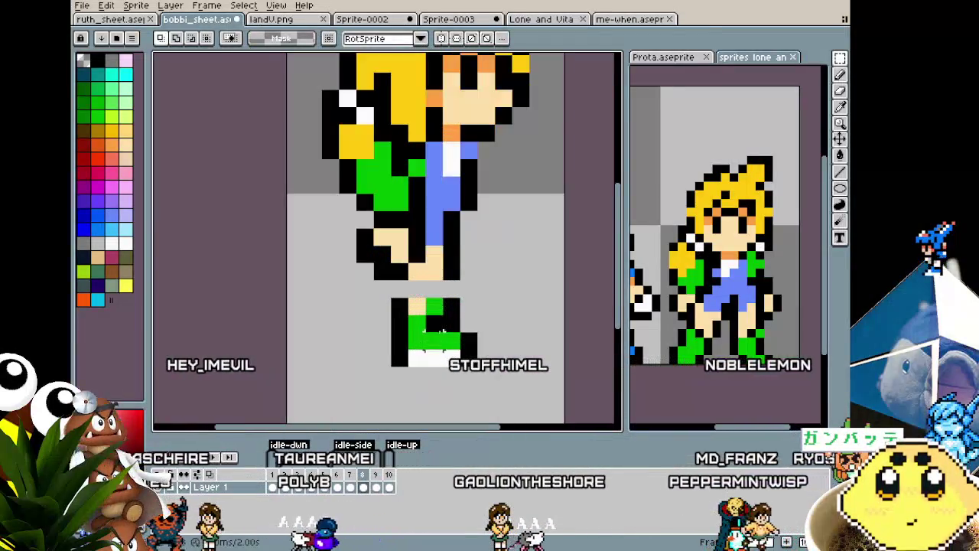
key(b)
click(448, 287)
key(i)
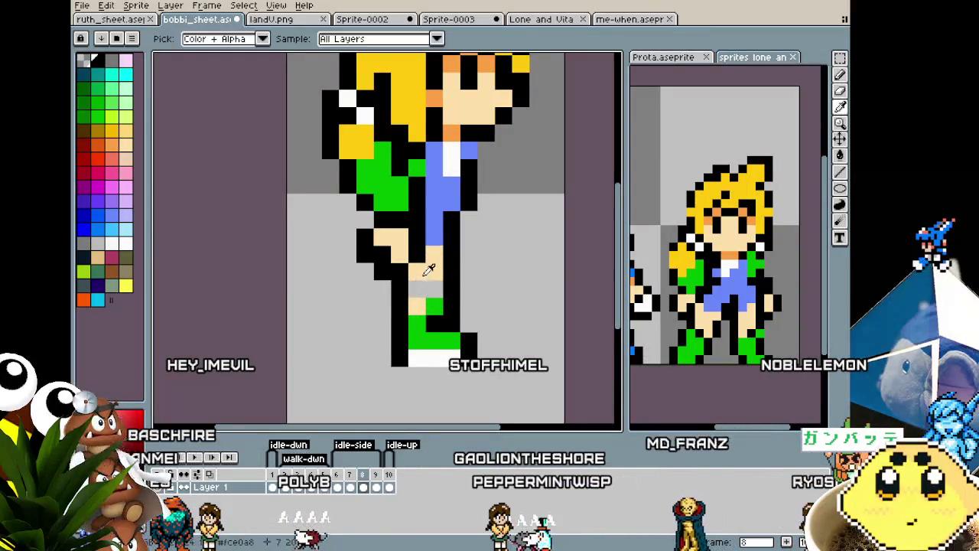
scroll(413, 365, down, 3)
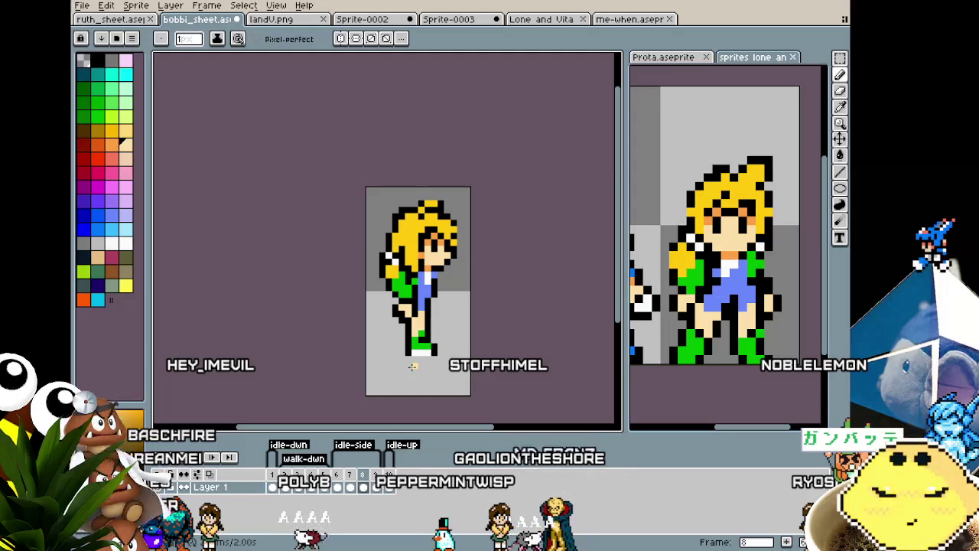
key(Right)
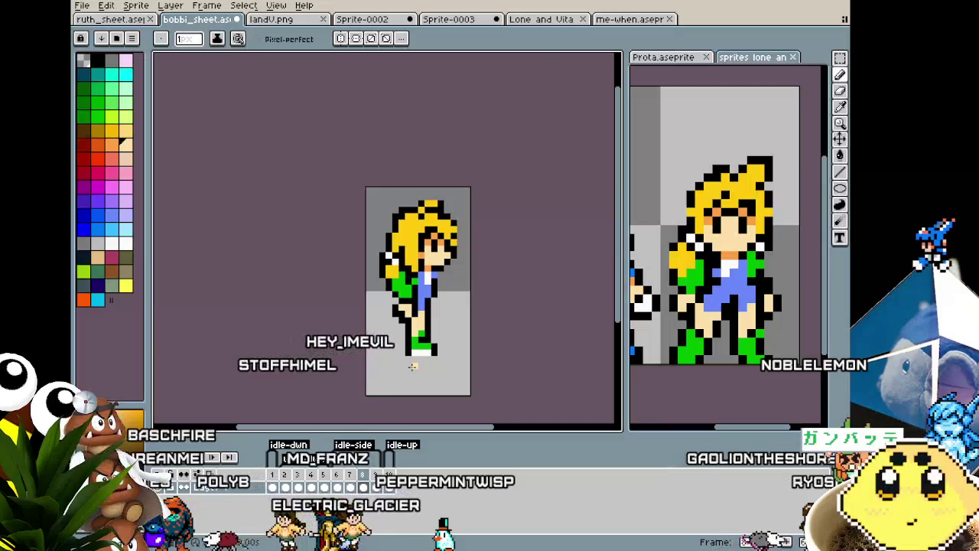
scroll(422, 321, up, 1)
scroll(422, 275, up, 1)
key(i)
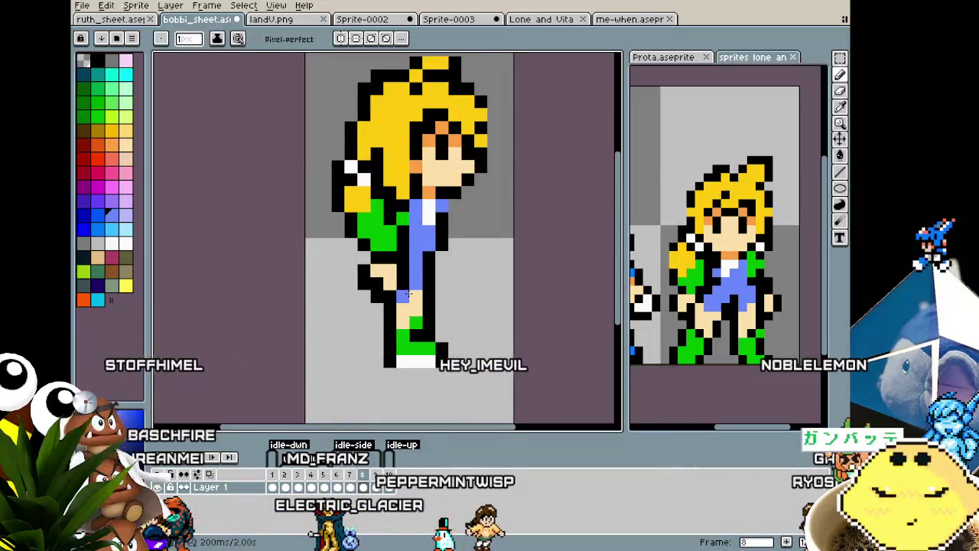
scroll(410, 295, down, 3)
scroll(417, 306, down, 1)
scroll(426, 325, up, 2)
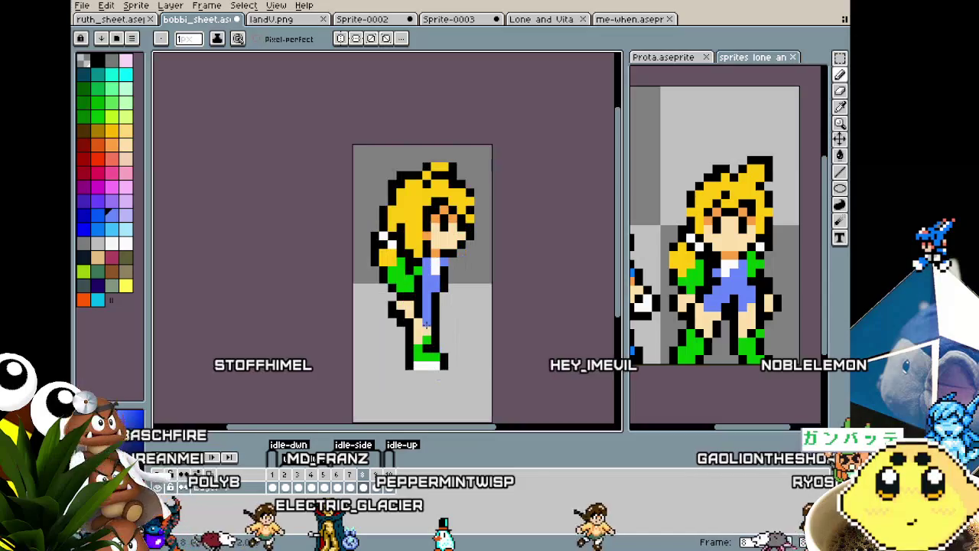
scroll(400, 382, down, 2)
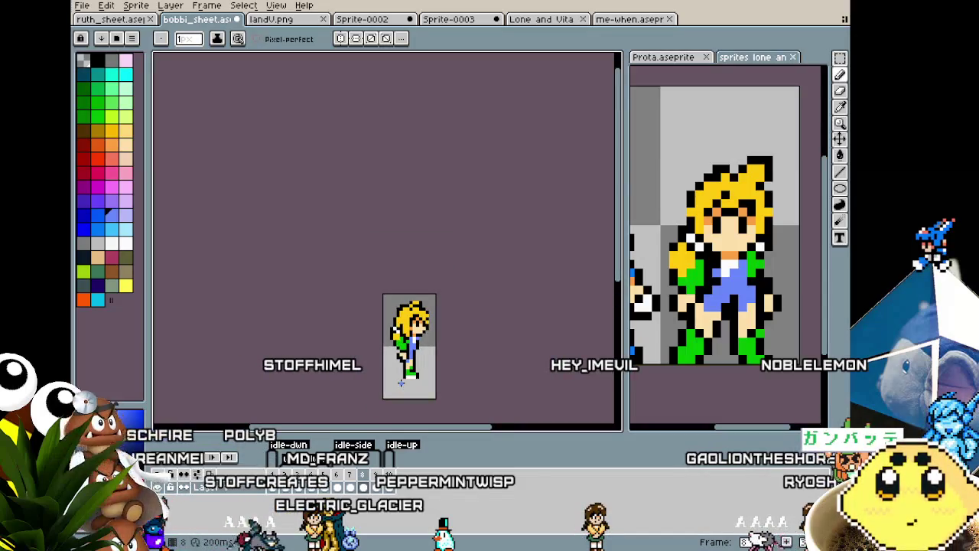
scroll(400, 382, up, 1)
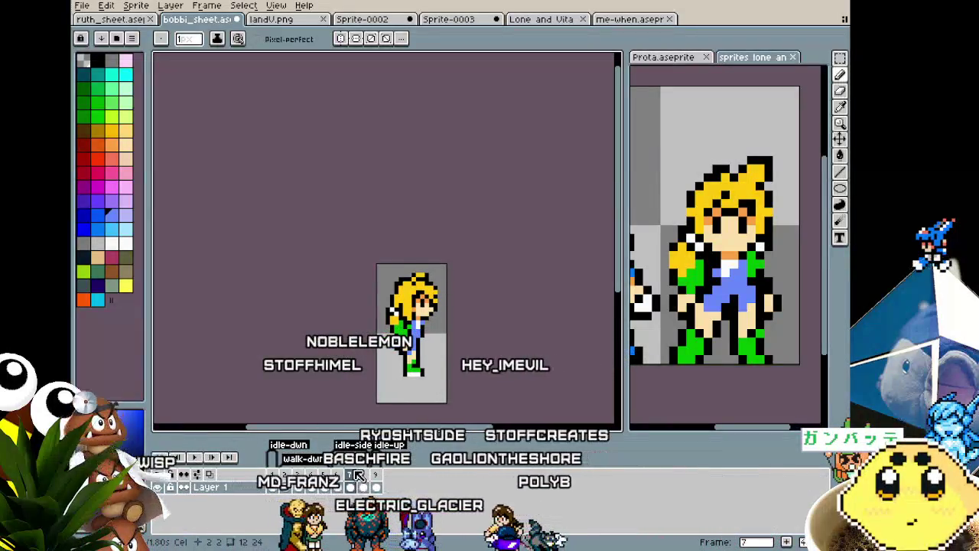
Add a new animation frame from the timeline's right-click menu.
right_click(357, 475)
click(351, 461)
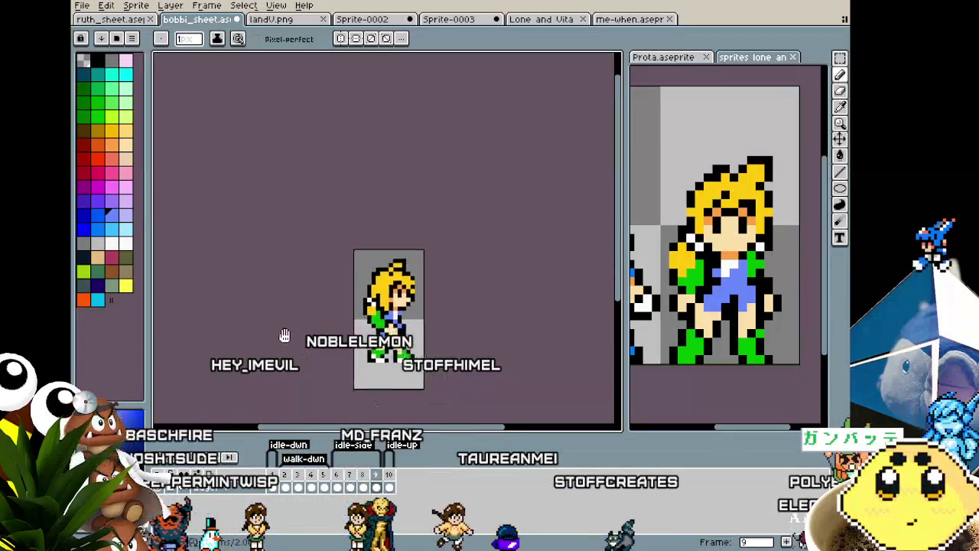
scroll(280, 316, up, 1)
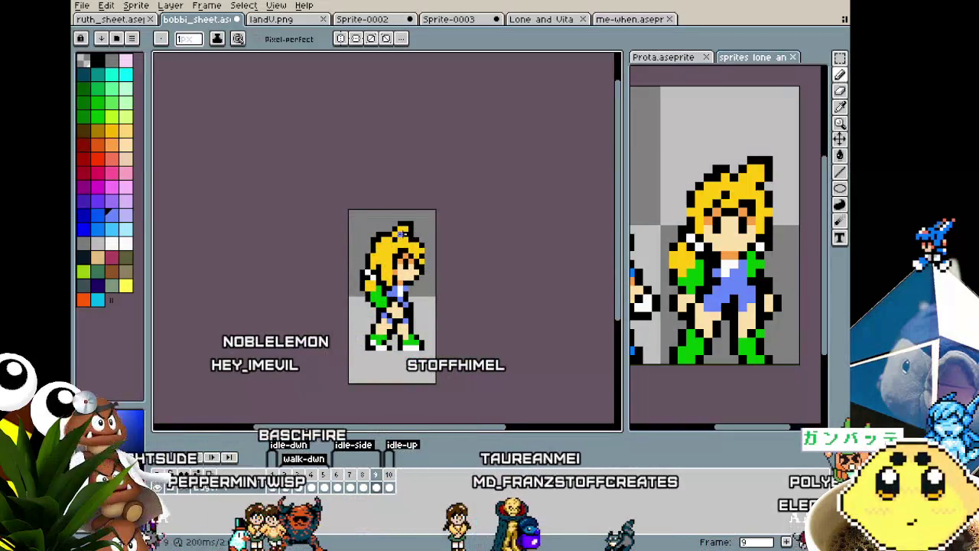
scroll(413, 234, up, 2)
Draw black outline pixels along the top of the girl's hair.
key(i)
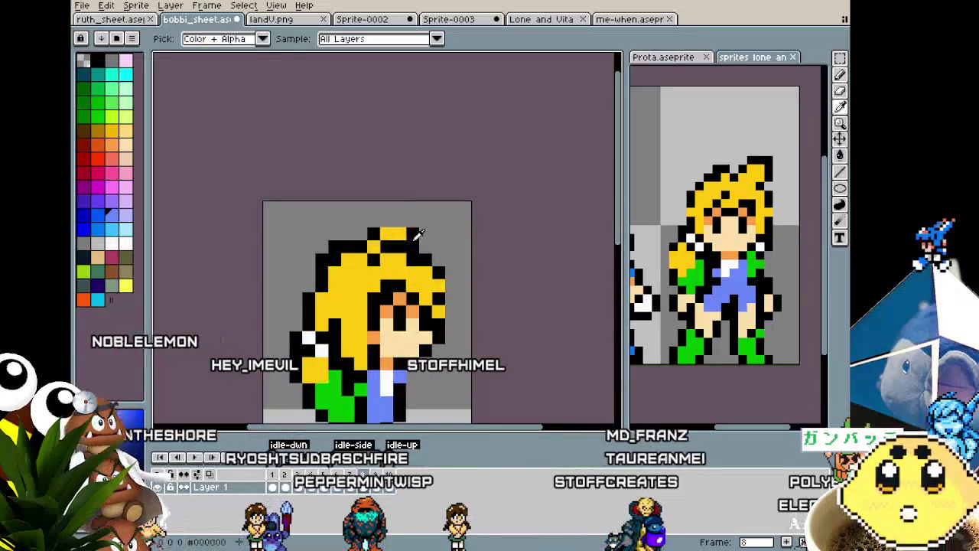
key(b)
drag(399, 222, 386, 220)
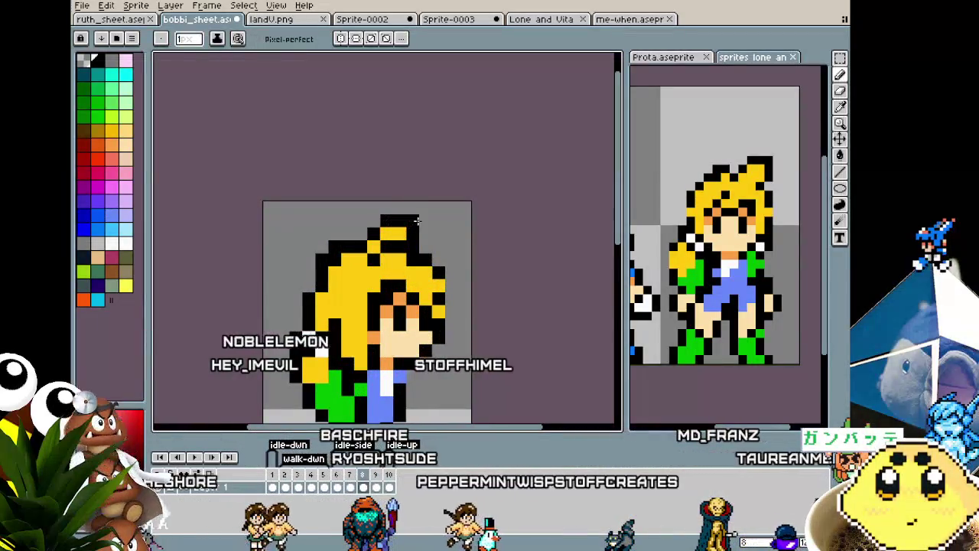
scroll(417, 221, down, 2)
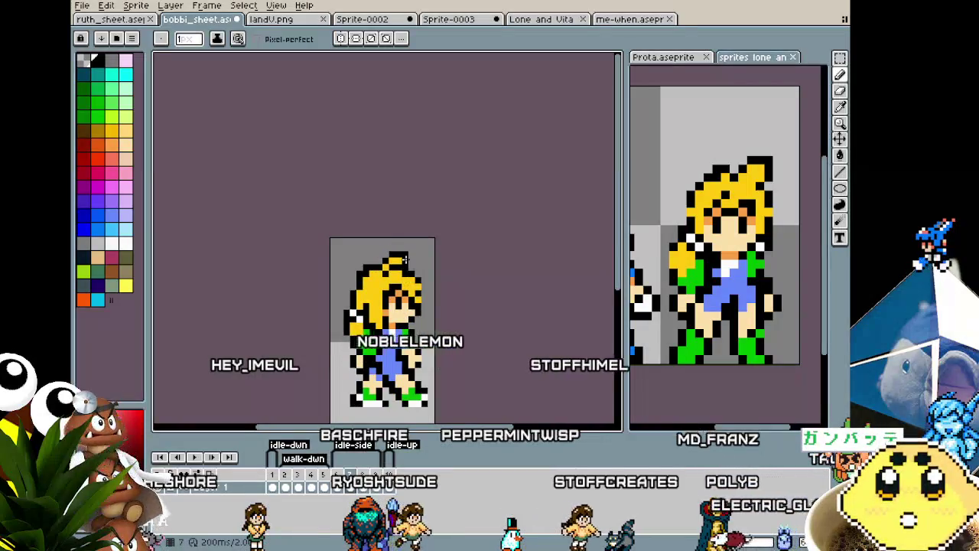
scroll(393, 242, up, 1)
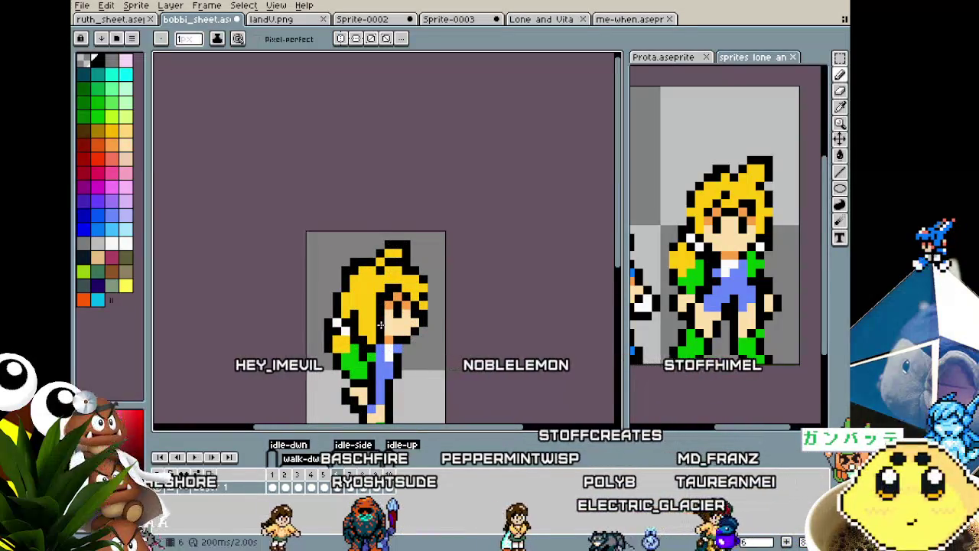
drag(434, 422, 411, 328)
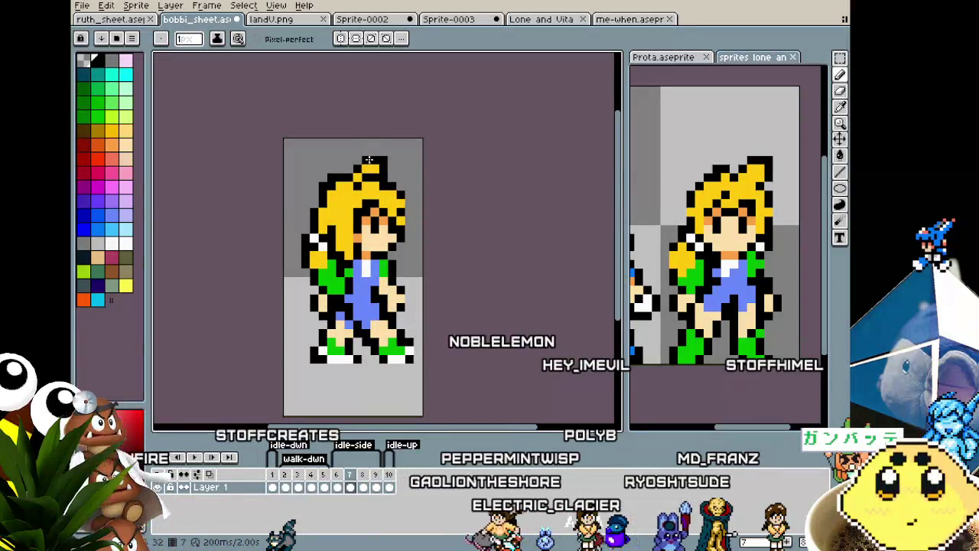
scroll(369, 159, up, 2)
drag(369, 155, 373, 176)
Raise the top-of-head pixel block one pixel and recolour the pixel beside the tuft yellow.
key(m)
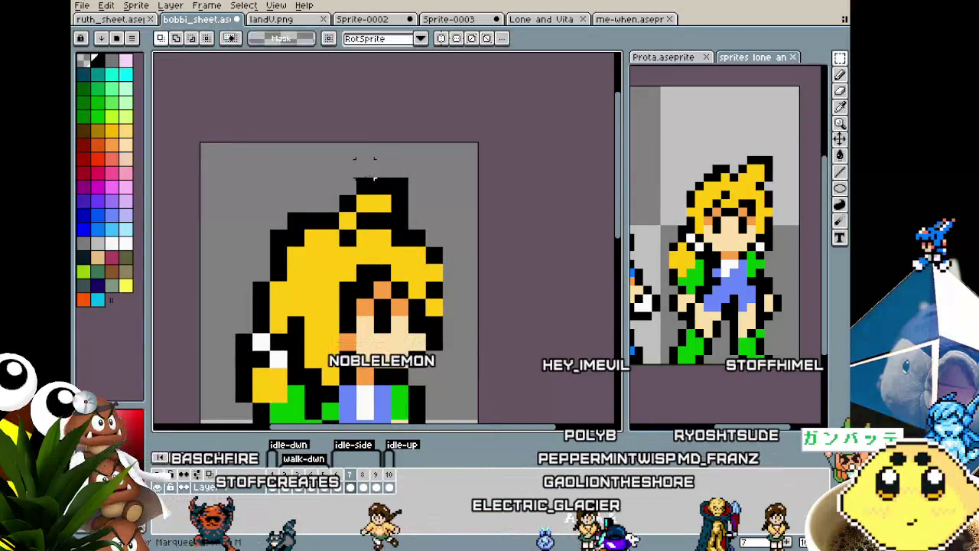
key(Up)
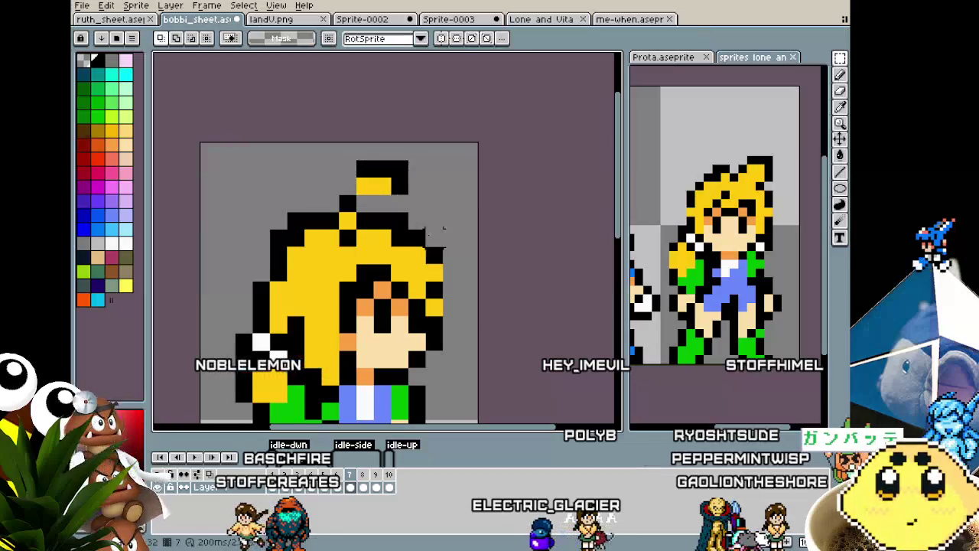
key(b)
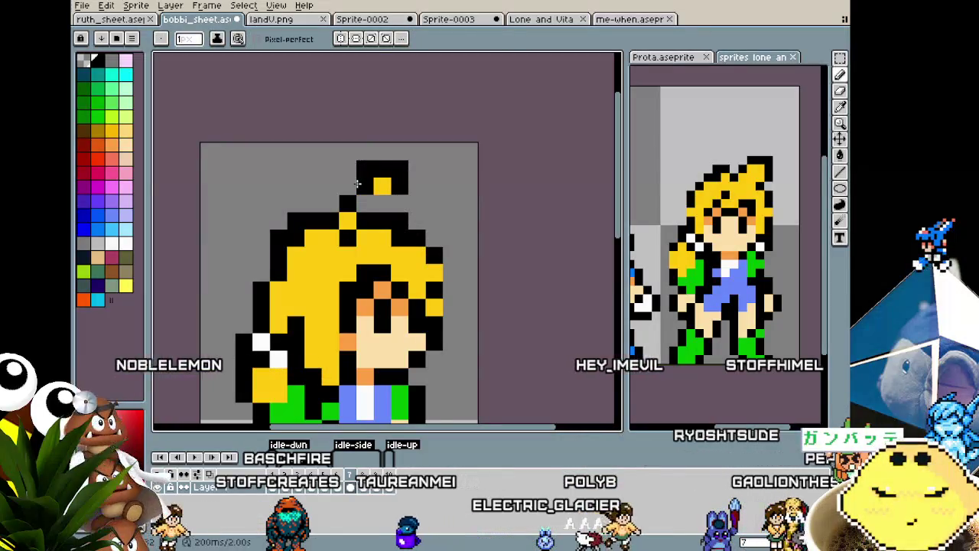
click(357, 184)
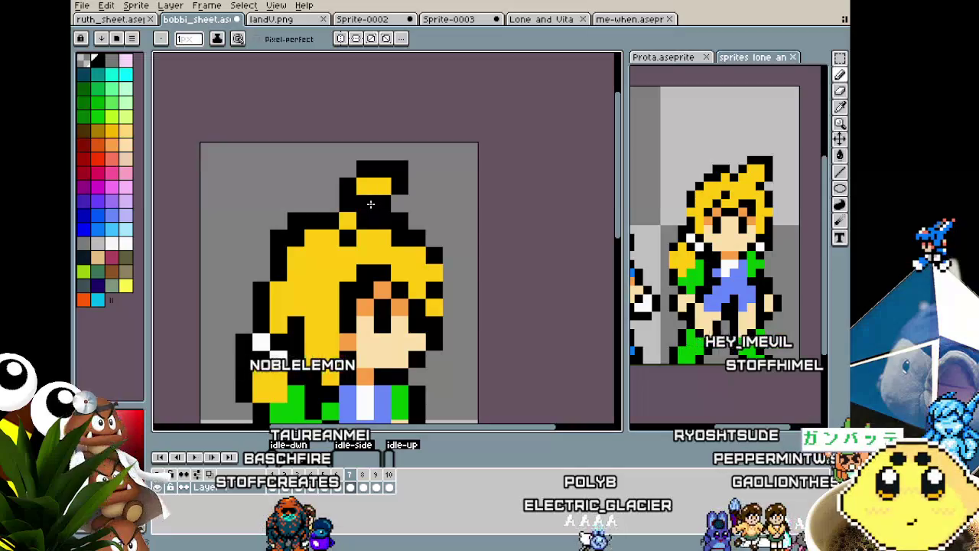
scroll(436, 319, down, 4)
key(comma)
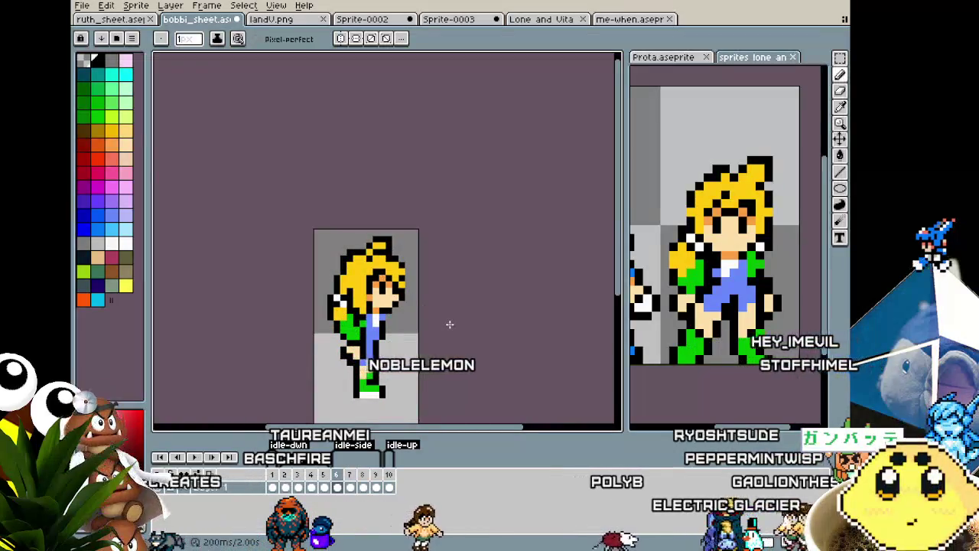
key(period)
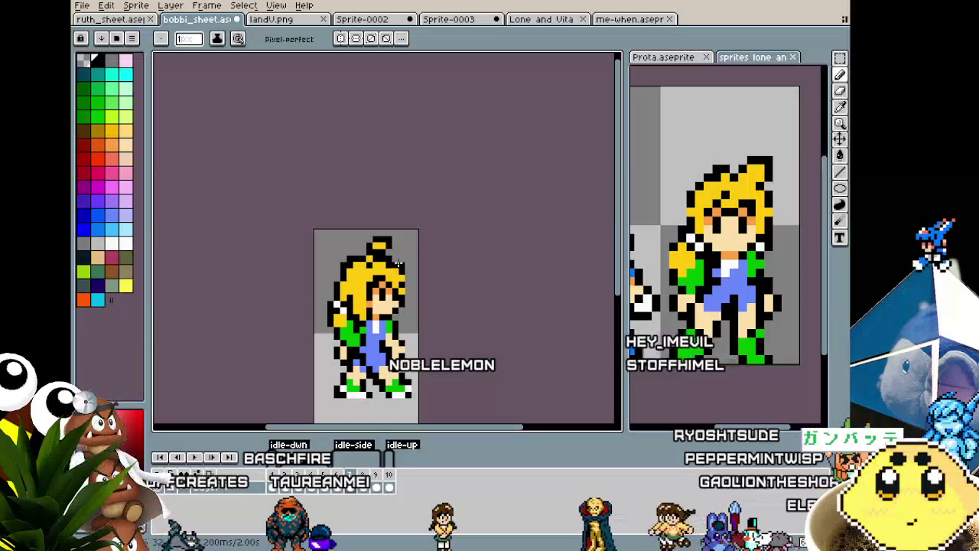
Select the hair tuft on top of the head, then clear the selection.
key(m)
scroll(399, 263, up, 2)
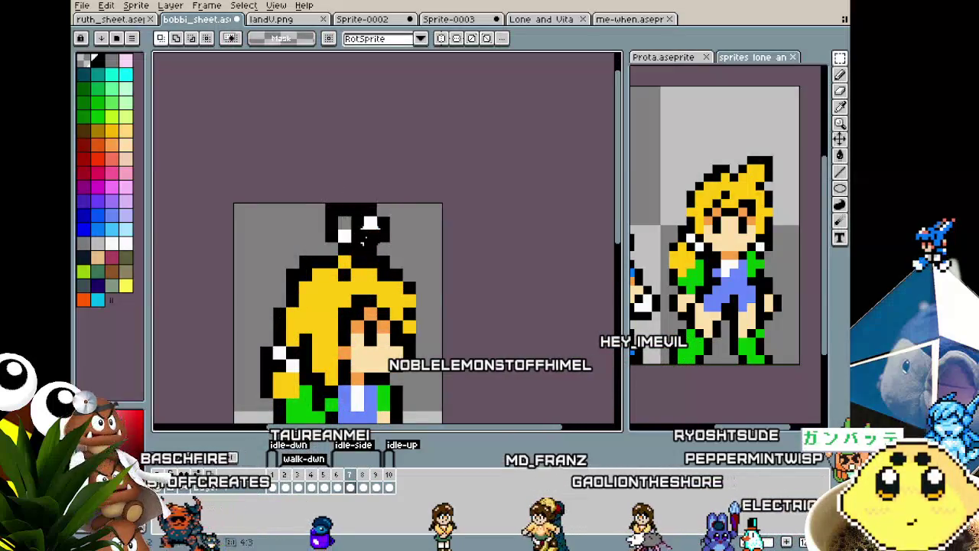
drag(323, 203, 405, 257)
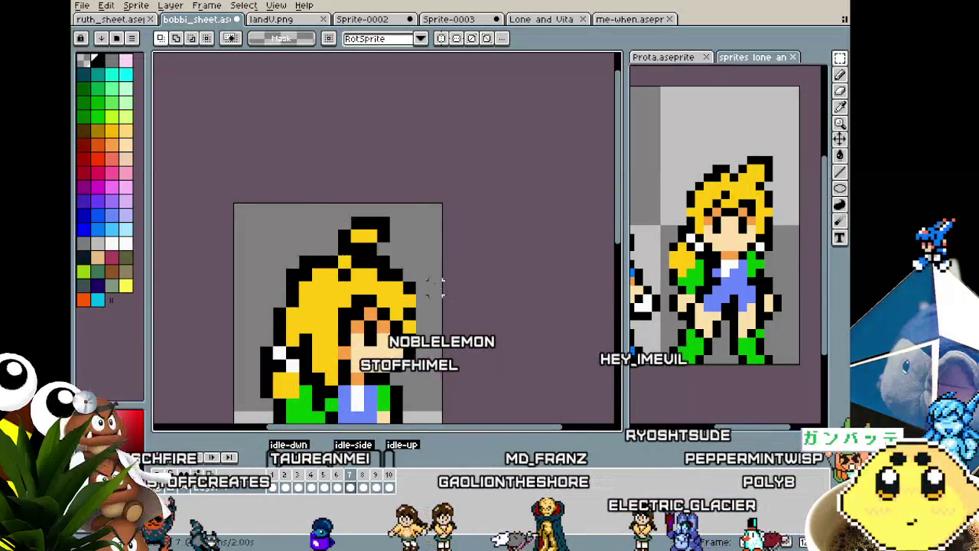
key(ctrl+d)
key(b)
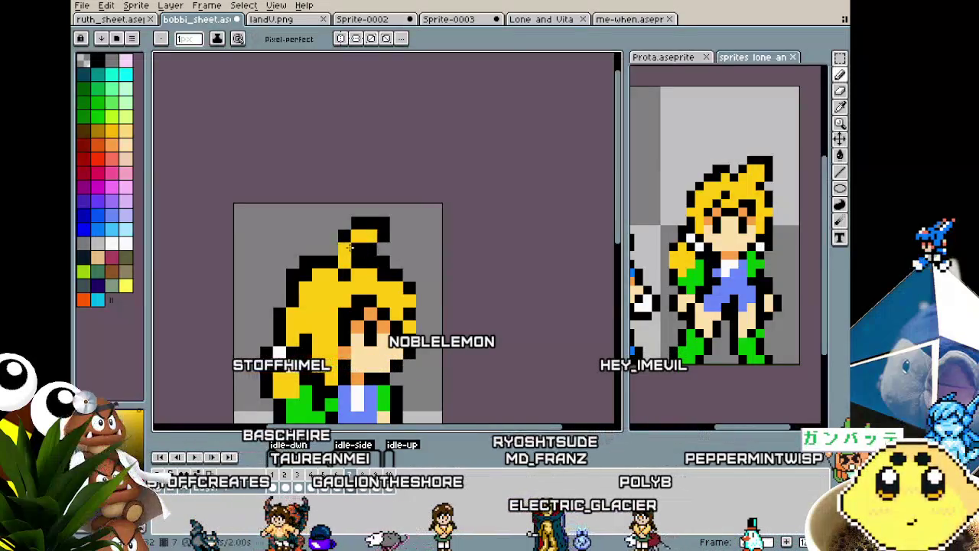
scroll(405, 293, down, 1)
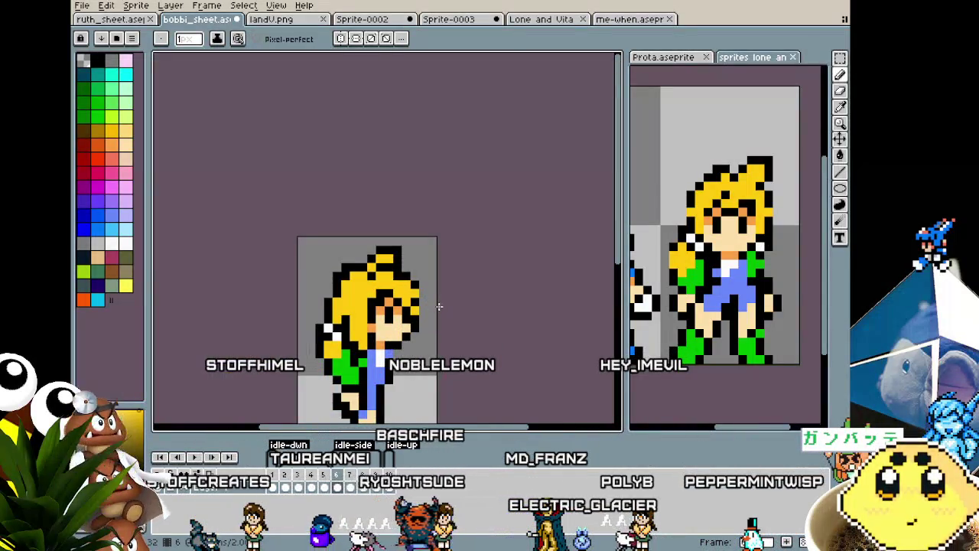
scroll(439, 306, down, 2)
On the next frame, select the top hair tuft so it can be repositioned.
key(Right)
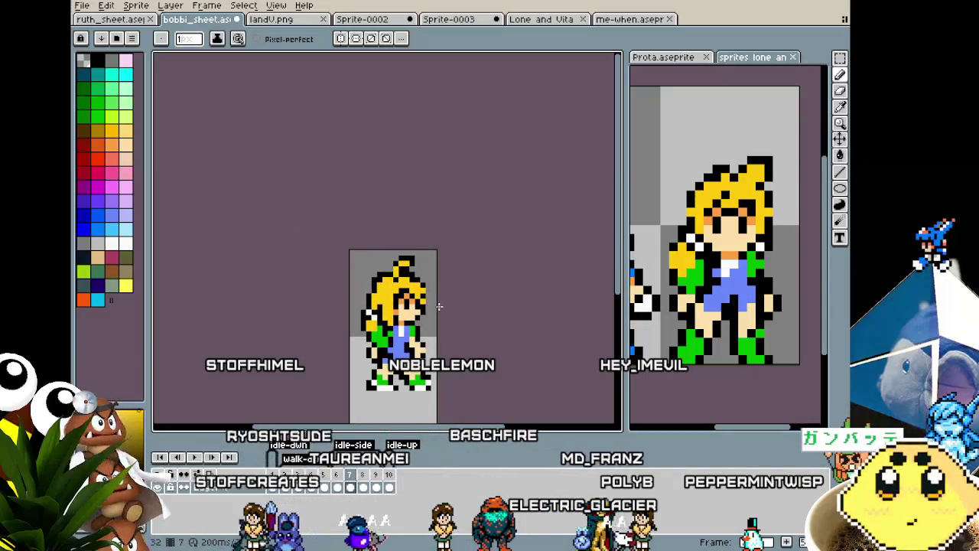
key(m)
scroll(392, 280, up, 1)
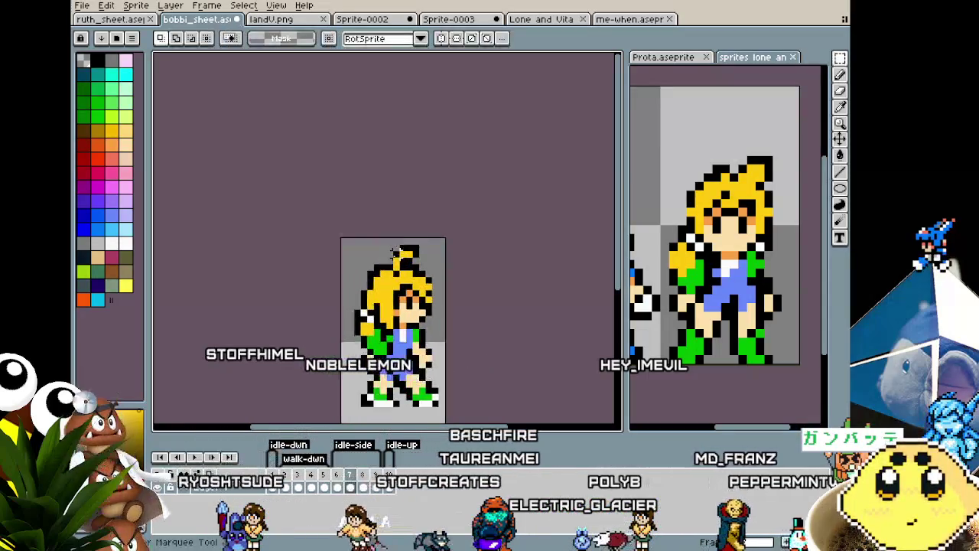
drag(393, 240, 413, 258)
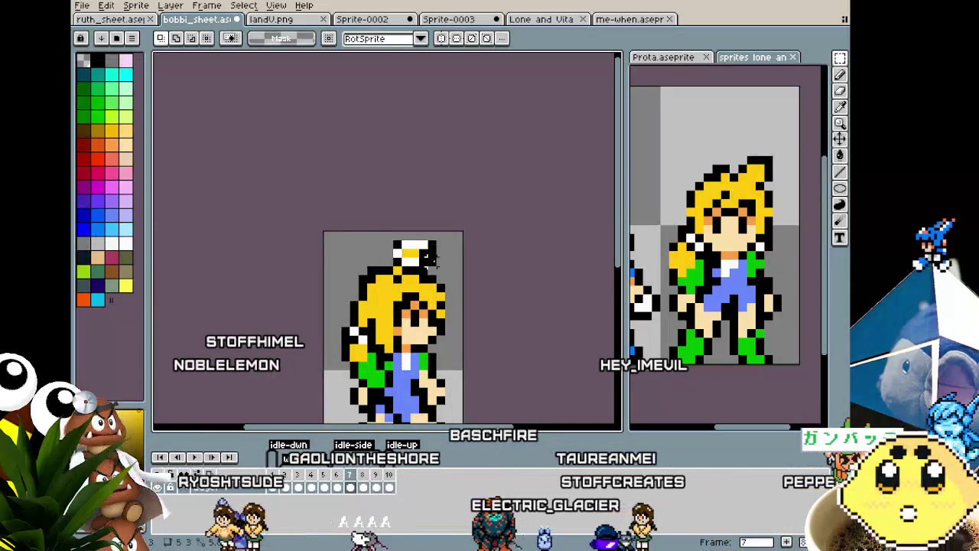
click(468, 280)
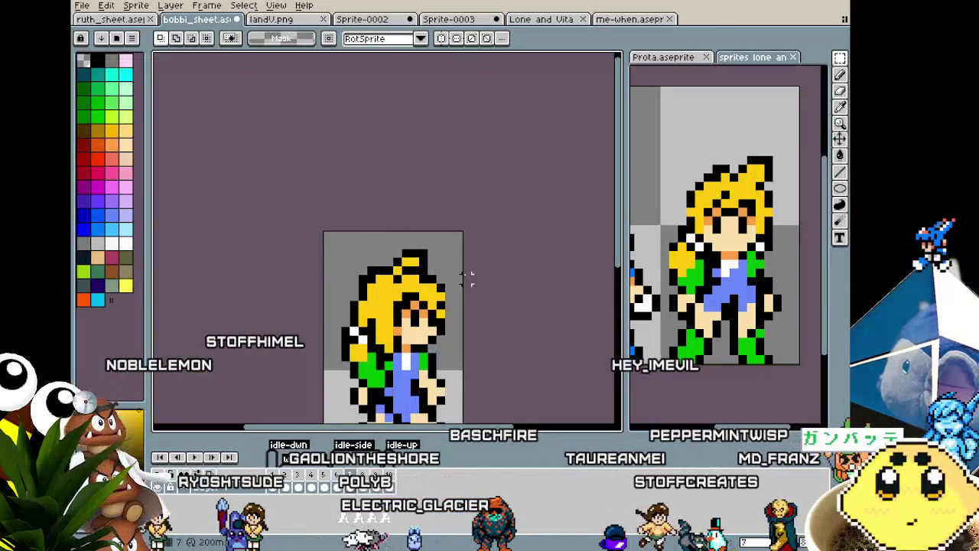
scroll(441, 277, up, 1)
mouse_move(365, 222)
mouse_down()
mouse_move(413, 253)
mouse_move(428, 230)
mouse_up()
Shift the selected tuft one pixel left and up, then nudge the hair-tip pixel left.
key(Left)
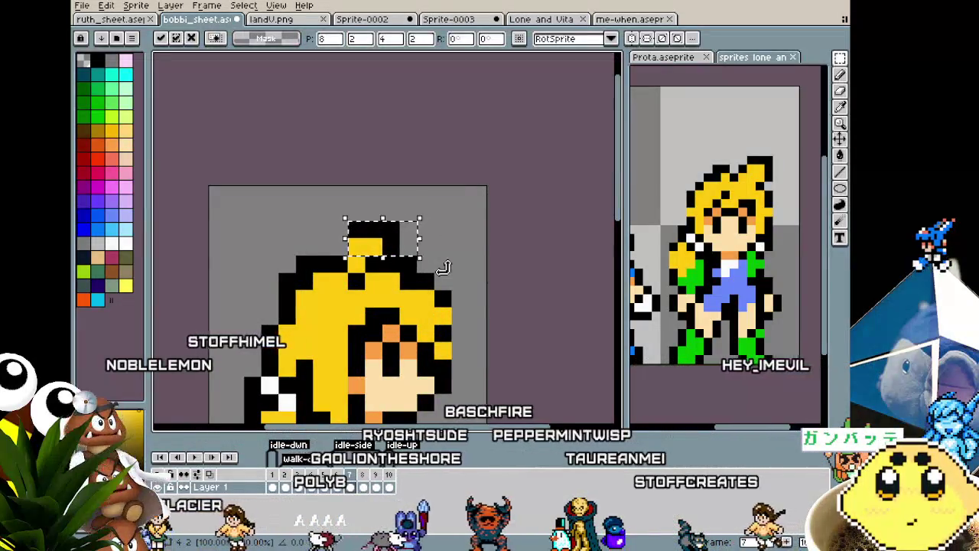
key(Up)
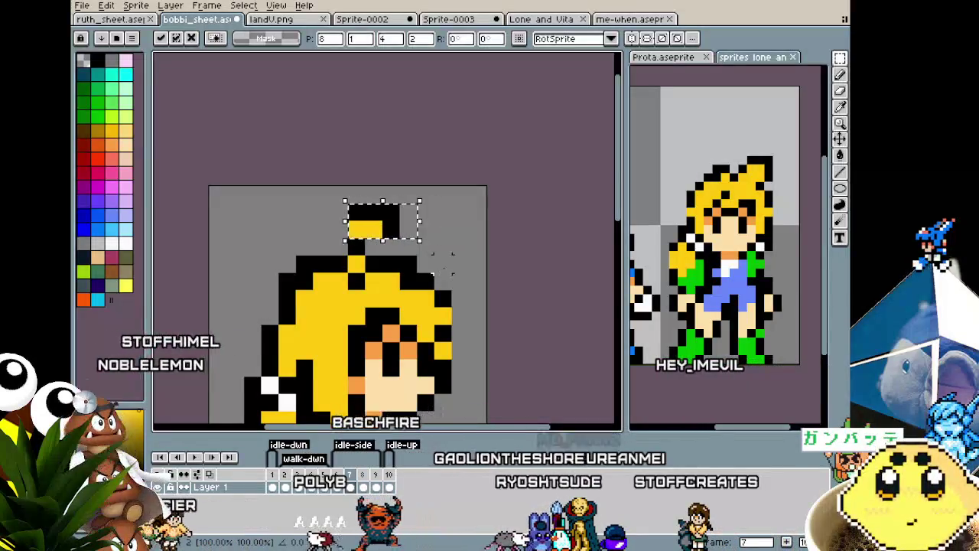
key(Return)
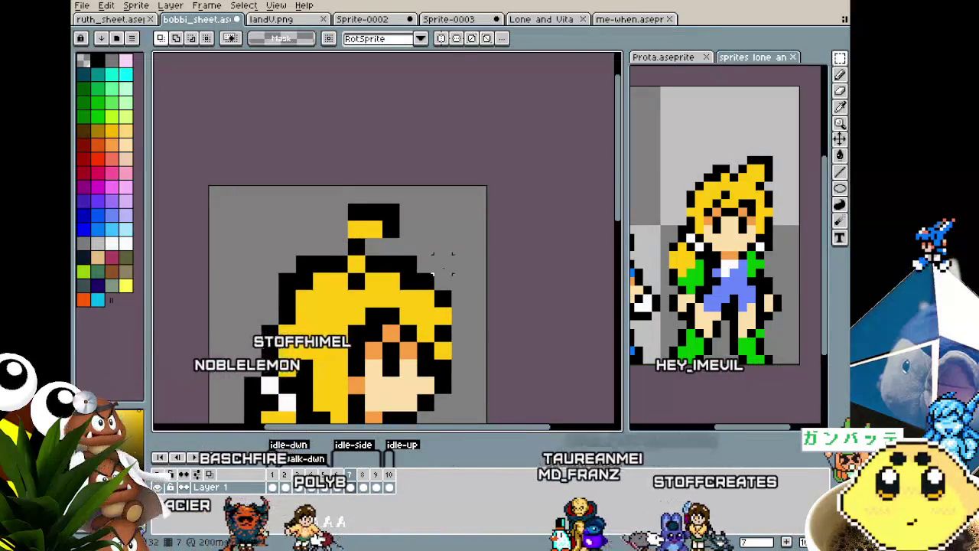
scroll(442, 262, down, 3)
scroll(443, 278, up, 4)
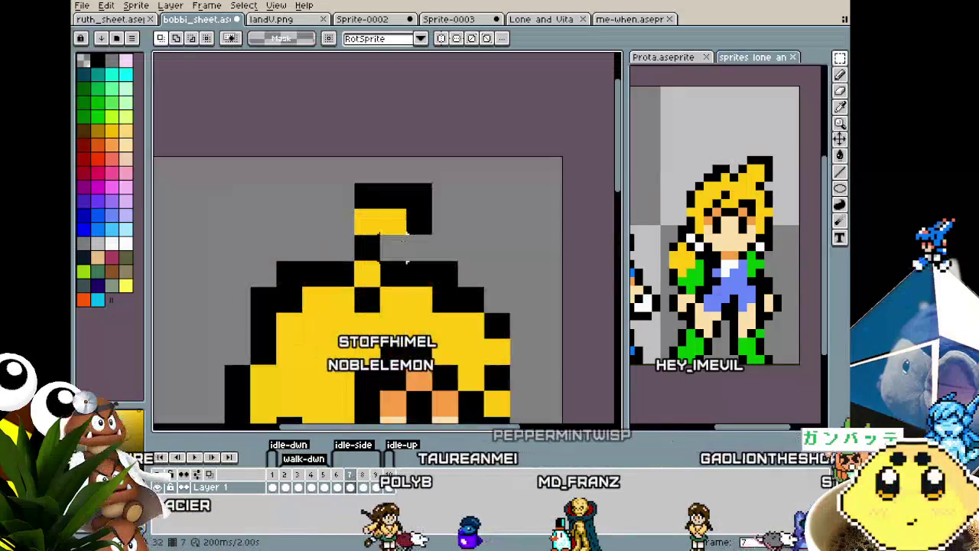
mouse_move(380, 235)
mouse_down()
mouse_move(355, 259)
mouse_move(346, 249)
mouse_up()
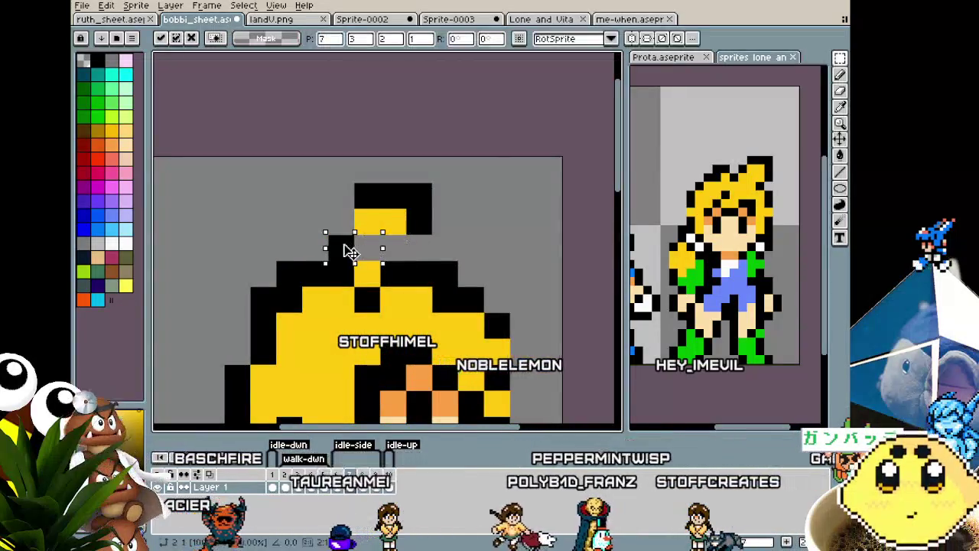
click(392, 229)
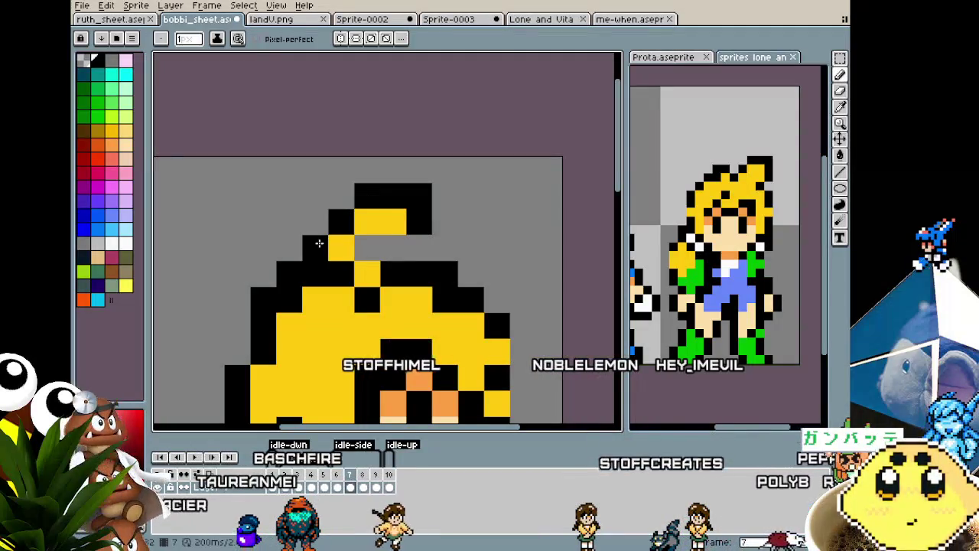
scroll(517, 303, down, 5)
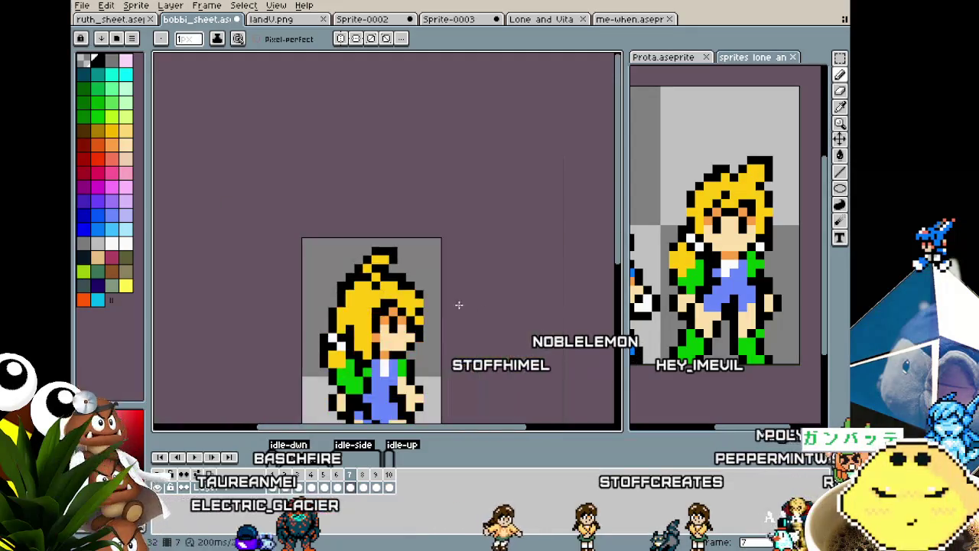
scroll(530, 332, down, 2)
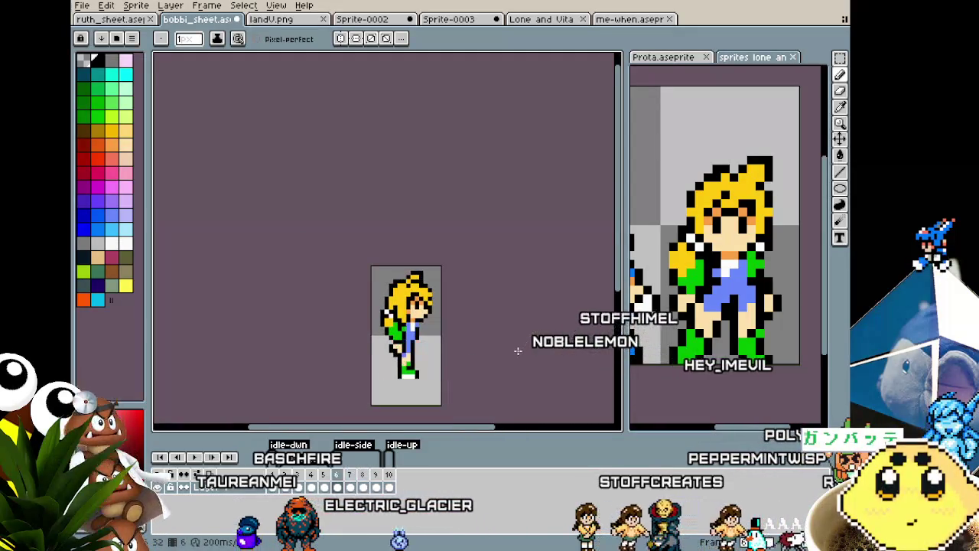
On frame 6, select the hair tuft and shift it to the right.
key(Left)
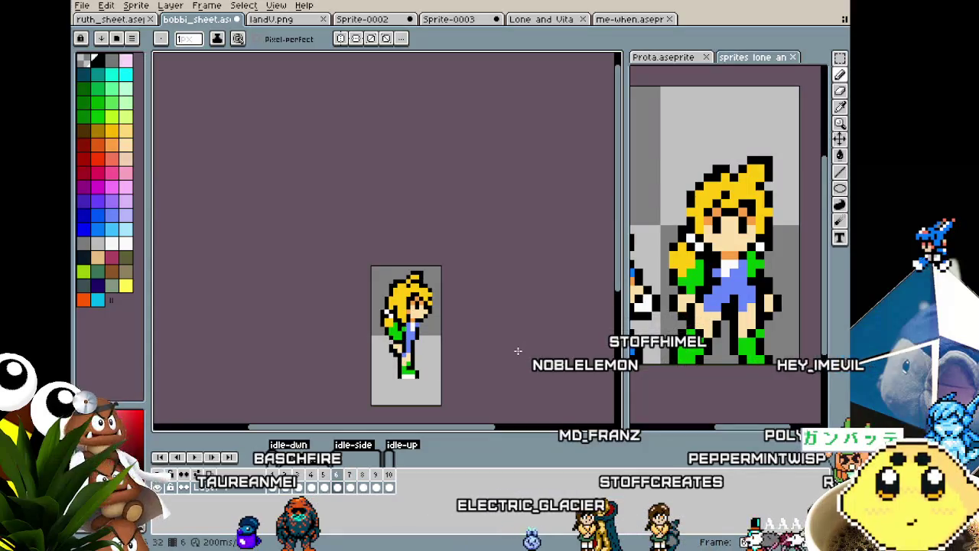
key(Right)
key(Left)
scroll(419, 325, up, 1)
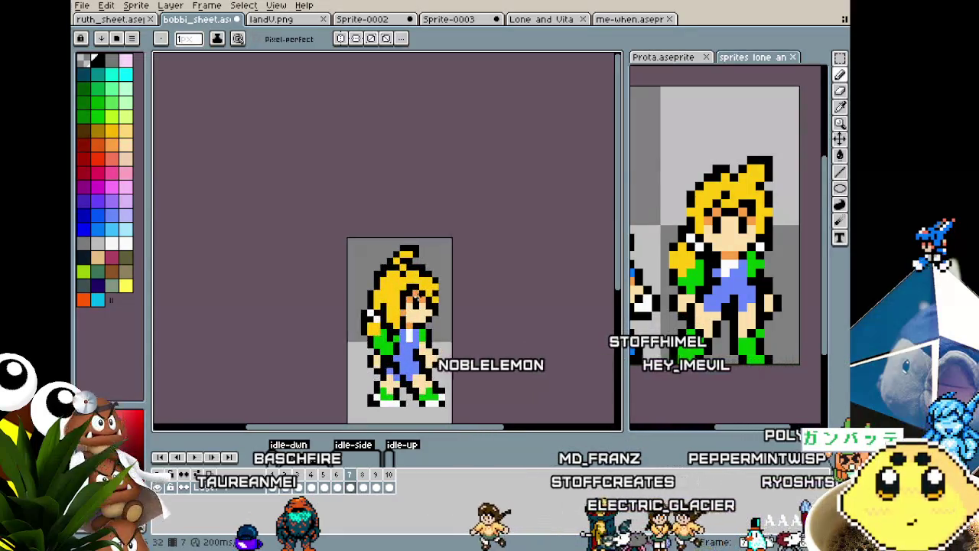
key(m)
scroll(302, 169, up, 1)
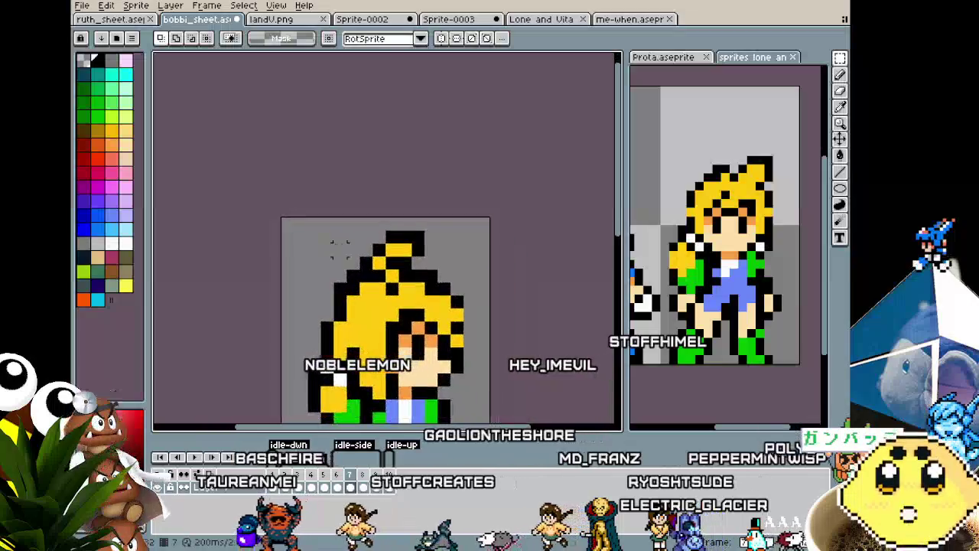
scroll(337, 229, up, 1)
drag(324, 210, 469, 280)
drag(428, 252, 465, 253)
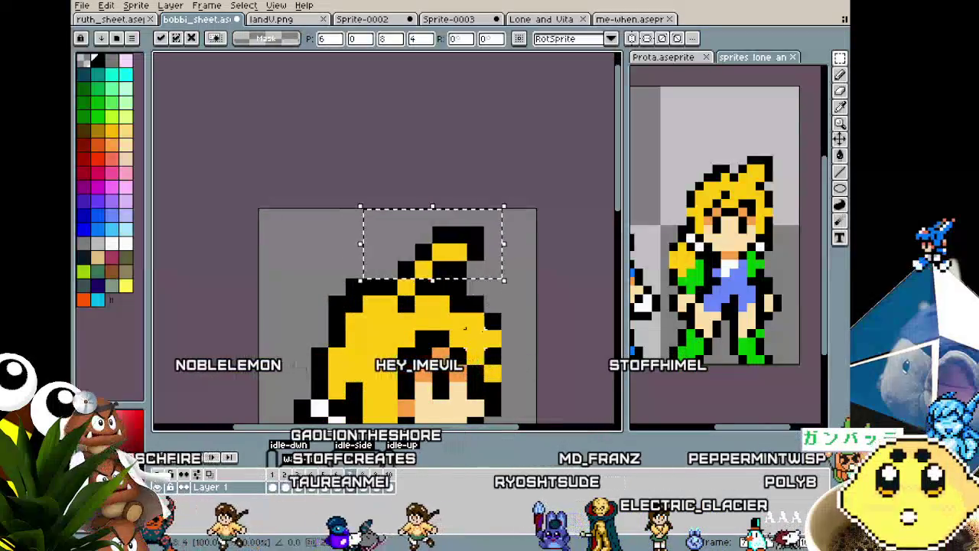
click(464, 329)
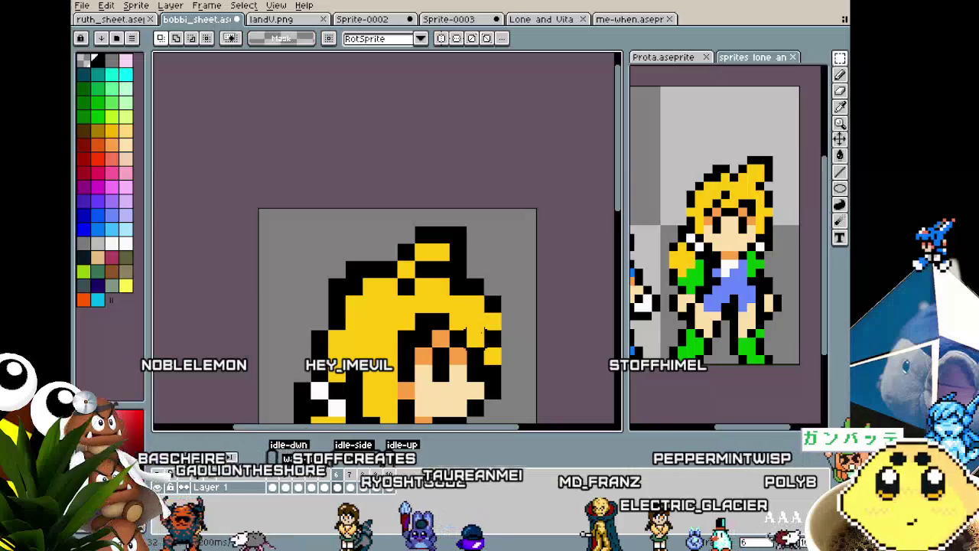
scroll(428, 321, down, 2)
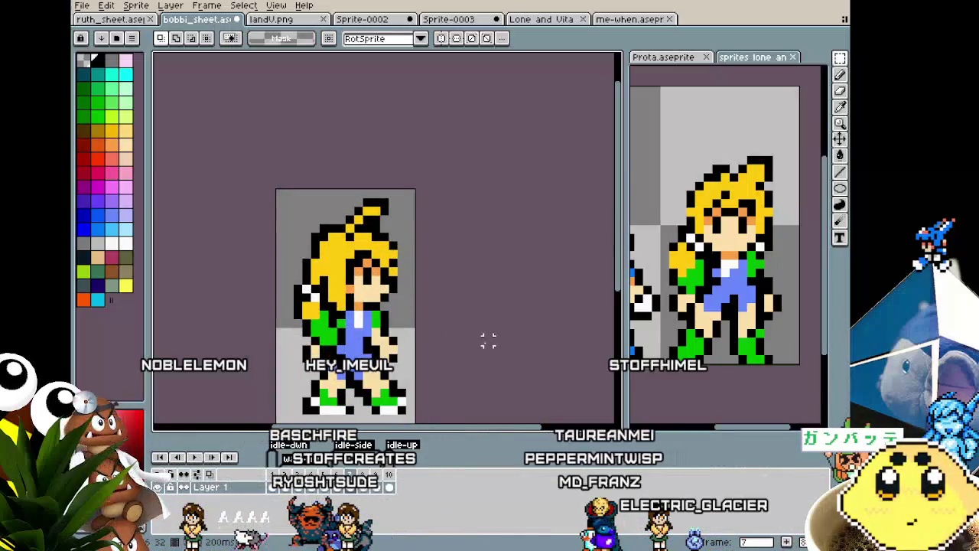
Flip between frames 6 and 7 to compare the tuft's position.
key(Right)
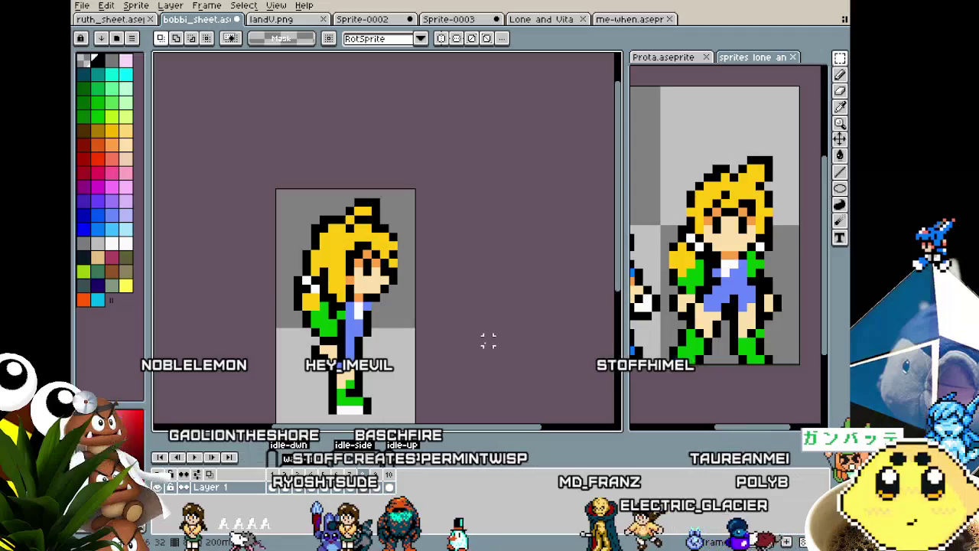
key(Right)
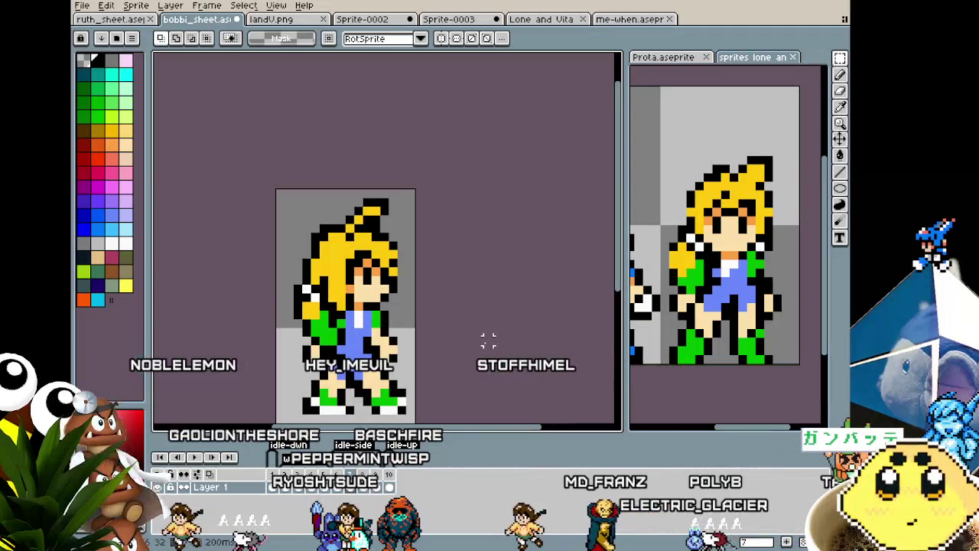
scroll(406, 254, up, 1)
scroll(382, 230, up, 1)
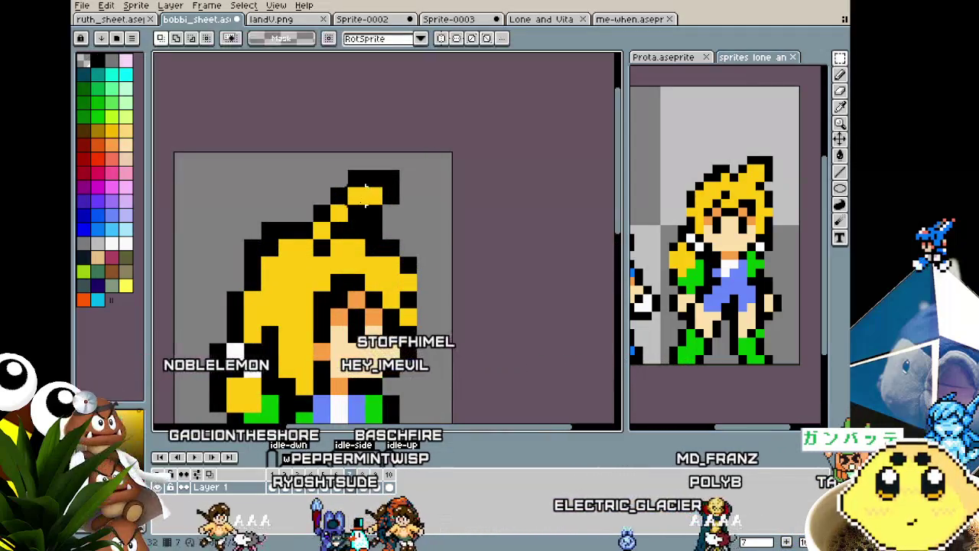
key(b)
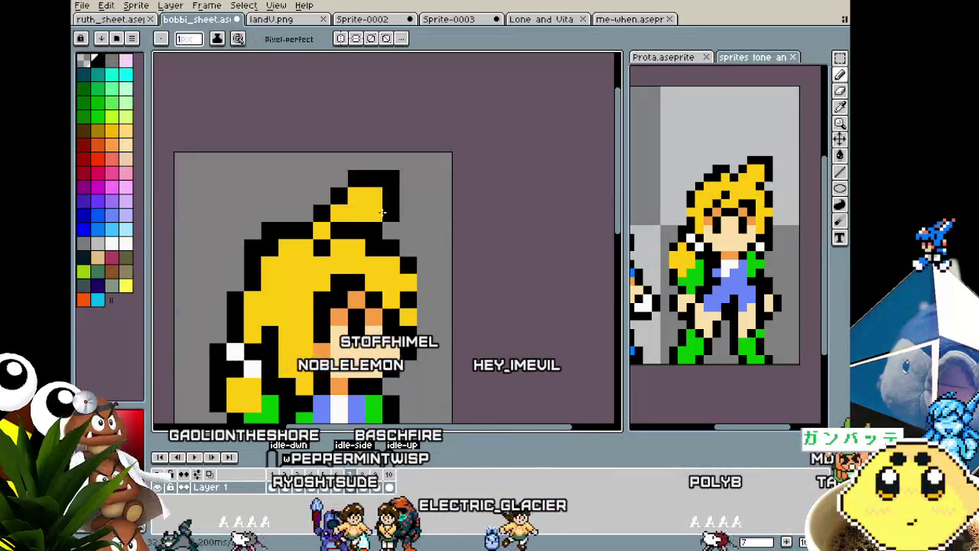
scroll(380, 217, down, 2)
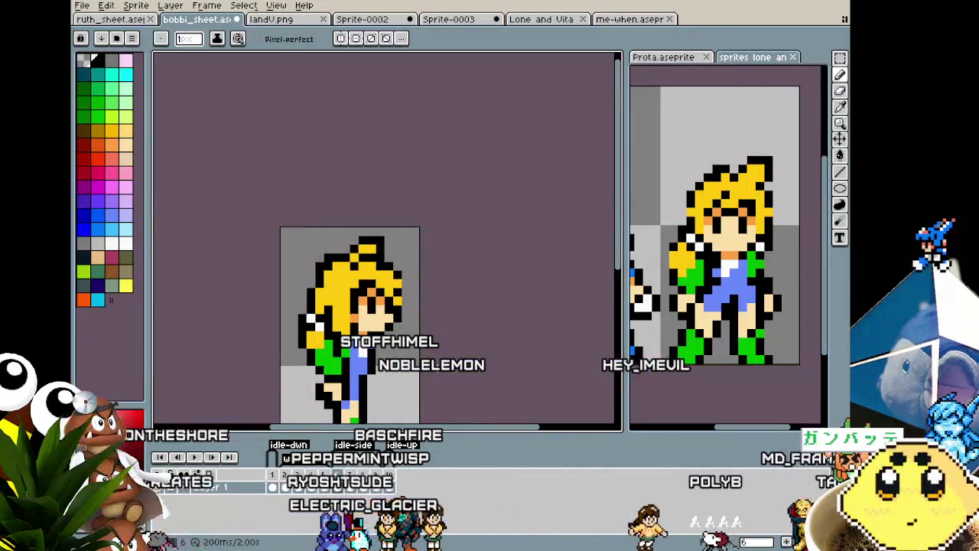
key(Right)
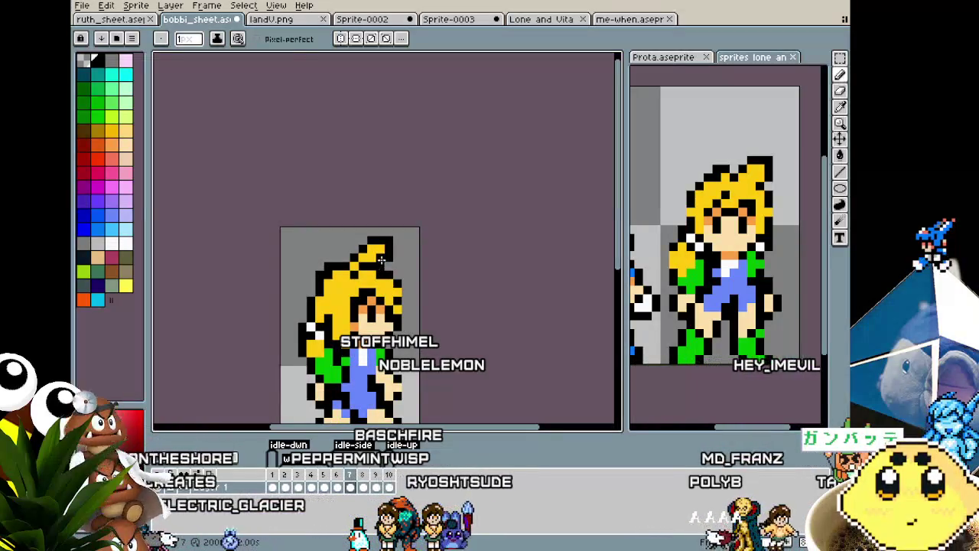
key(Left)
key(Right)
key(m)
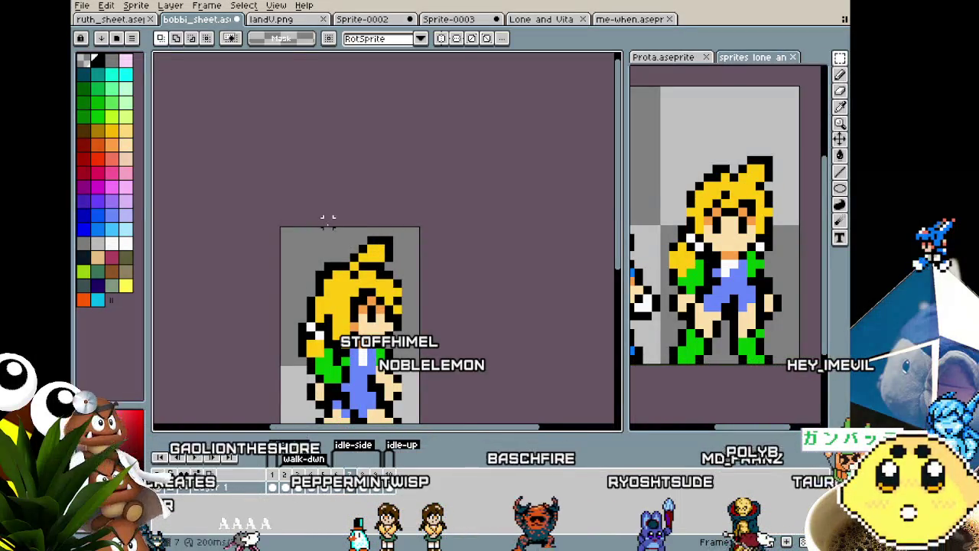
Move the selected head-top tuft with Ctrl+T, then undo both the move and the selection.
drag(408, 276, 413, 281)
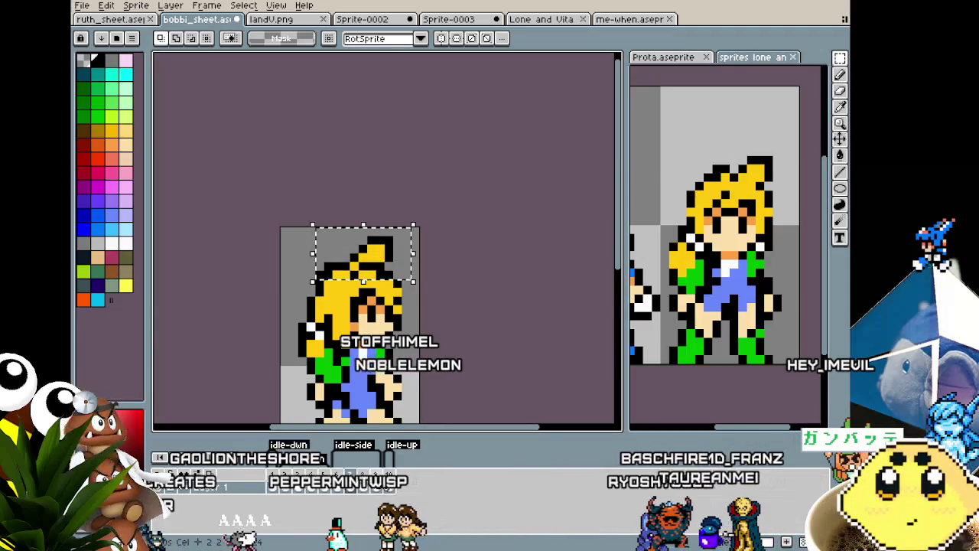
key(ctrl+t)
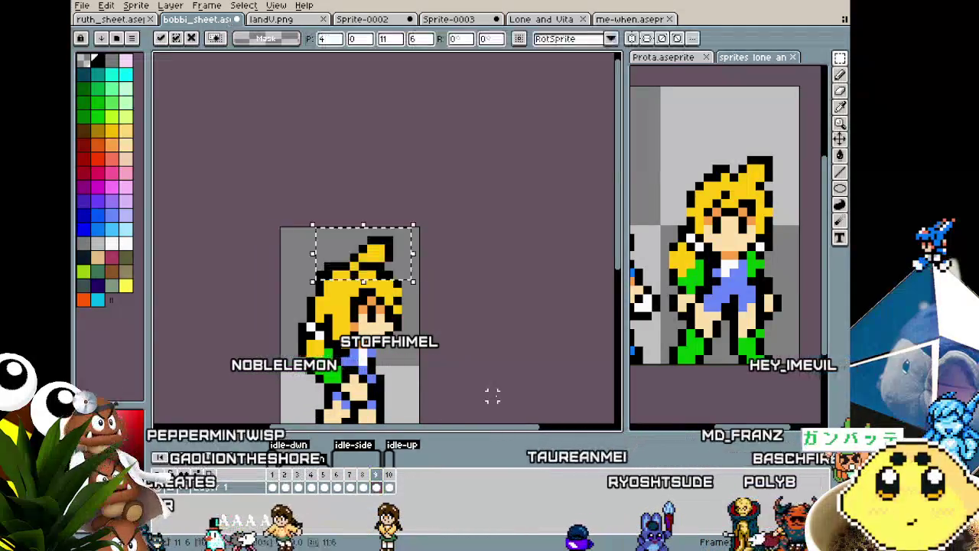
click(492, 391)
scroll(493, 390, down, 2)
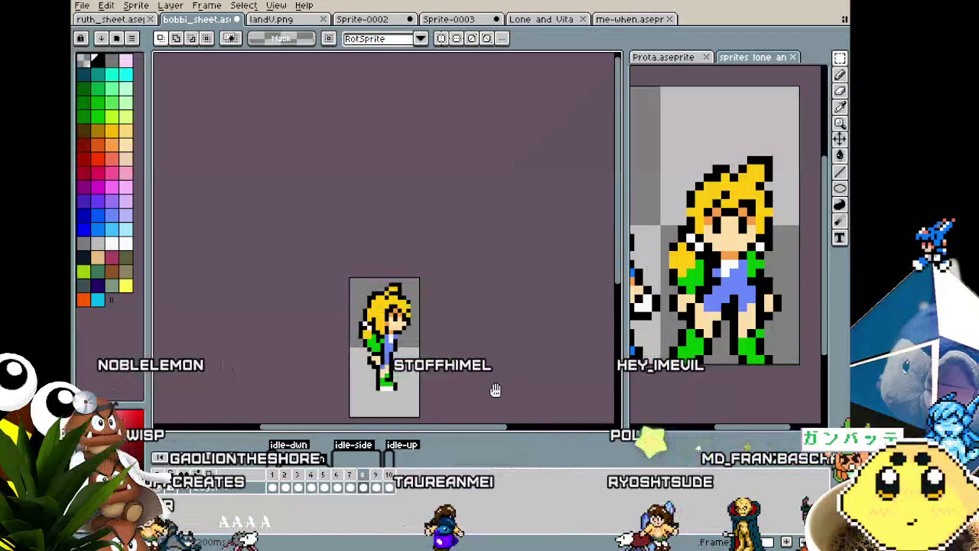
drag(495, 390, 492, 355)
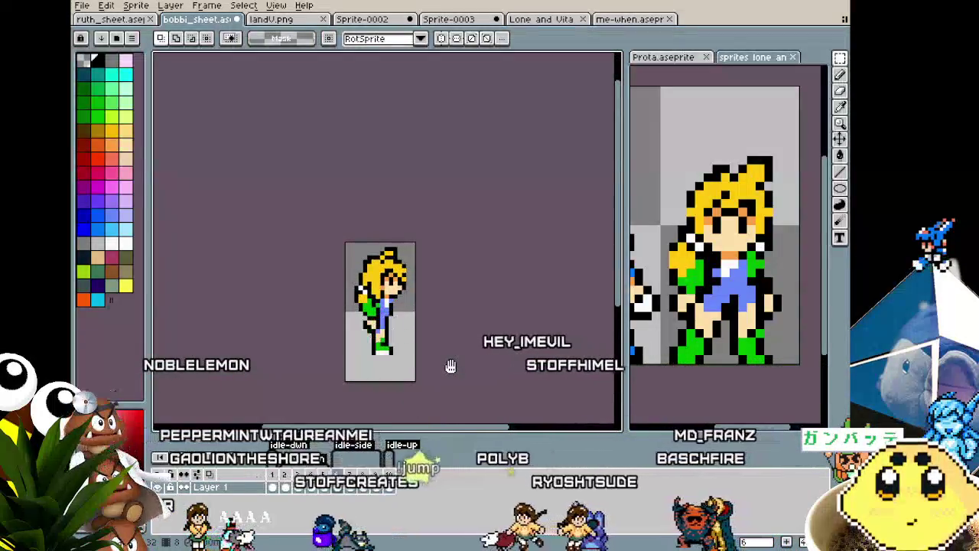
key(ctrl+z)
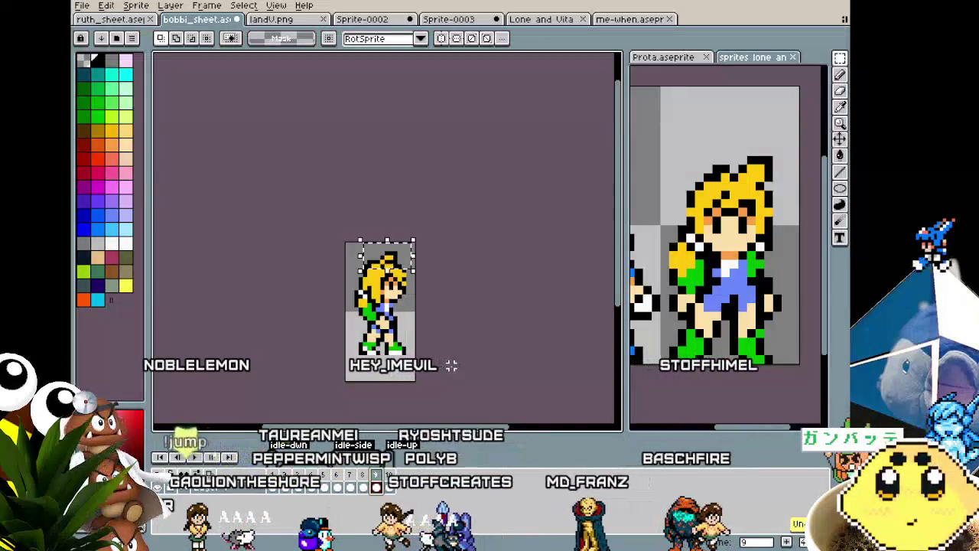
key(ctrl+z)
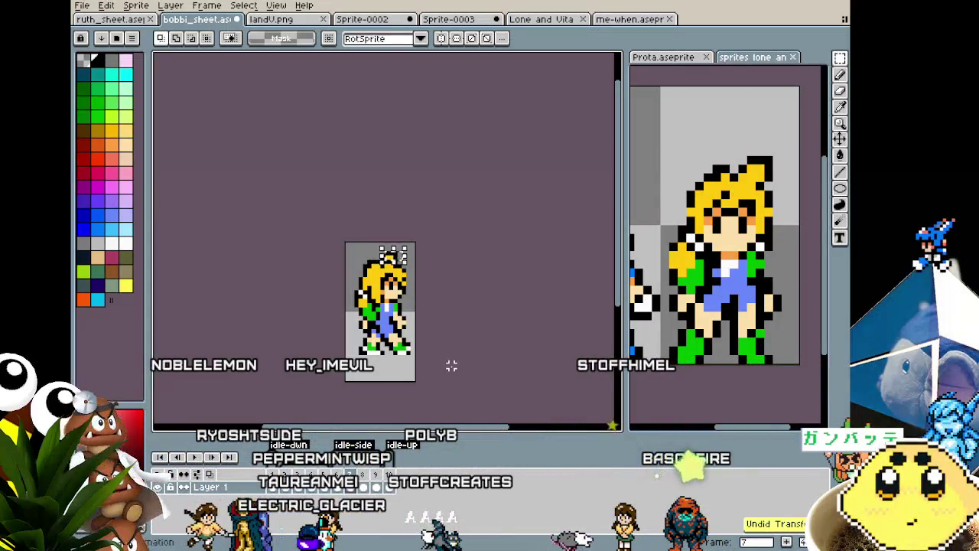
scroll(427, 343, up, 1)
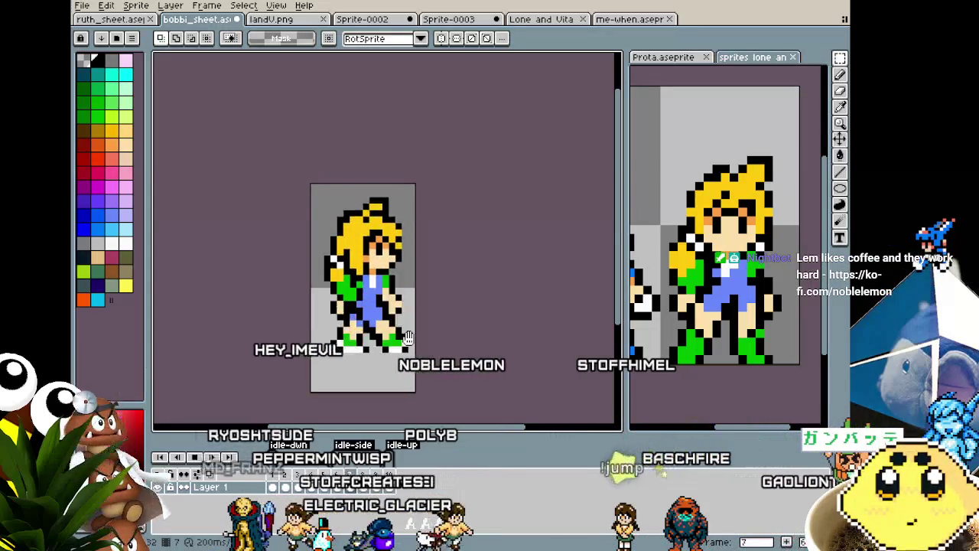
drag(413, 337, 434, 360)
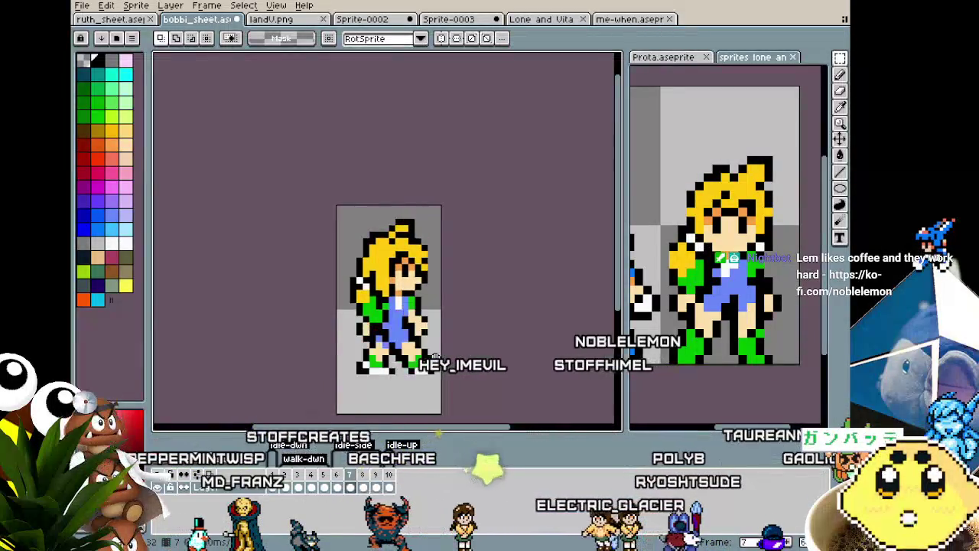
Recentre the sprite and play the walk animation to review the hair tuft.
drag(435, 358, 399, 368)
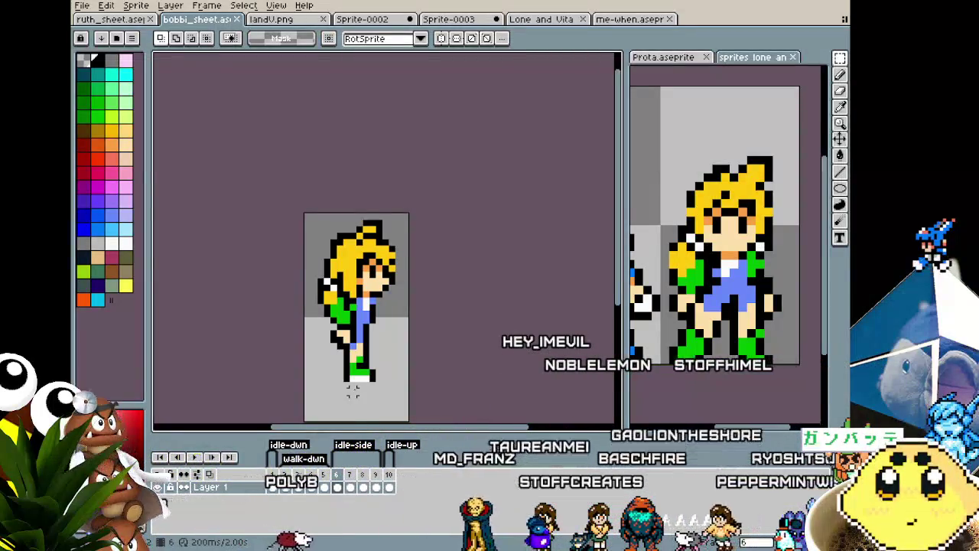
key(Return)
drag(353, 388, 378, 333)
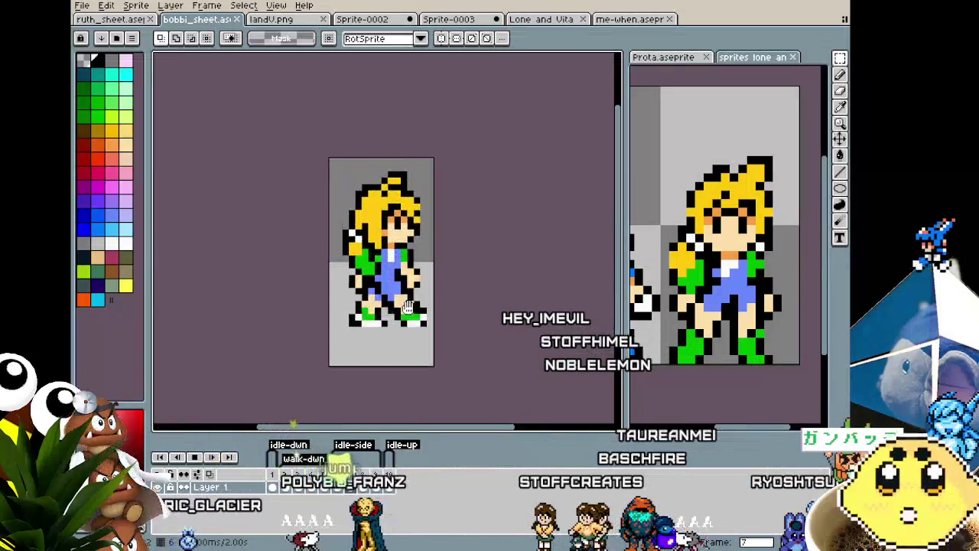